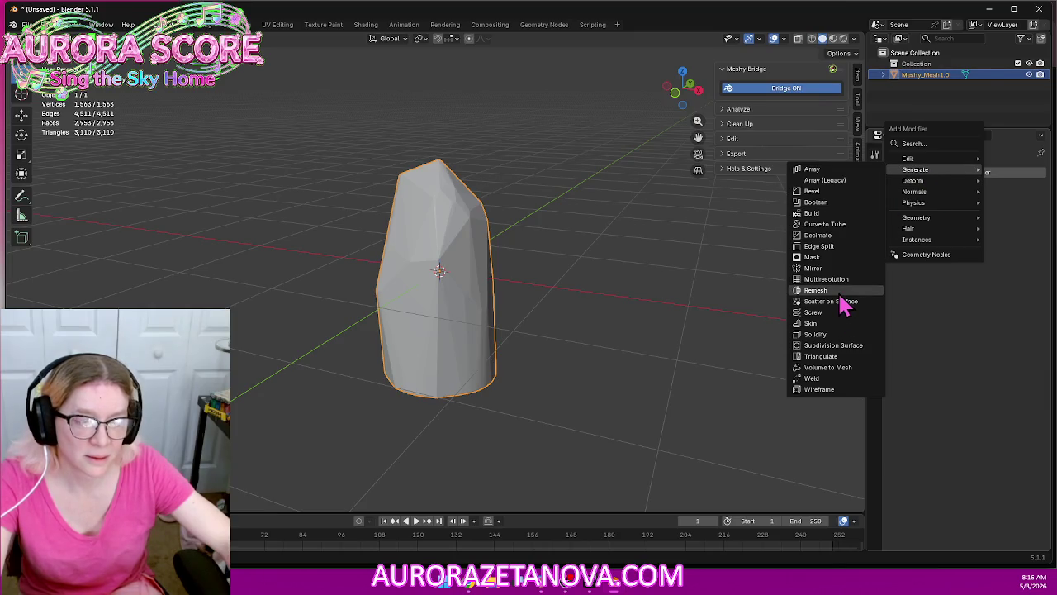
Add a Voxel Remesh modifier to the mesh and raise its voxel size to coarsen it
left_click(836, 289)
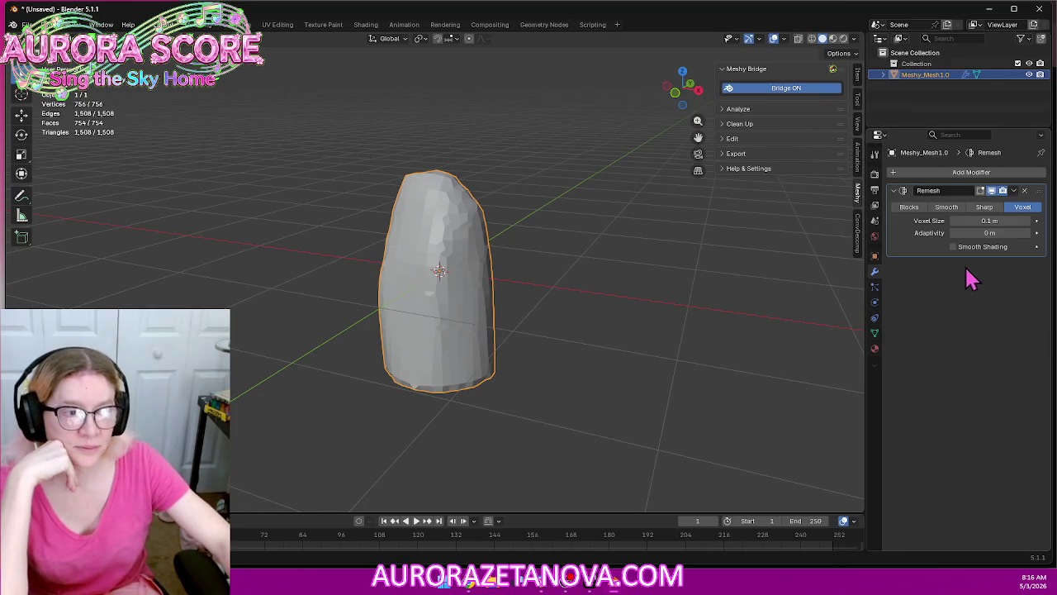
left_click(956, 221)
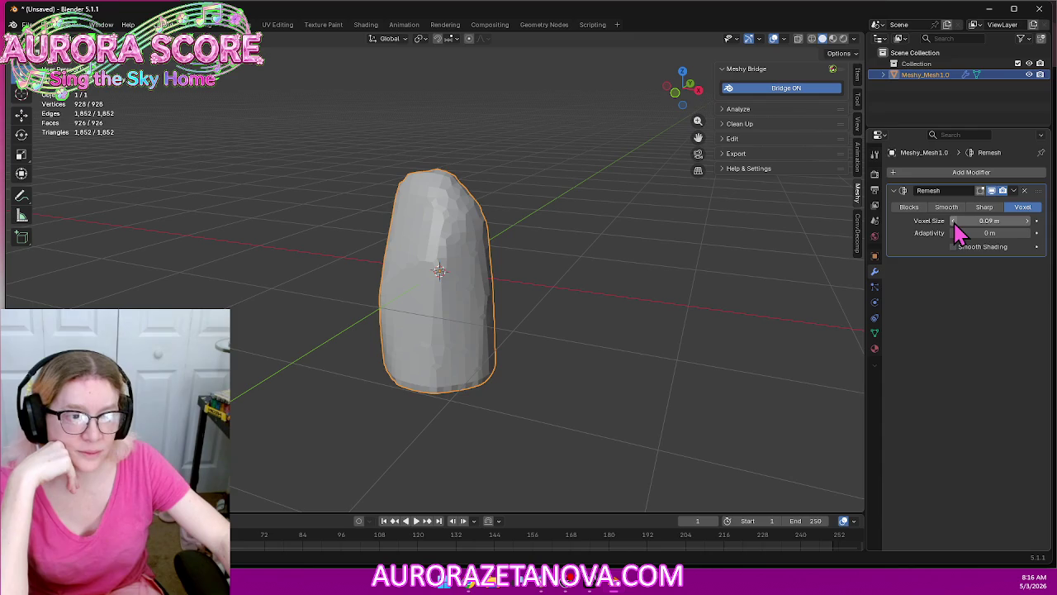
left_click(1027, 221)
left_click(1027, 221)
left_click(1027, 221)
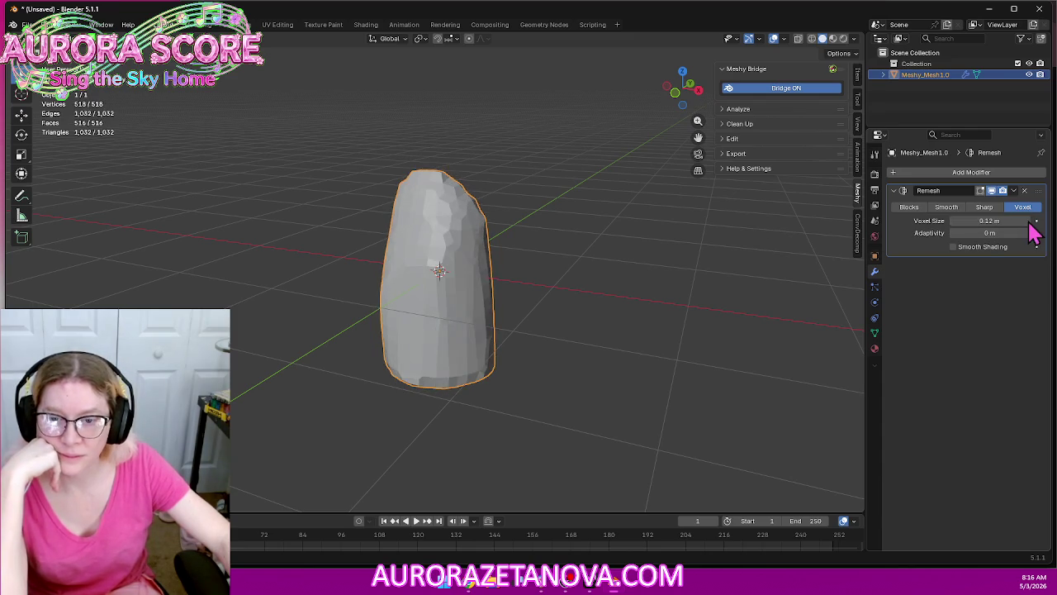
left_click(1027, 221)
left_click(1027, 221)
left_click(1027, 221)
left_click(1027, 222)
left_click(1027, 221)
left_click(1027, 221)
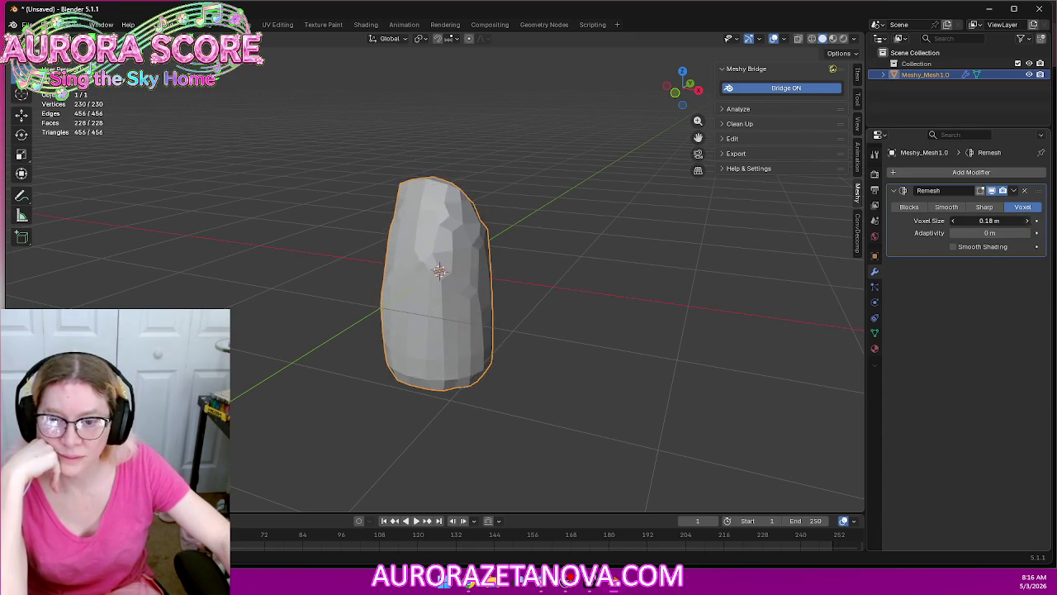
left_click(1027, 222)
left_click(1027, 221)
left_click(1028, 221)
left_click(1027, 221)
left_click(1027, 222)
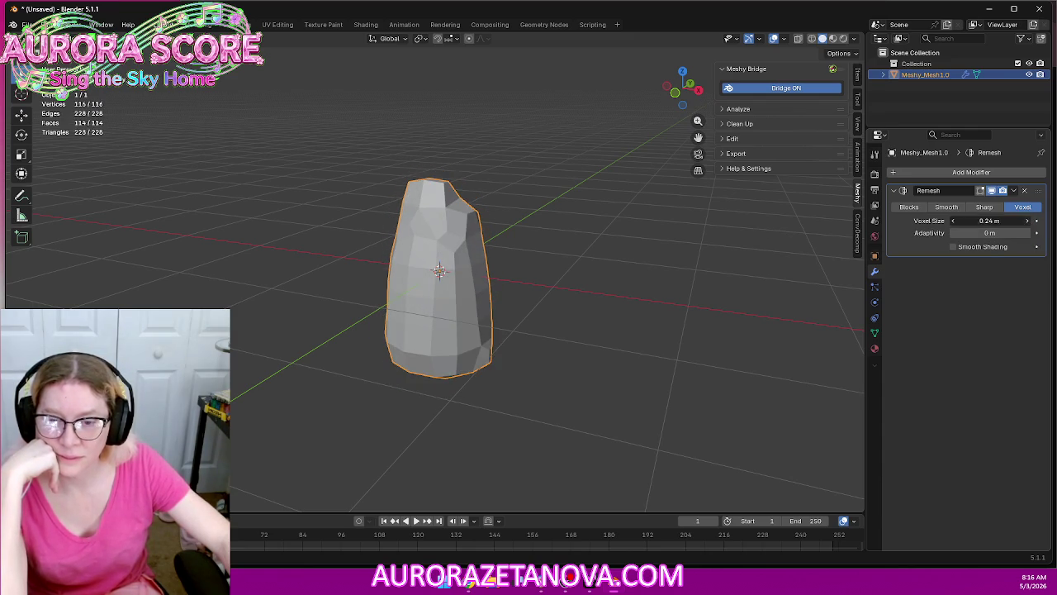
left_click(1028, 222)
left_click(1027, 221)
Try voxel sizes up to 0.3 m, then settle on 0.2 m and inspect the result
left_click(1028, 221)
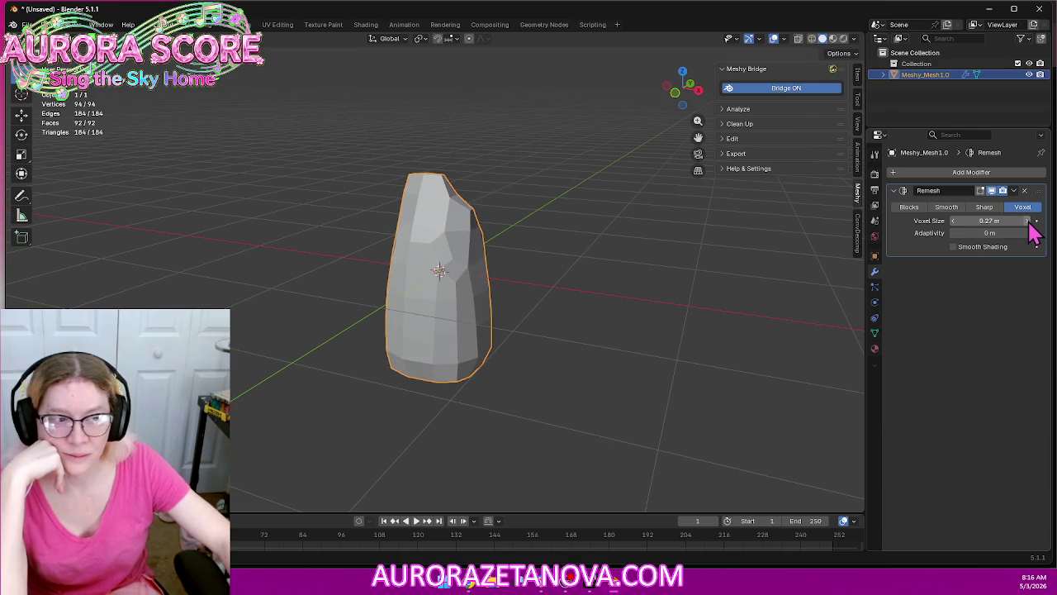
left_click(1027, 221)
left_click(1027, 221)
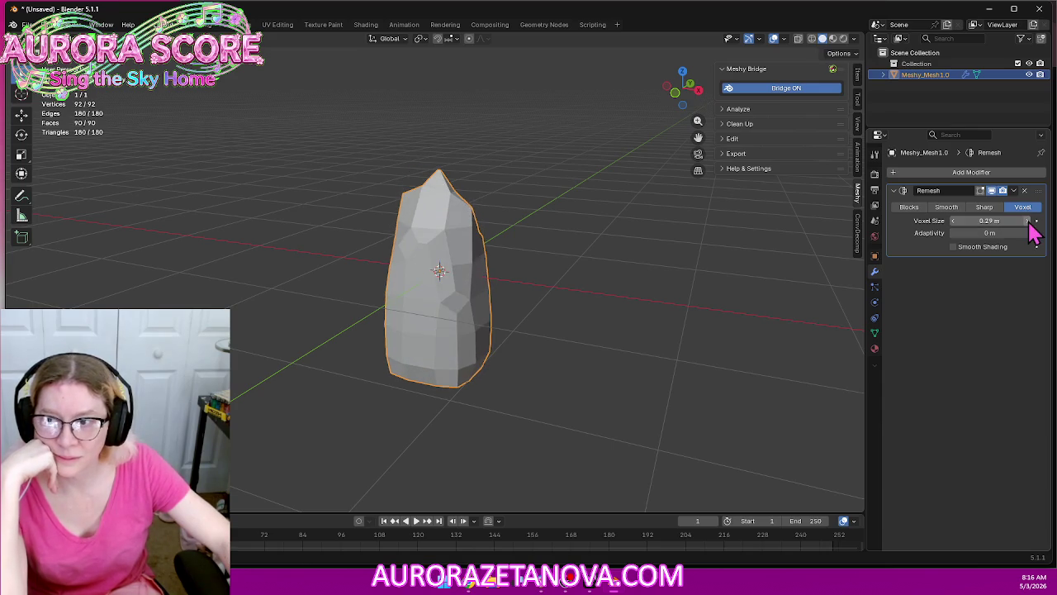
left_click(1027, 222)
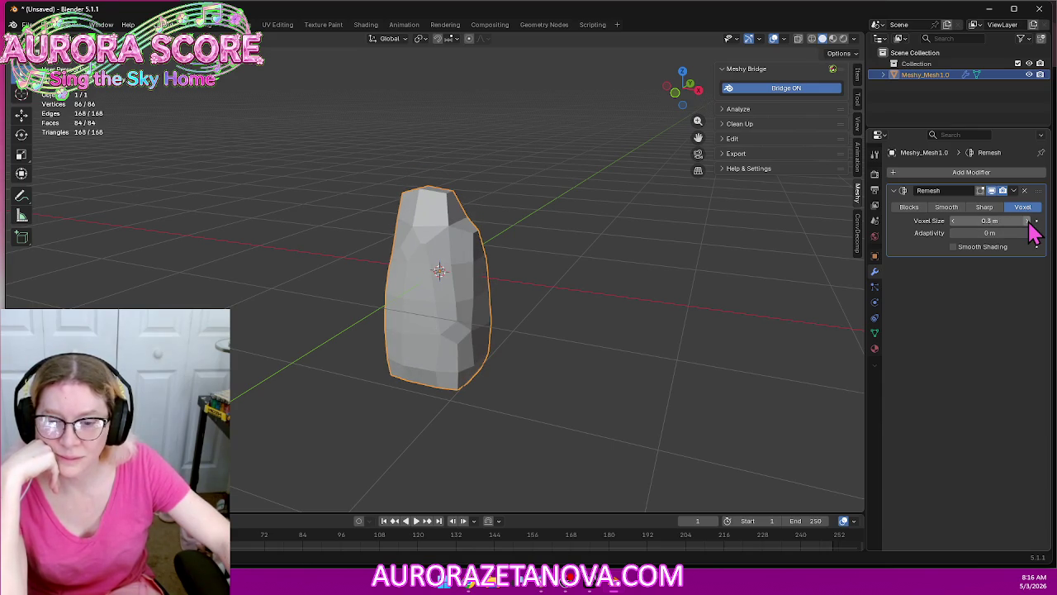
left_click(1027, 221)
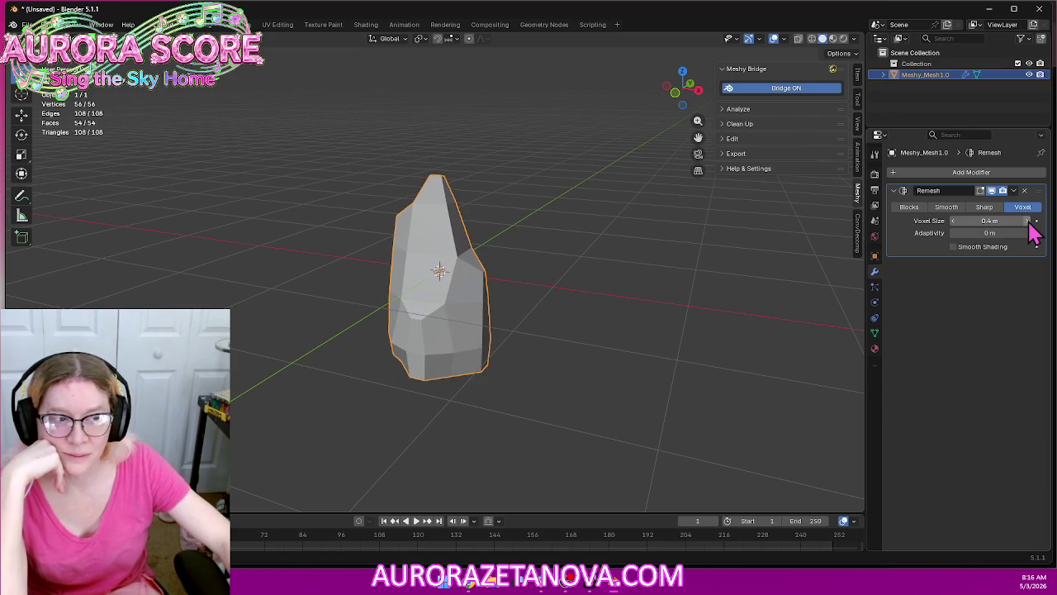
left_click(955, 223)
left_click(955, 223)
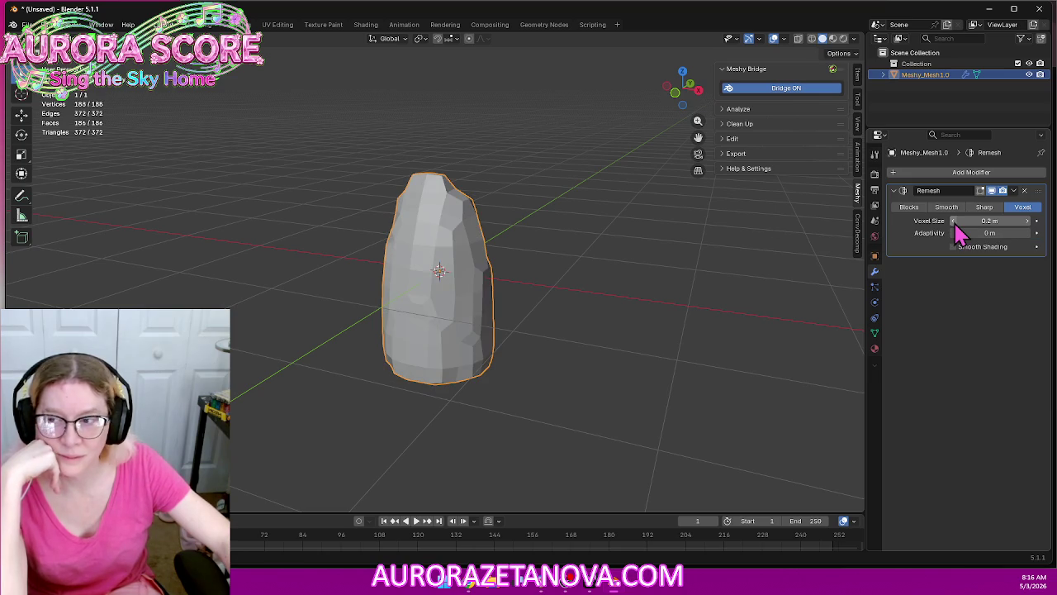
mouse_move(649, 300)
middle_mouse_down()
mouse_move(502, 279)
mouse_move(361, 287)
mouse_move(670, 294)
middle_mouse_up()
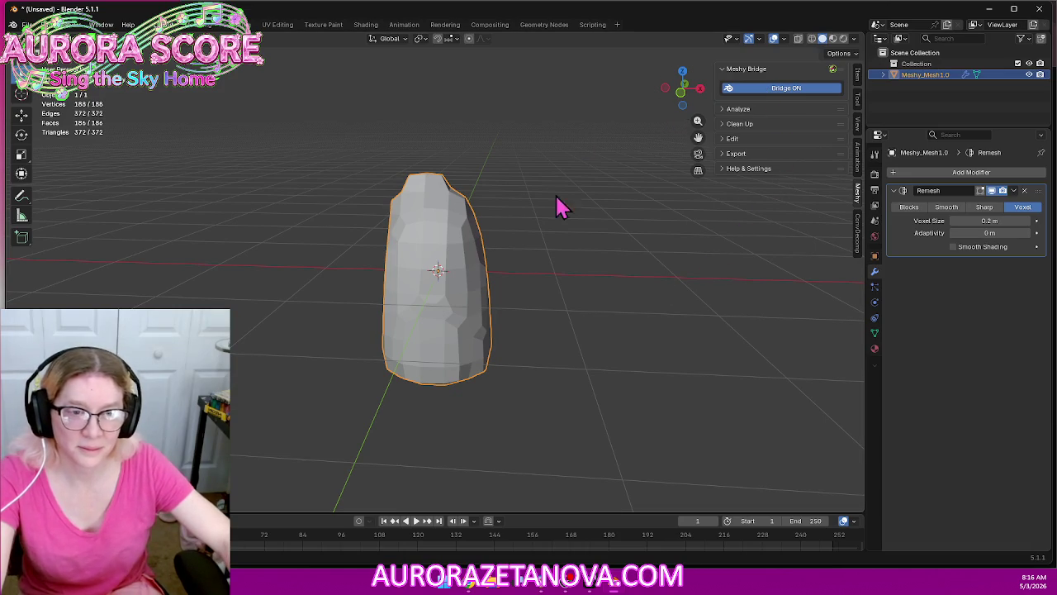
left_click(28, 24)
mouse_move(46, 192)
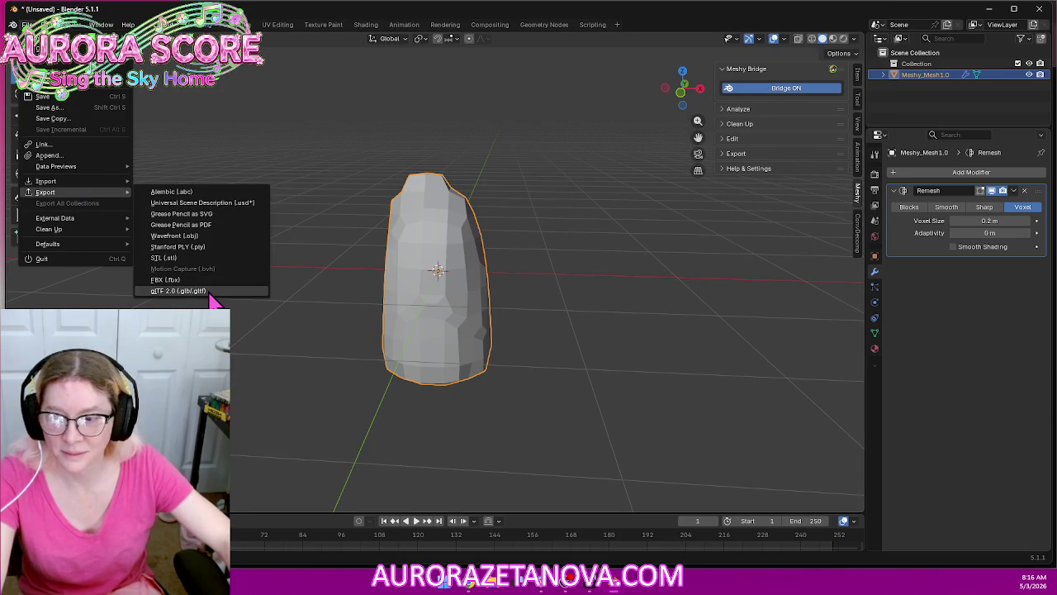
Set up a glTF export to the Downloads folder with the file name Test.glb
left_click(179, 291)
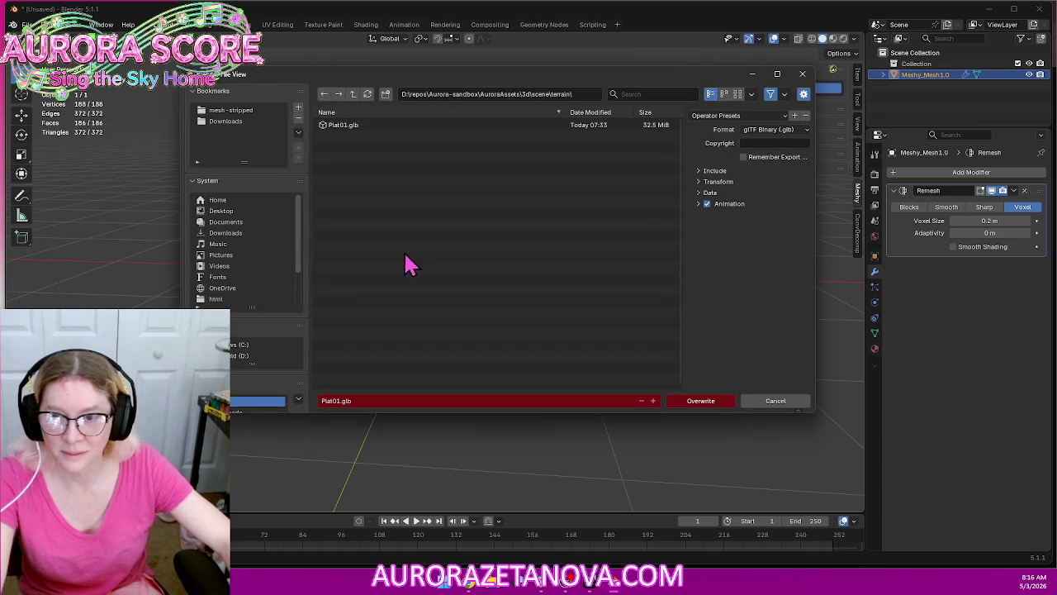
left_click(243, 122)
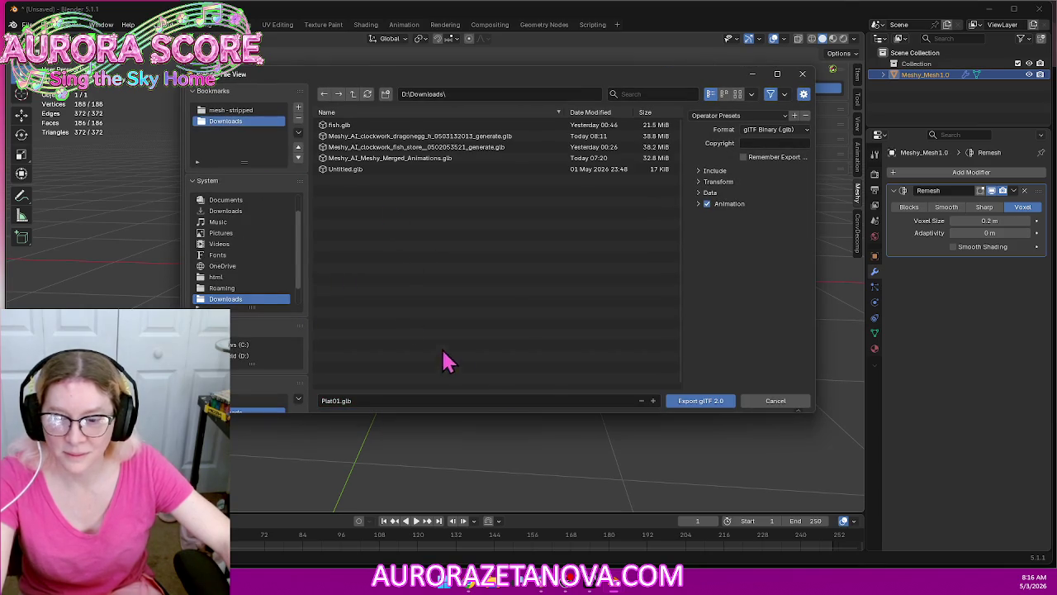
left_click(529, 401)
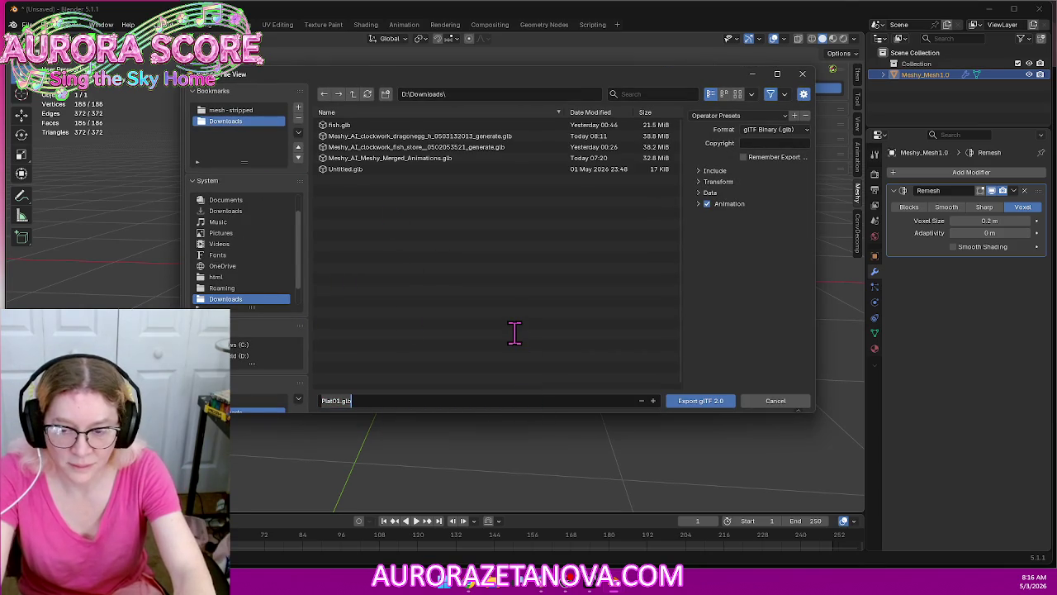
key("BackSpace")
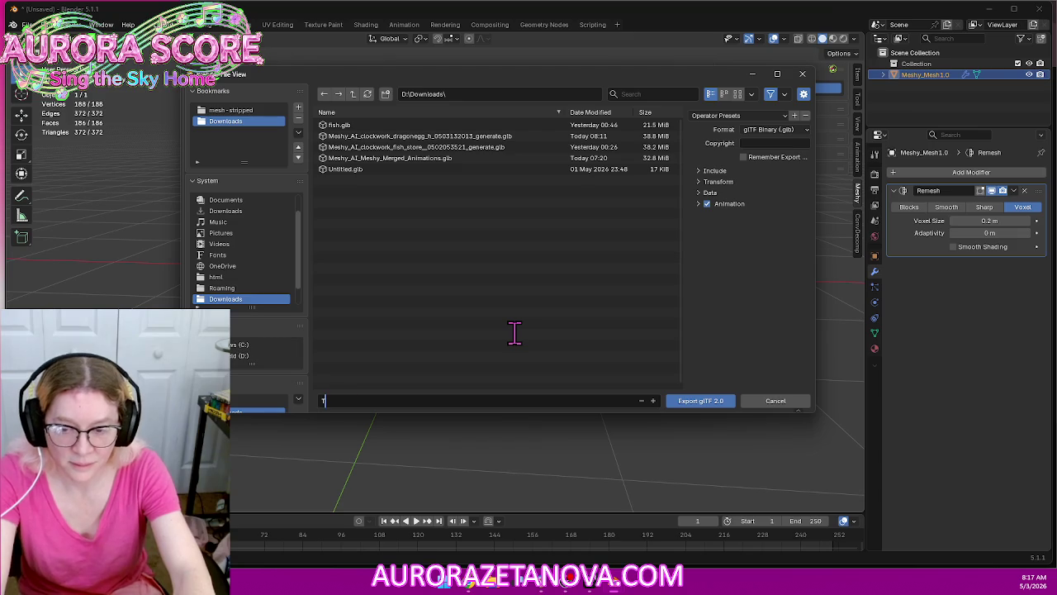
type("Test")
key("Return")
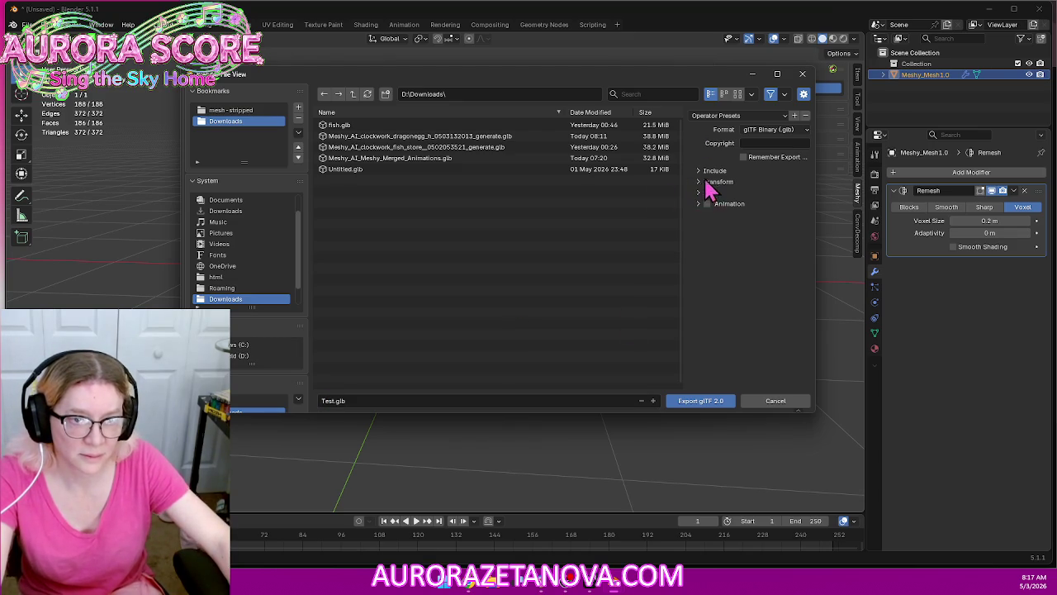
Turn on mesh compression in the Data options and export Test.glb
left_click(700, 193)
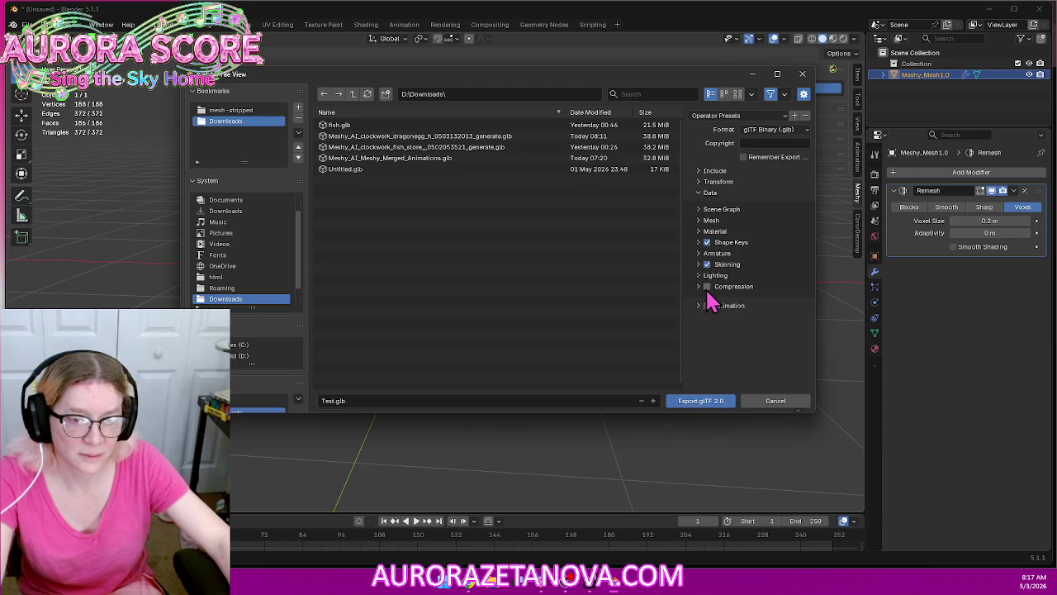
left_click(707, 287)
left_click(700, 221)
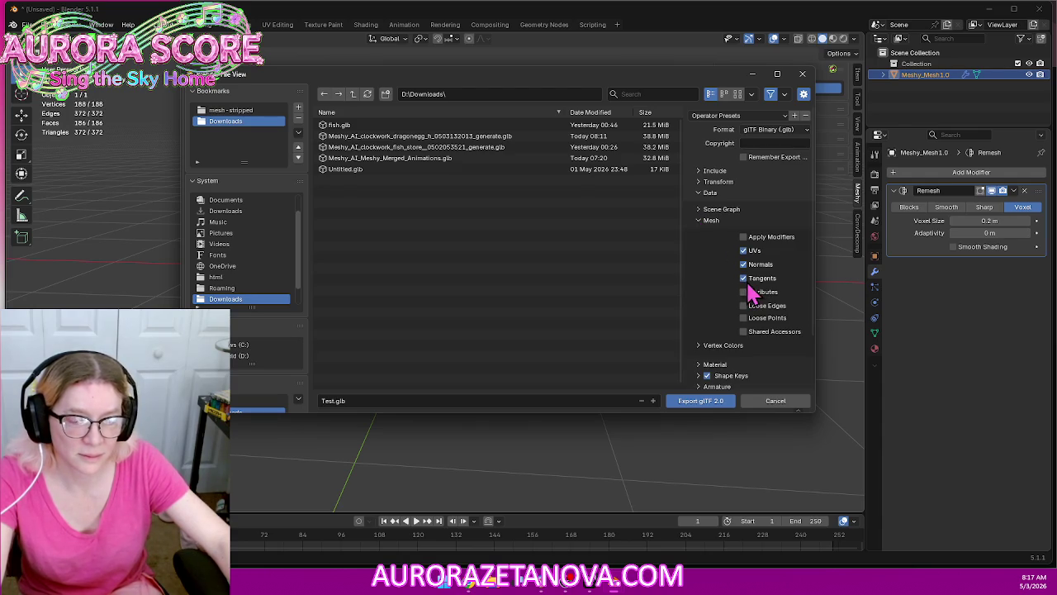
left_click(715, 172)
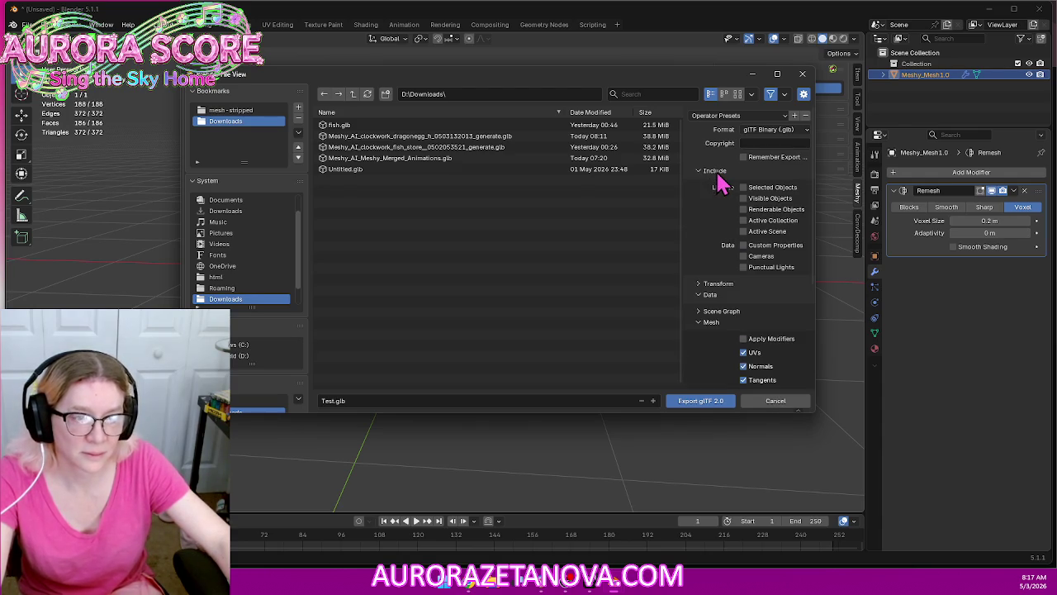
left_click(715, 172)
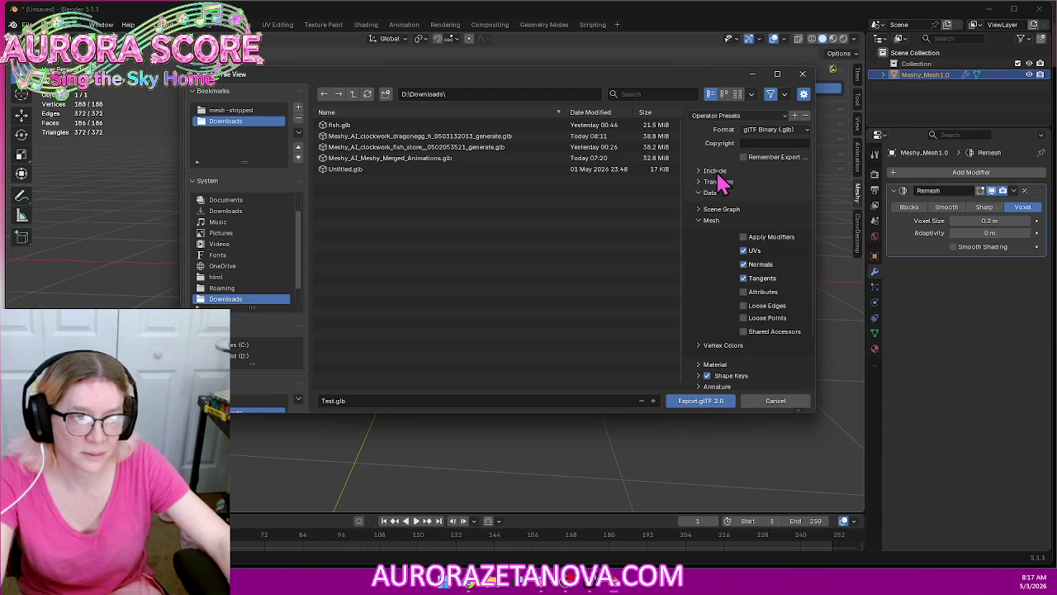
left_click(711, 403)
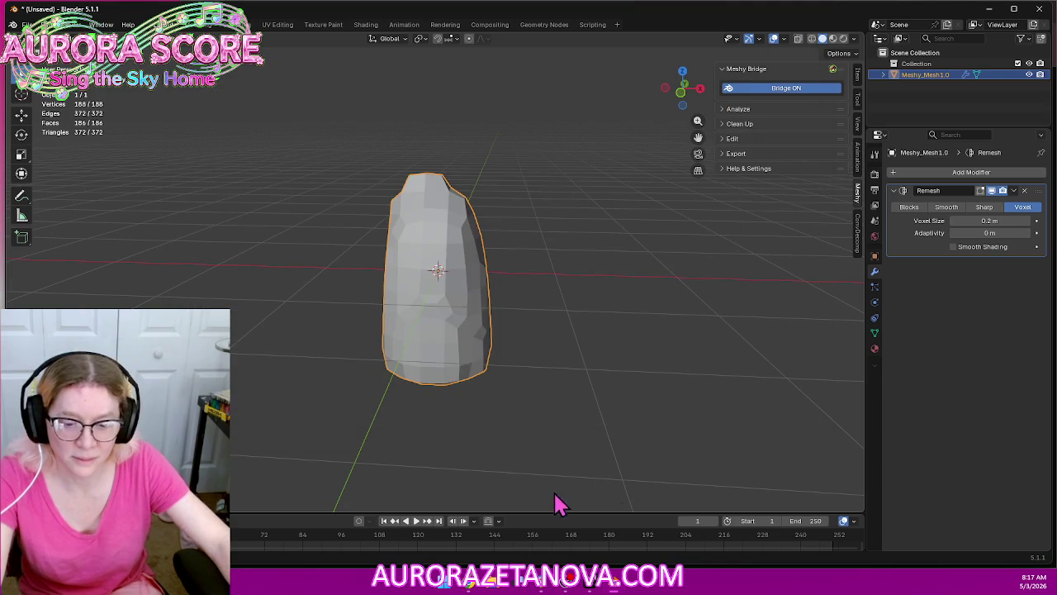
Upload Test.glb from Downloads to the Meshy workspace with a Private license
left_click(477, 585)
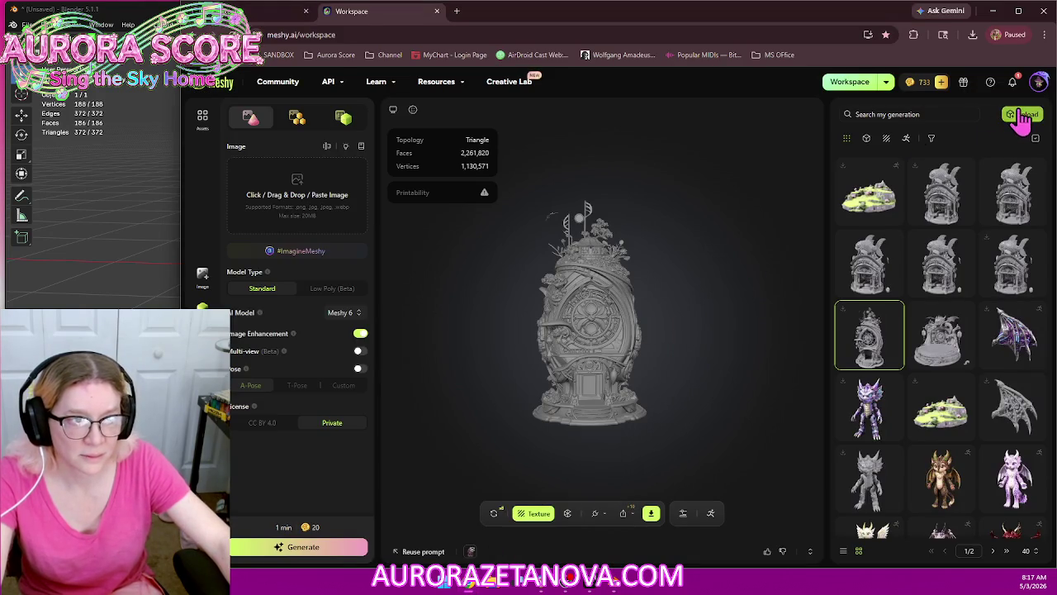
left_click(1021, 116)
left_click(841, 213)
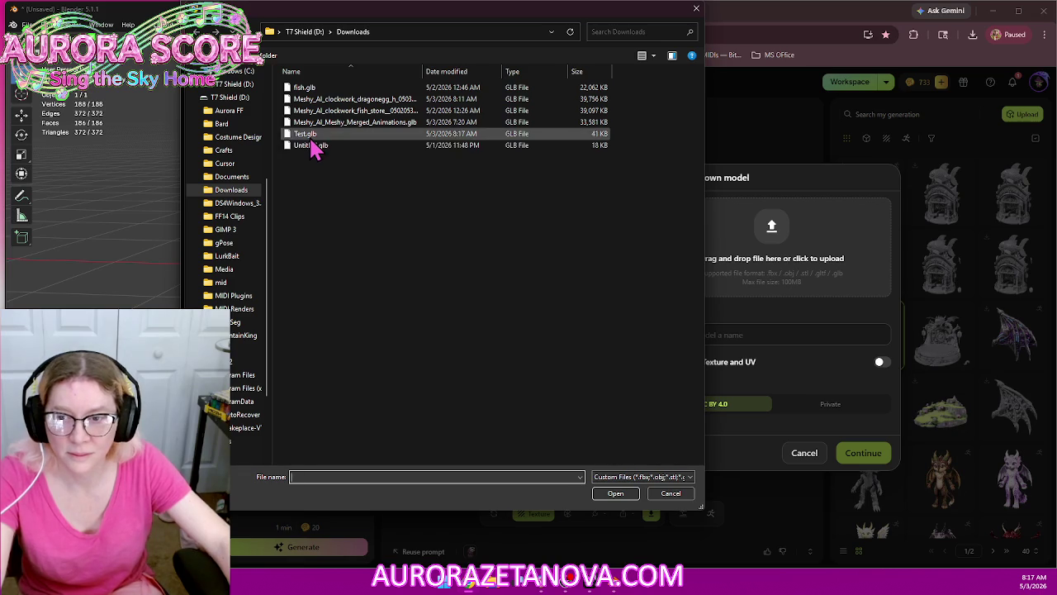
double_click(306, 134)
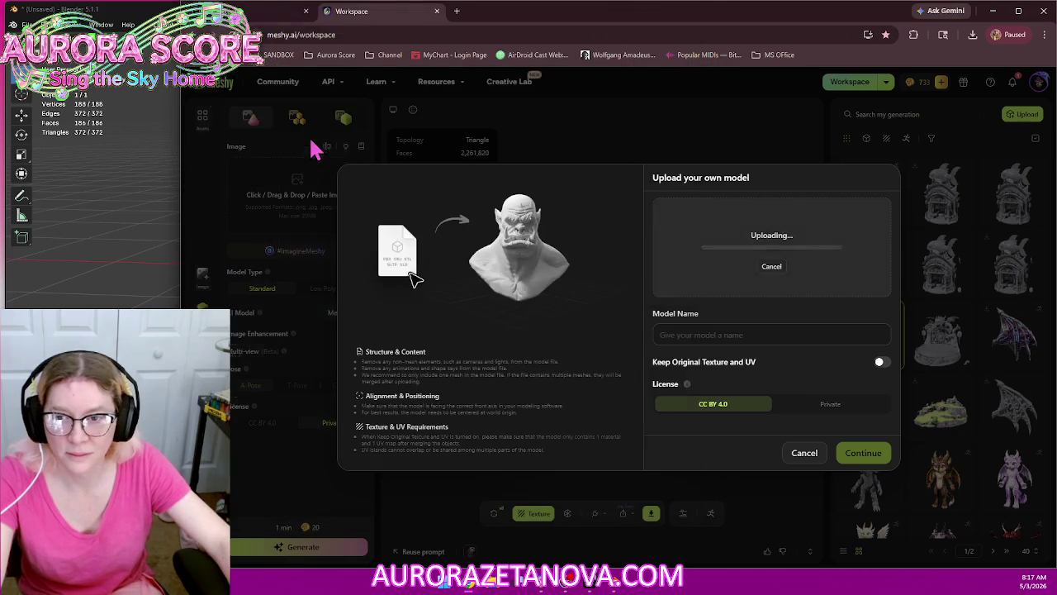
left_click(850, 416)
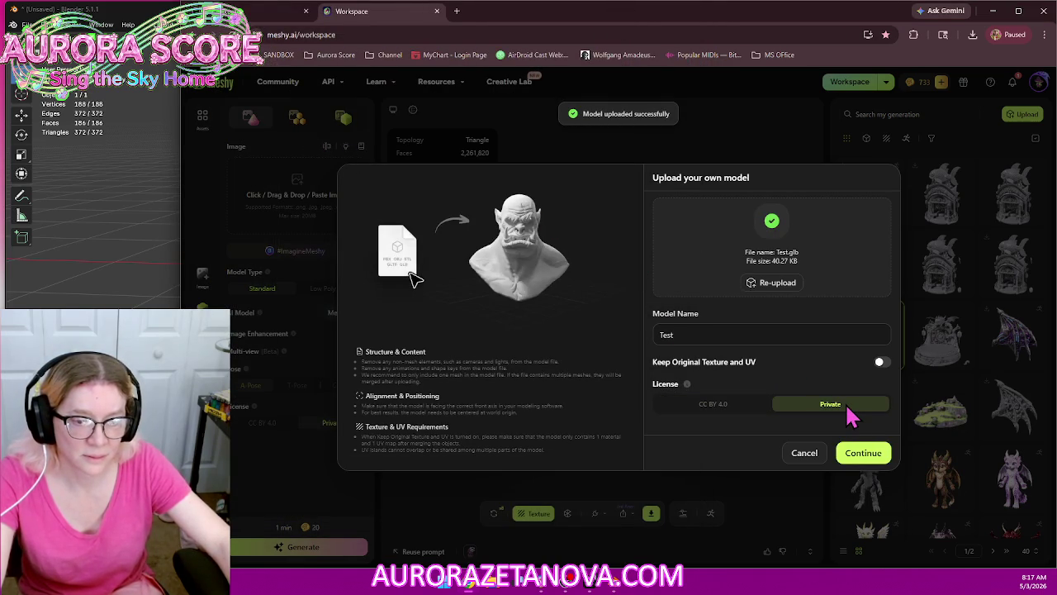
left_click(880, 458)
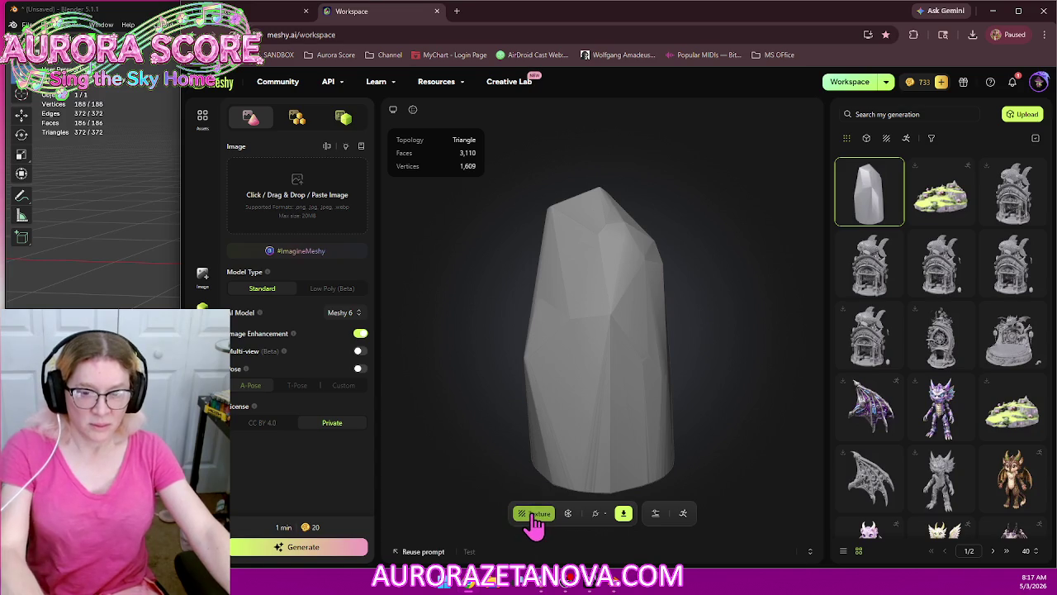
Texture the uploaded model using the downloaded Meshy shrine image as the reference
left_click(534, 513)
left_click(582, 252)
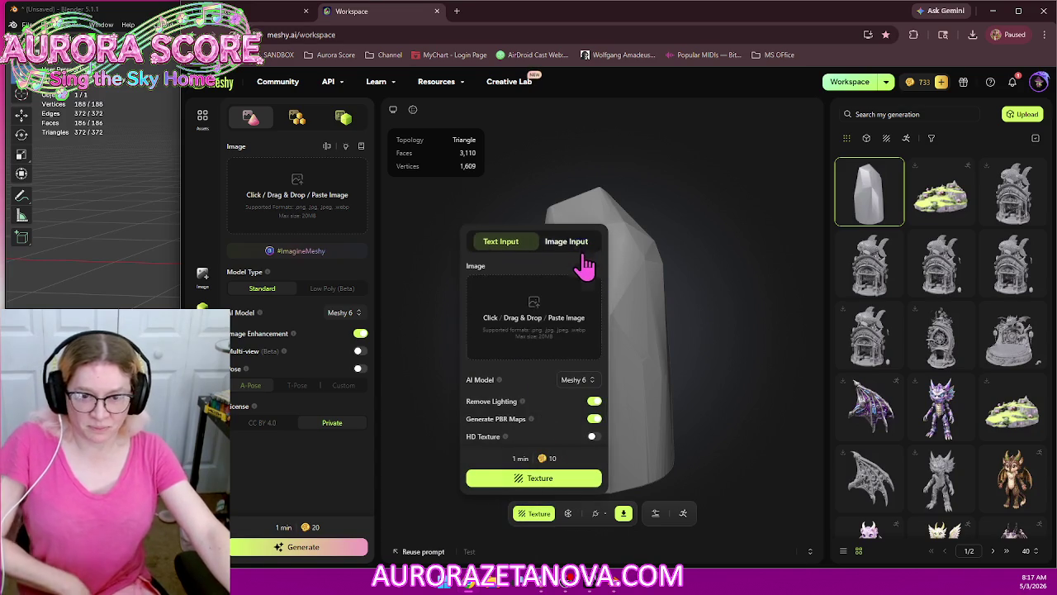
left_click(503, 322)
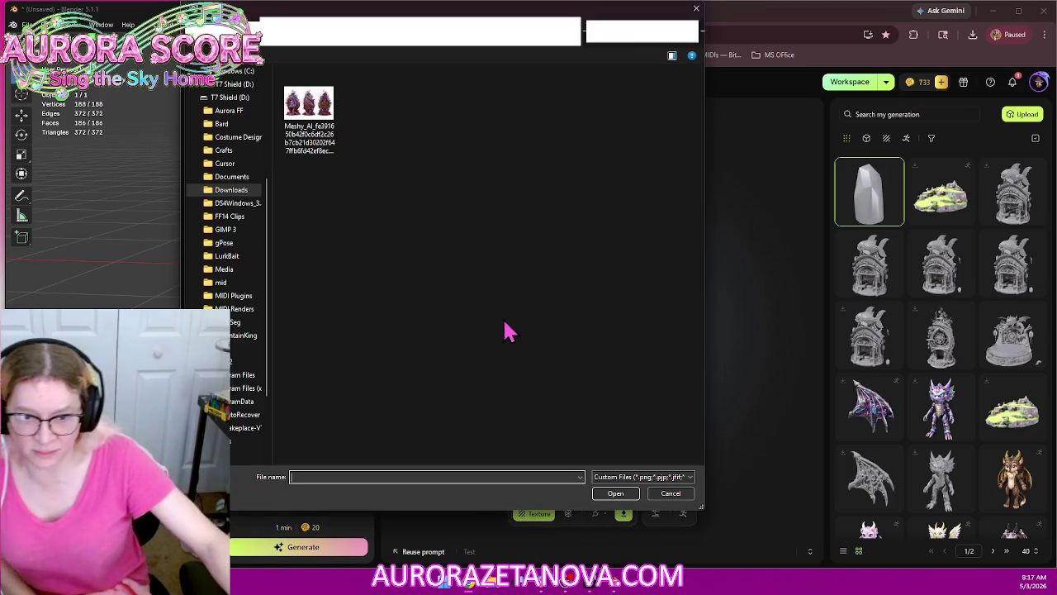
left_click(317, 107)
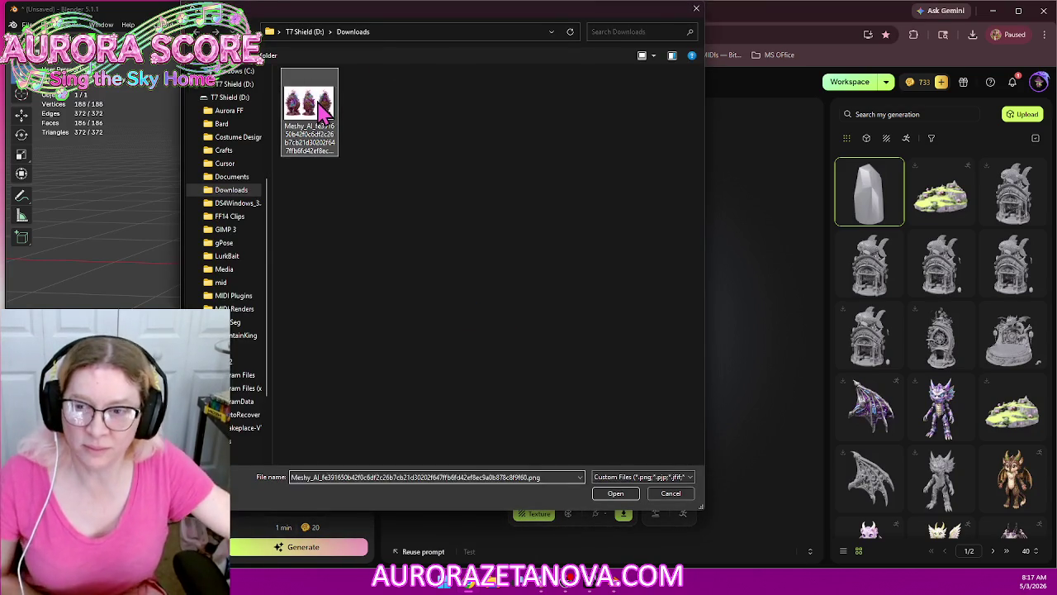
double_click(320, 108)
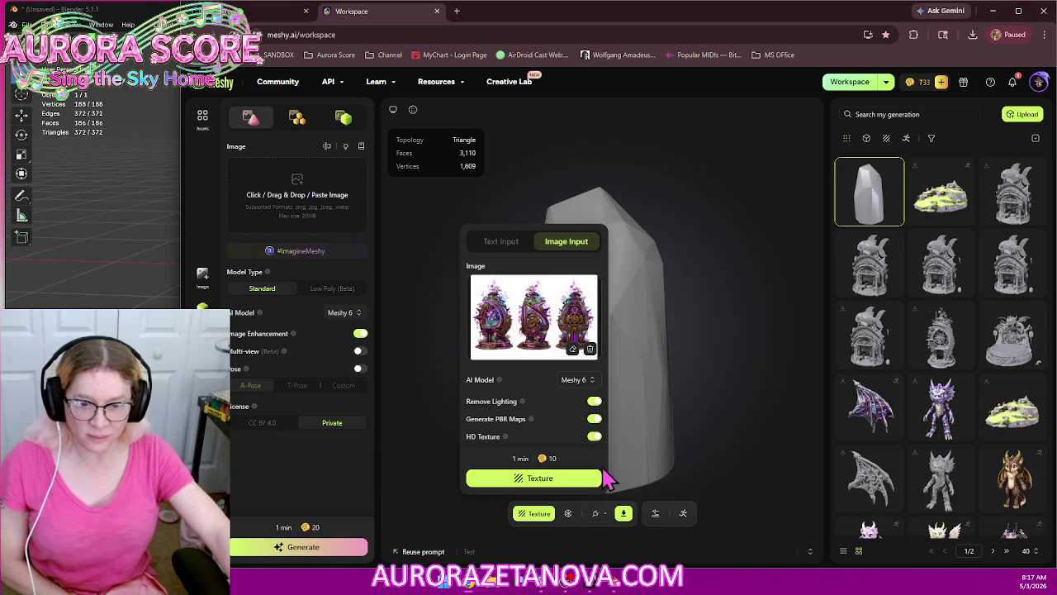
left_click(583, 486)
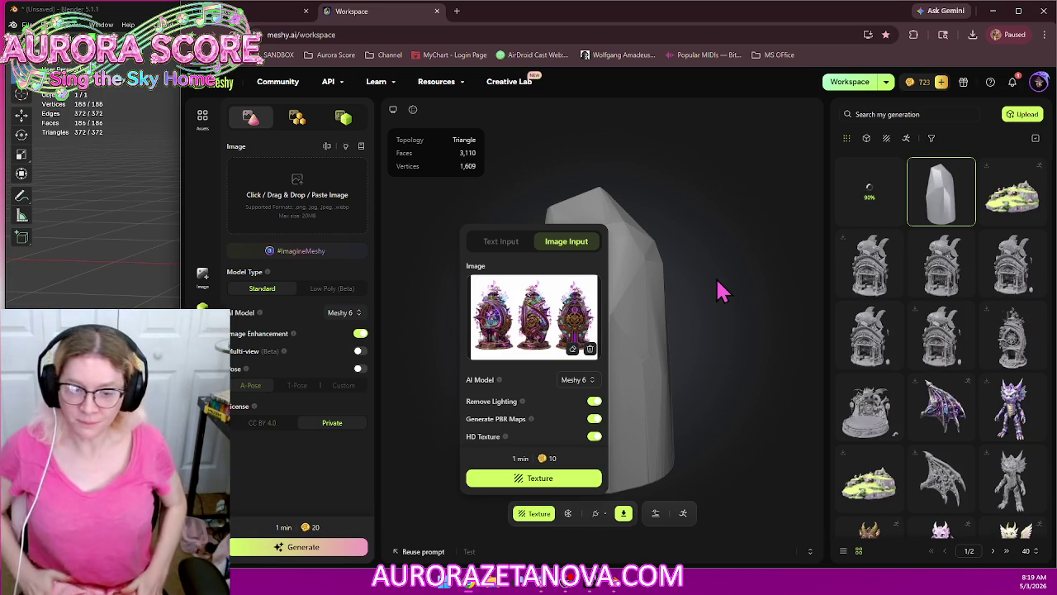
Close the texture options and load the finished textured model in the viewer
left_click(865, 190)
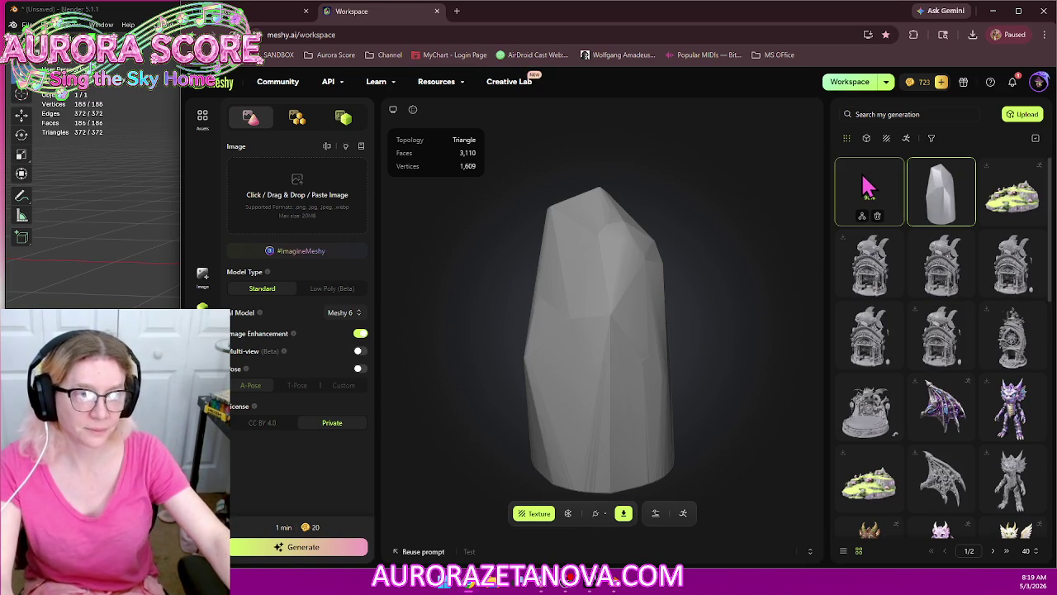
left_click(864, 189)
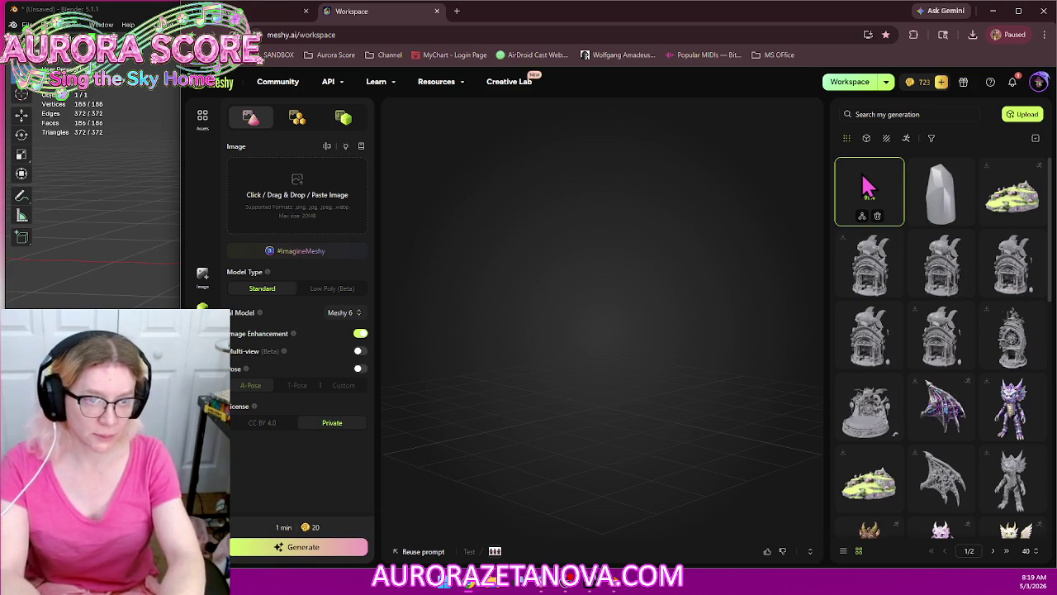
left_click(865, 186)
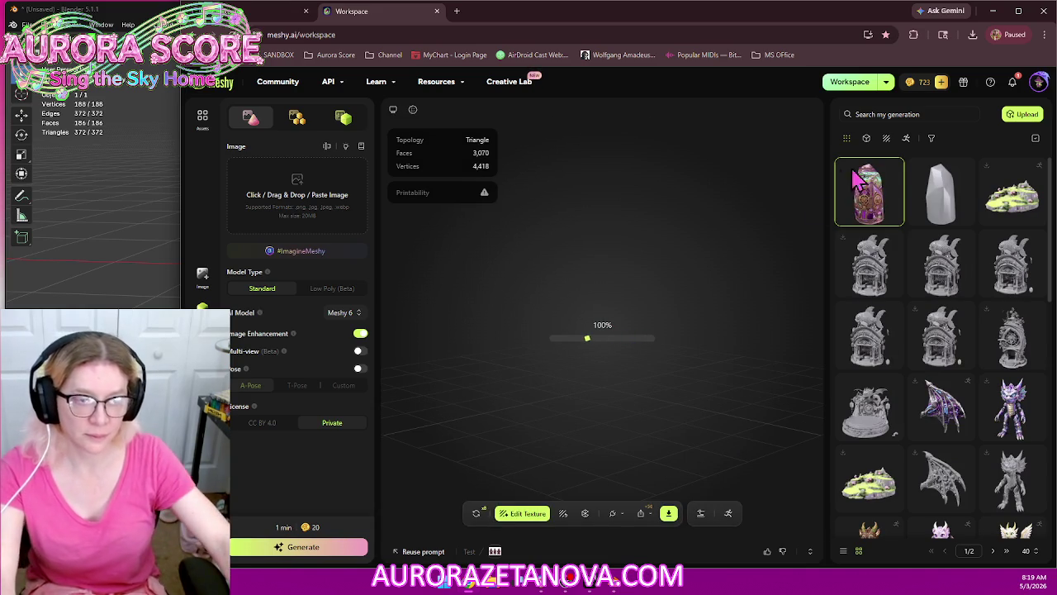
Orbit the textured model to view its sides and top
left_click_drag(611, 302, 702, 308)
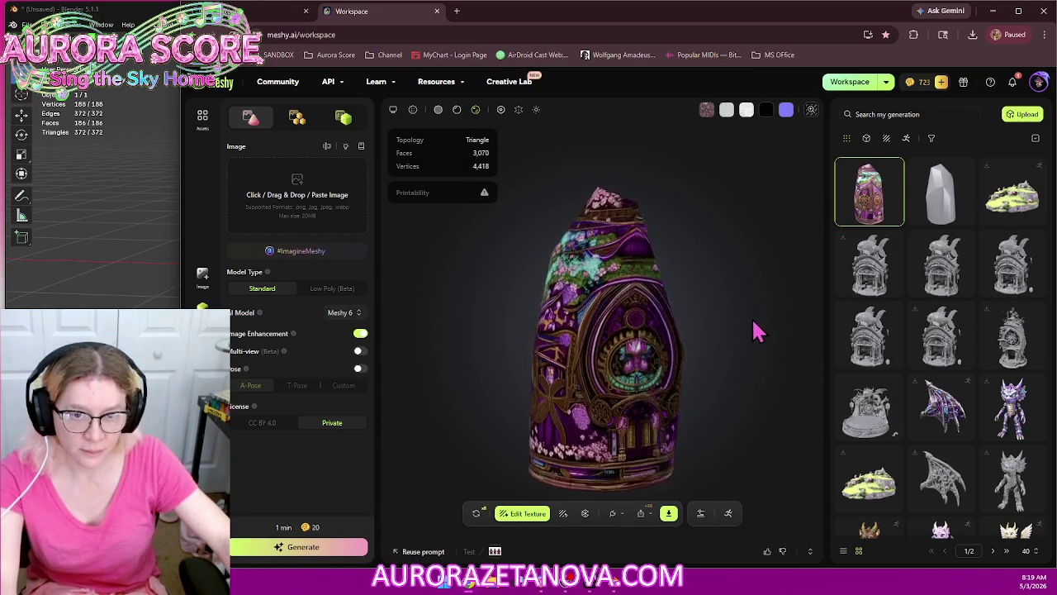
left_click_drag(774, 326, 692, 320)
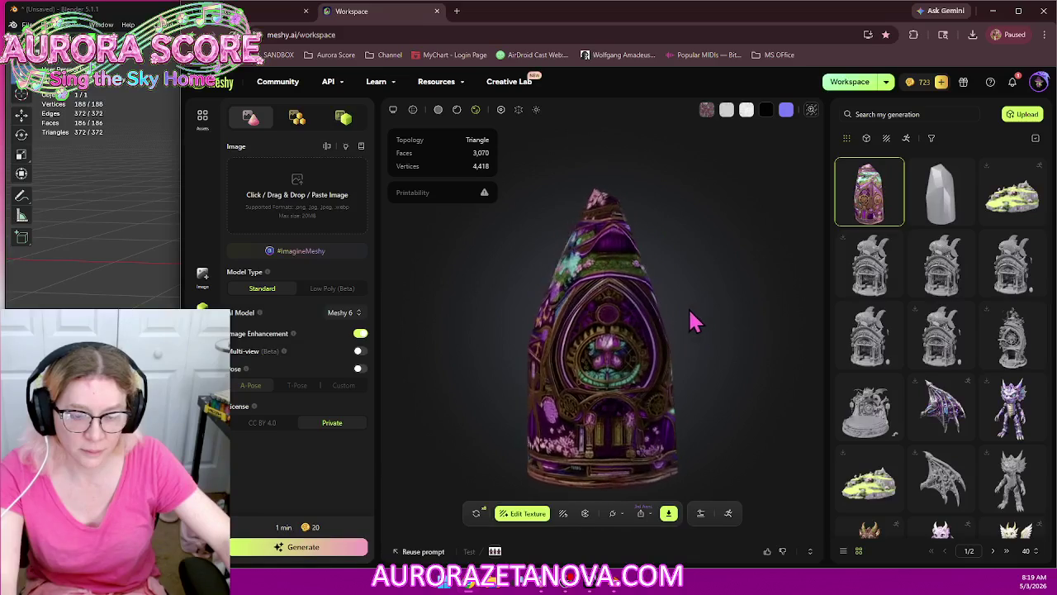
left_click_drag(597, 324, 512, 318)
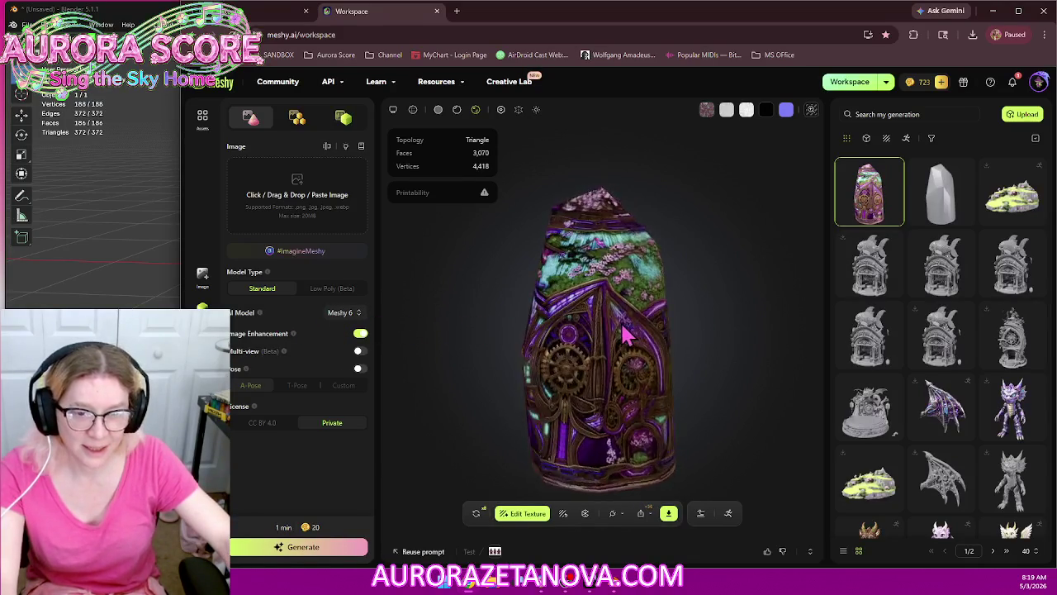
mouse_move(790, 323)
left_mouse_down()
mouse_move(689, 318)
mouse_move(719, 341)
left_mouse_up()
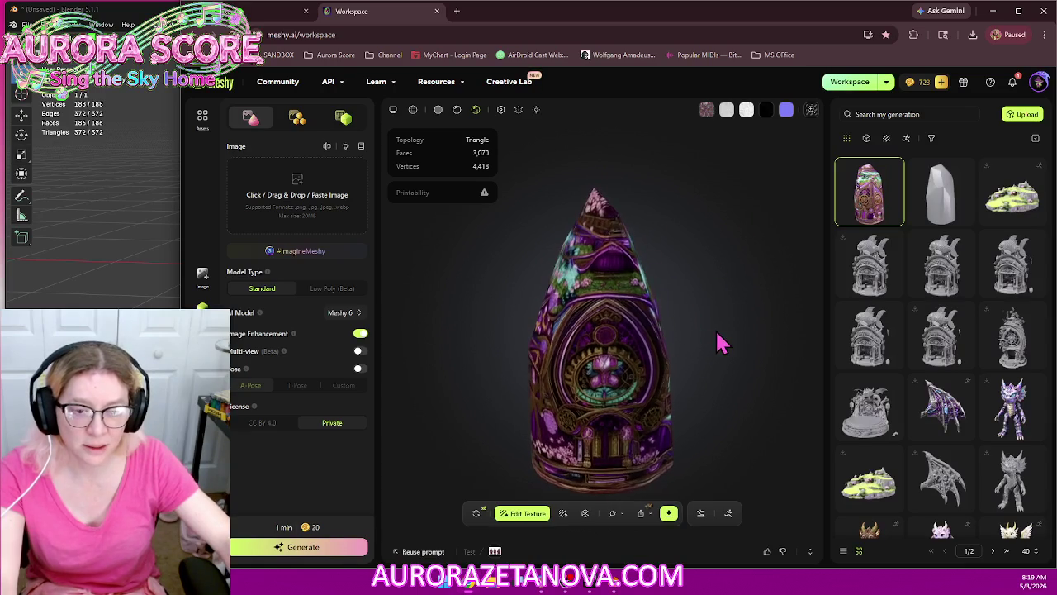
Delete the grey remeshed proxy from the Blender scene, then bring Meshy back to the front
left_click(996, 15)
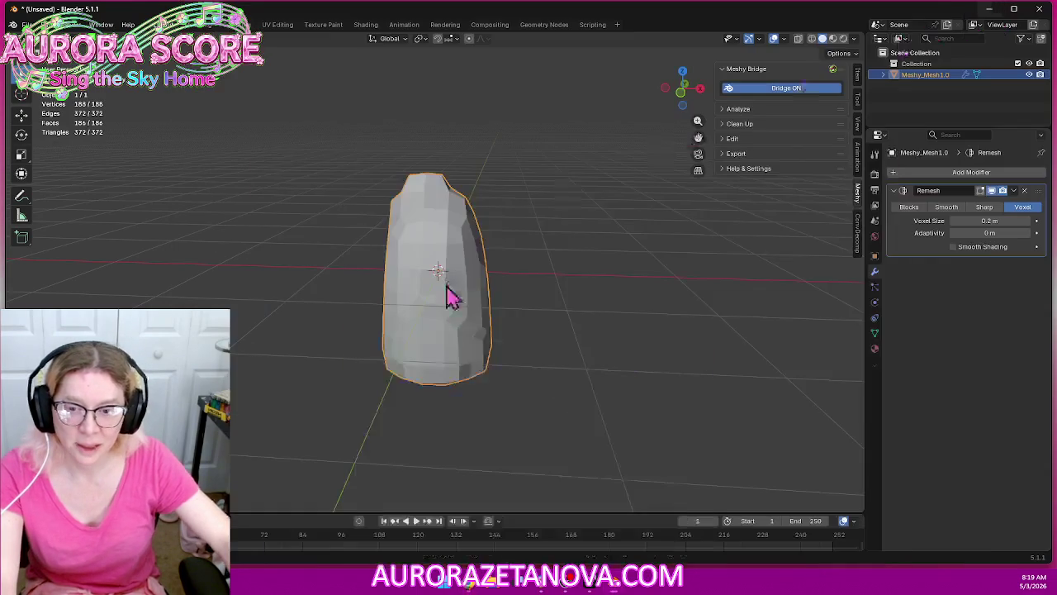
left_click(516, 401)
left_click(467, 359)
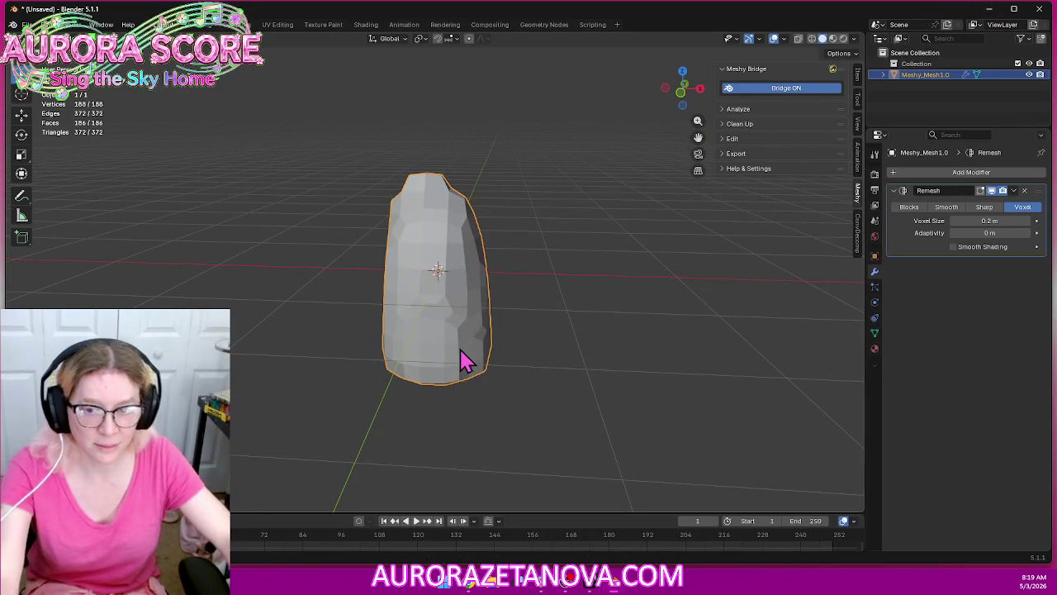
key("Delete")
middle_click_drag(491, 382, 495, 391)
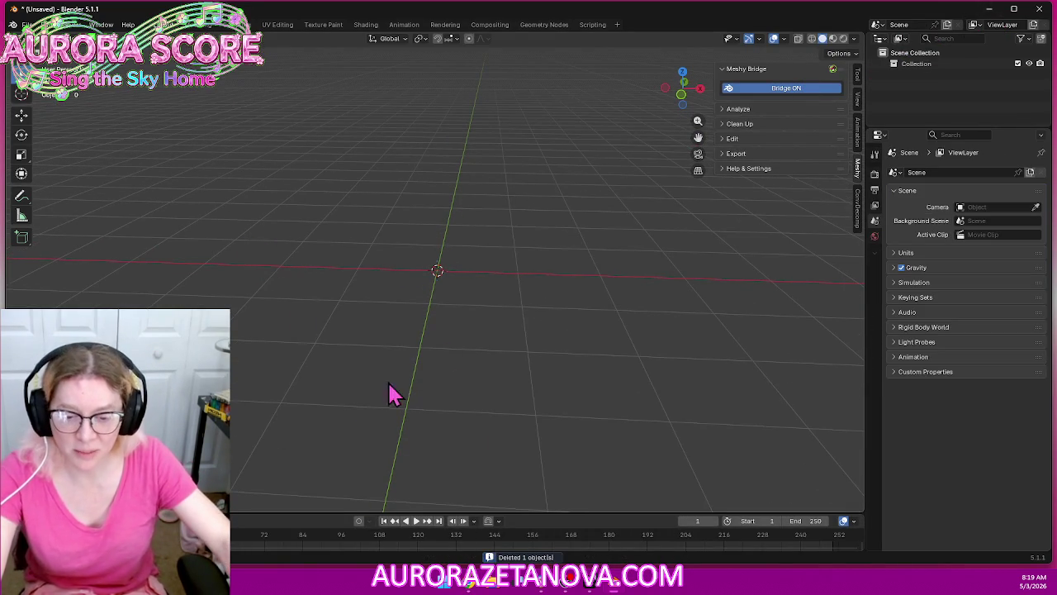
left_click(468, 585)
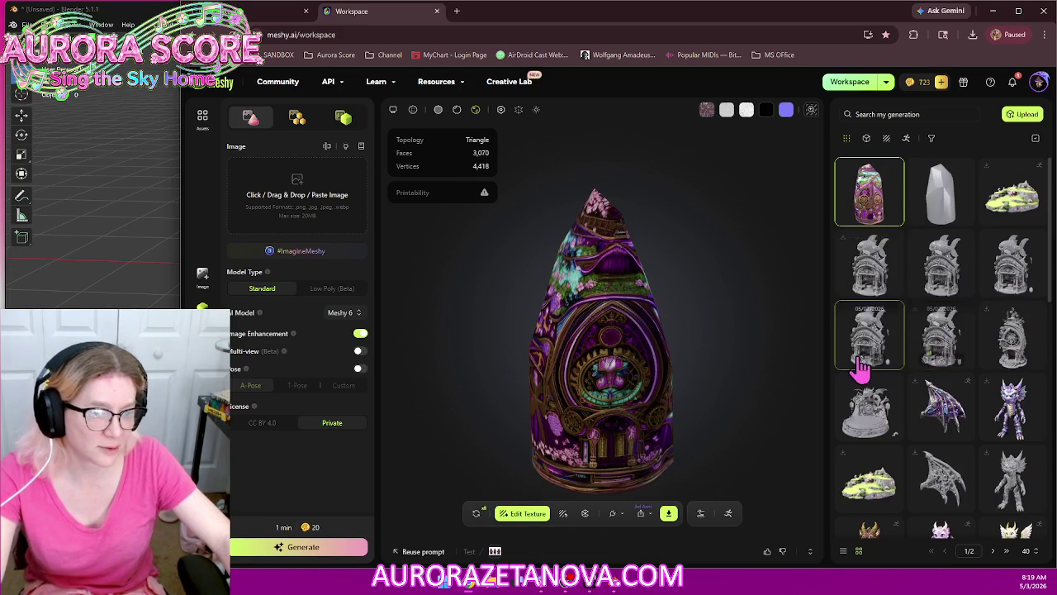
mouse_move(941, 335)
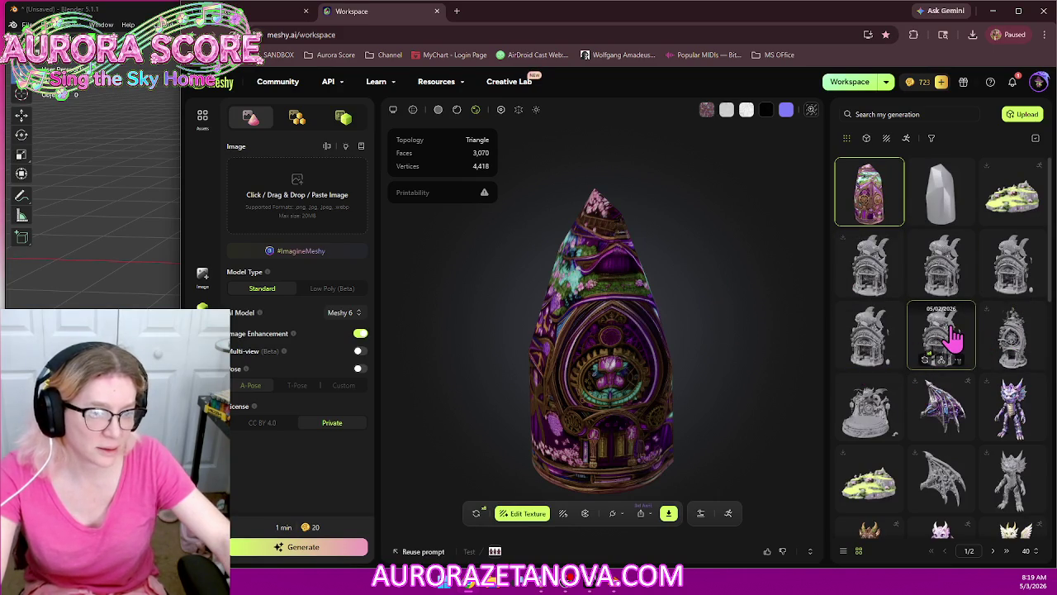
Open the clockwork-fish shrine in Meshy's viewer and send it to Blender via DCC Bridge
left_click(952, 336)
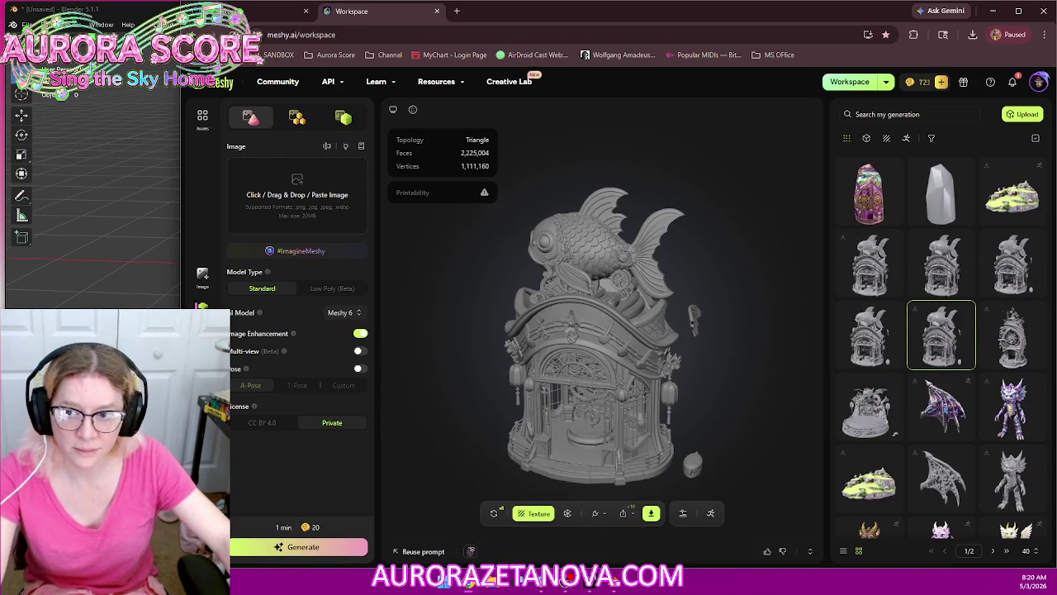
left_click(94, 301)
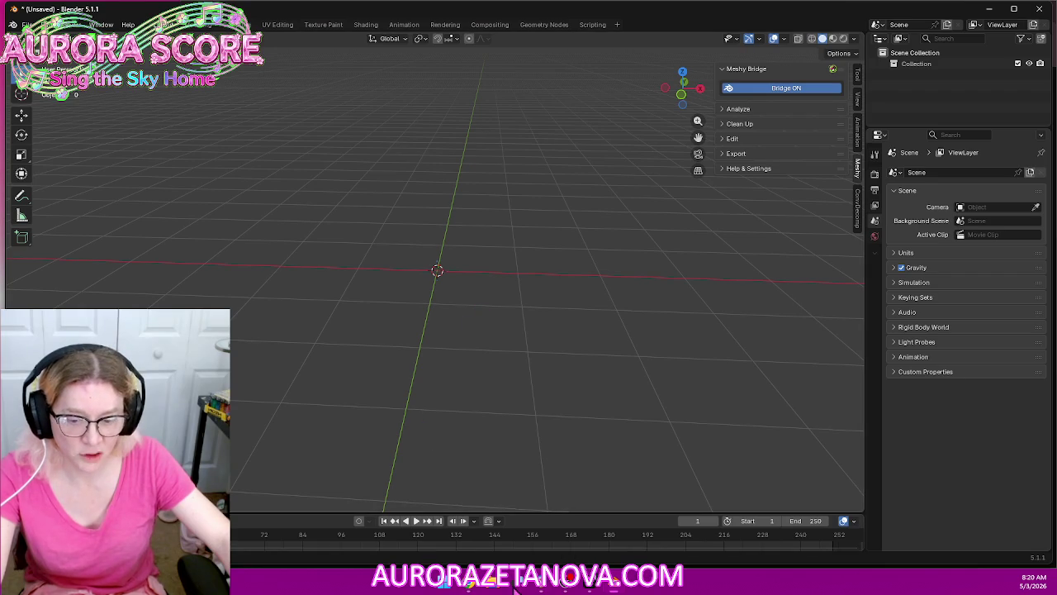
left_click(446, 586)
left_click(472, 586)
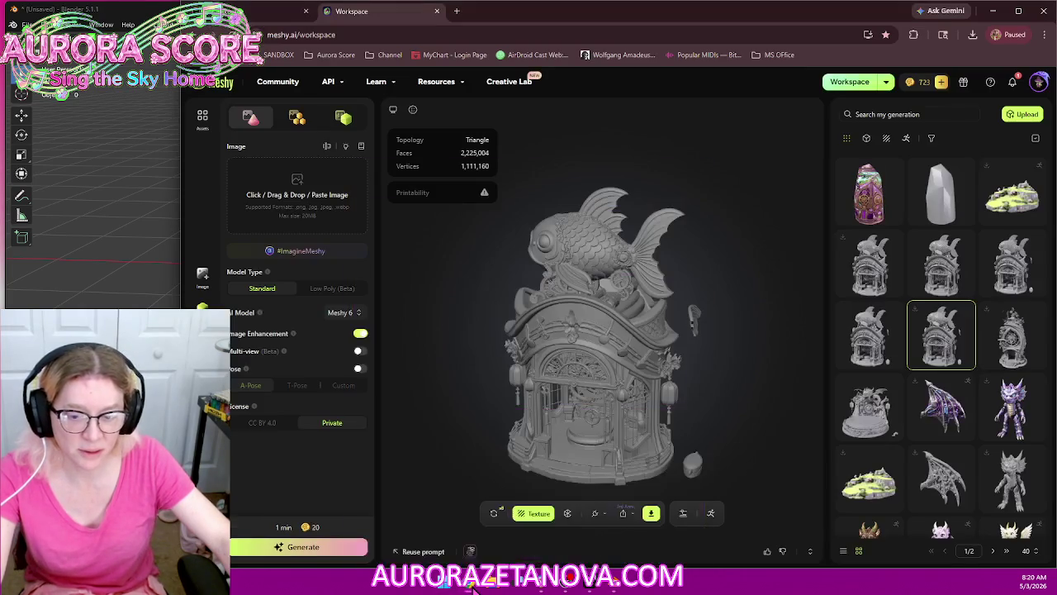
left_click(595, 515)
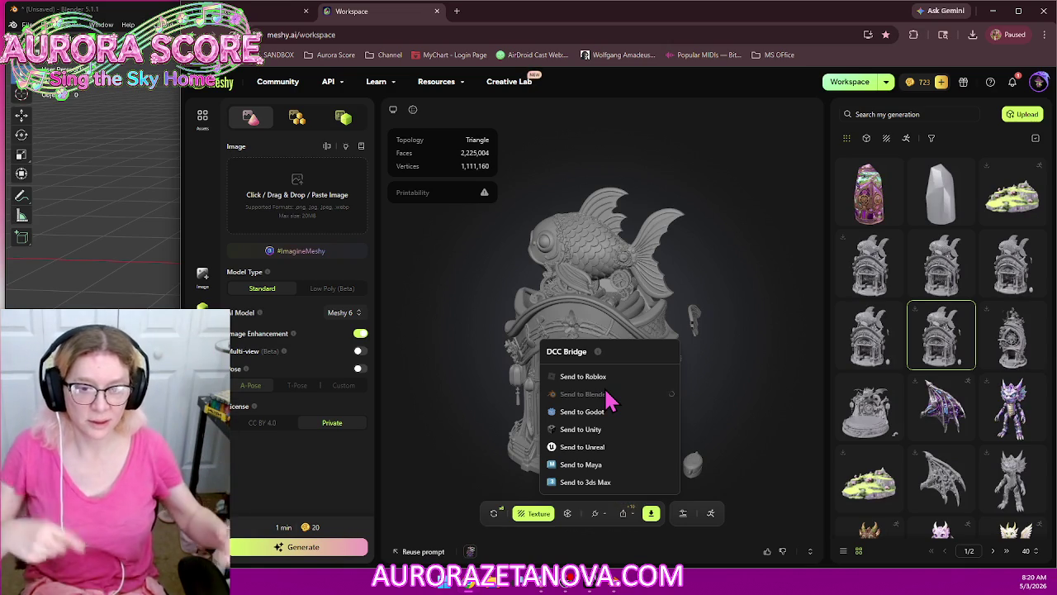
left_click(128, 272)
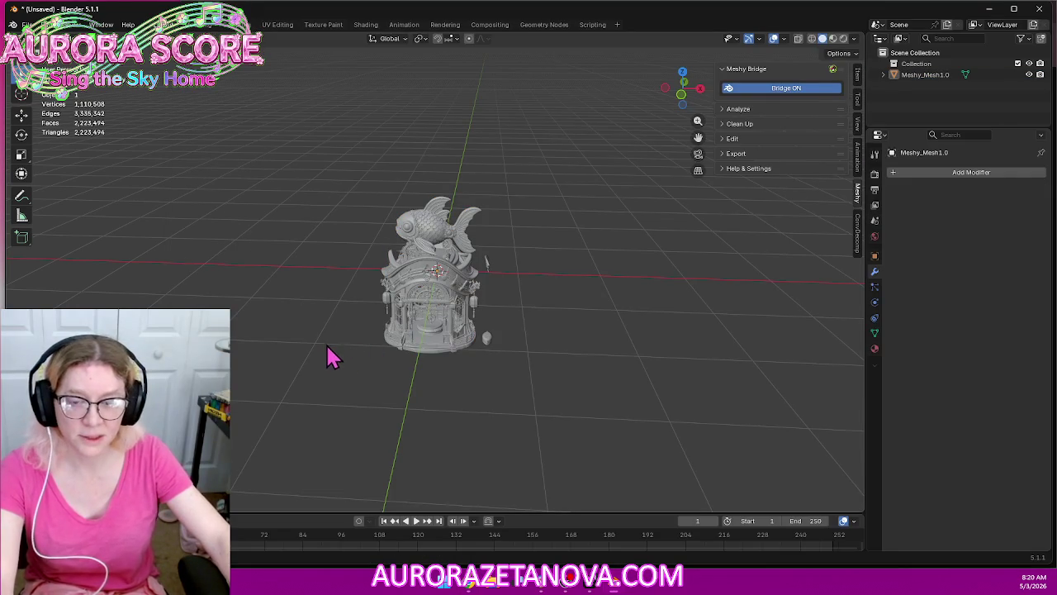
Orbit and zoom onto the imported Meshy_Mesh1.0 shrine and switch to darker X-ray shading
middle_click_drag(327, 347, 371, 339)
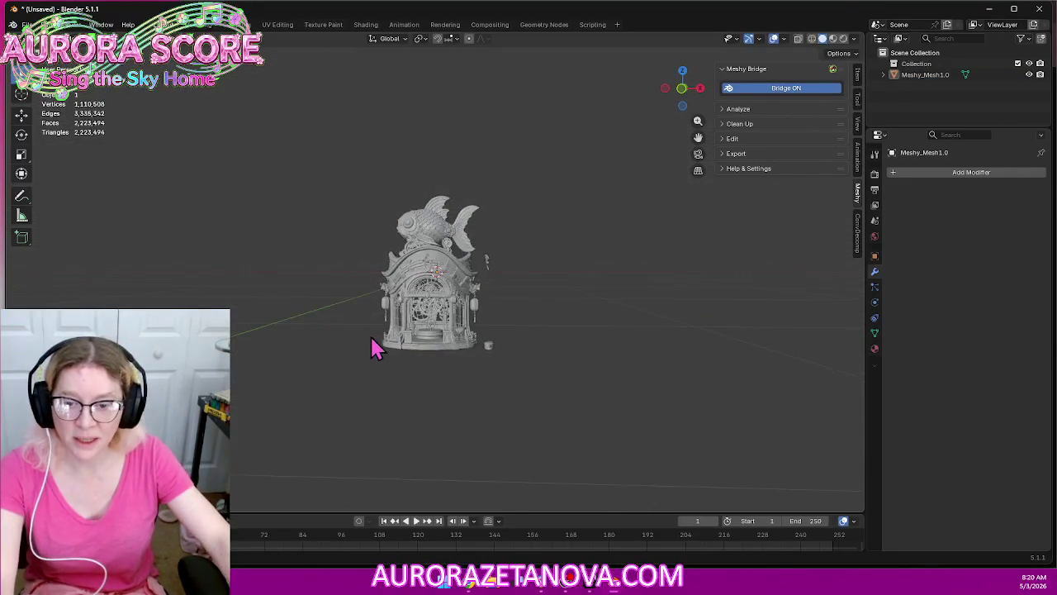
scroll(380, 351, "up", 5)
scroll(562, 417, "up", 2)
mouse_move(607, 436)
middle_mouse_down("shift")
mouse_move(607, 363)
mouse_move(506, 341)
mouse_move(420, 358)
mouse_move(522, 344)
mouse_move(623, 355)
mouse_move(698, 373)
mouse_move(705, 385)
mouse_move(727, 370)
mouse_move(640, 346)
mouse_move(620, 371)
mouse_move(580, 382)
mouse_move(446, 374)
mouse_move(649, 377)
mouse_move(687, 354)
mouse_move(629, 355)
mouse_move(611, 375)
mouse_move(667, 380)
mouse_move(658, 355)
mouse_move(640, 354)
middle_mouse_up("shift")
scroll(624, 333, "down", 3)
scroll(629, 328, "up", 1)
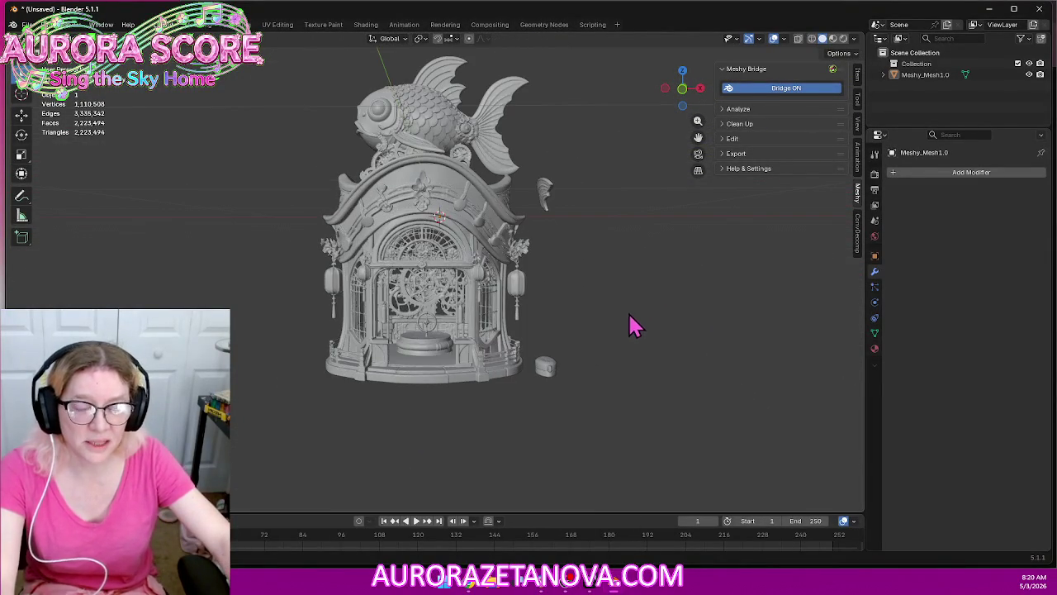
left_click(832, 39)
left_click(45, 38)
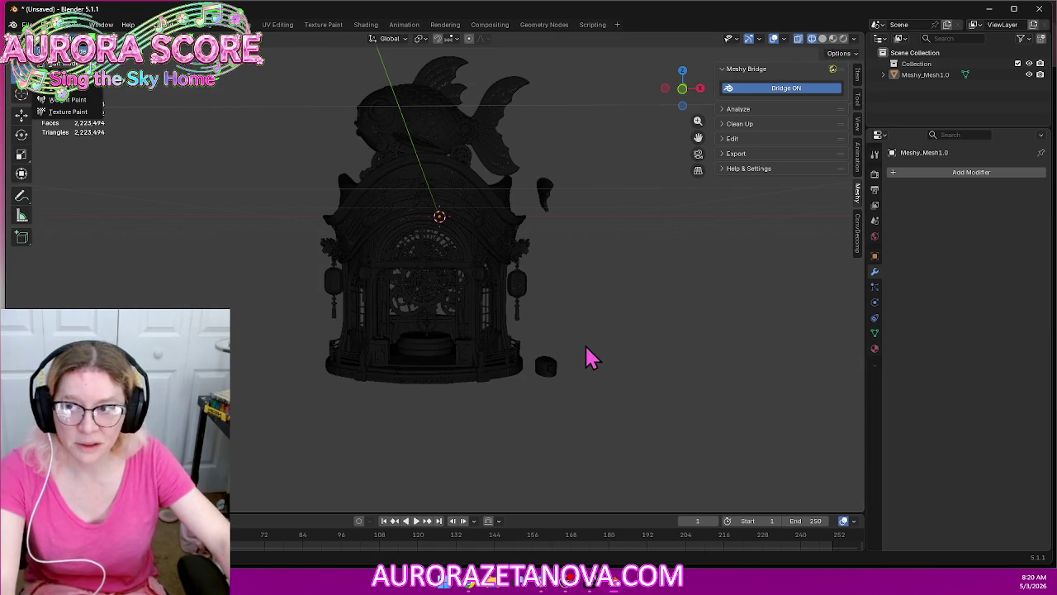
Delete the small loose blob beside the base and the floating piece beside the roof
left_click_drag(584, 342, 532, 395)
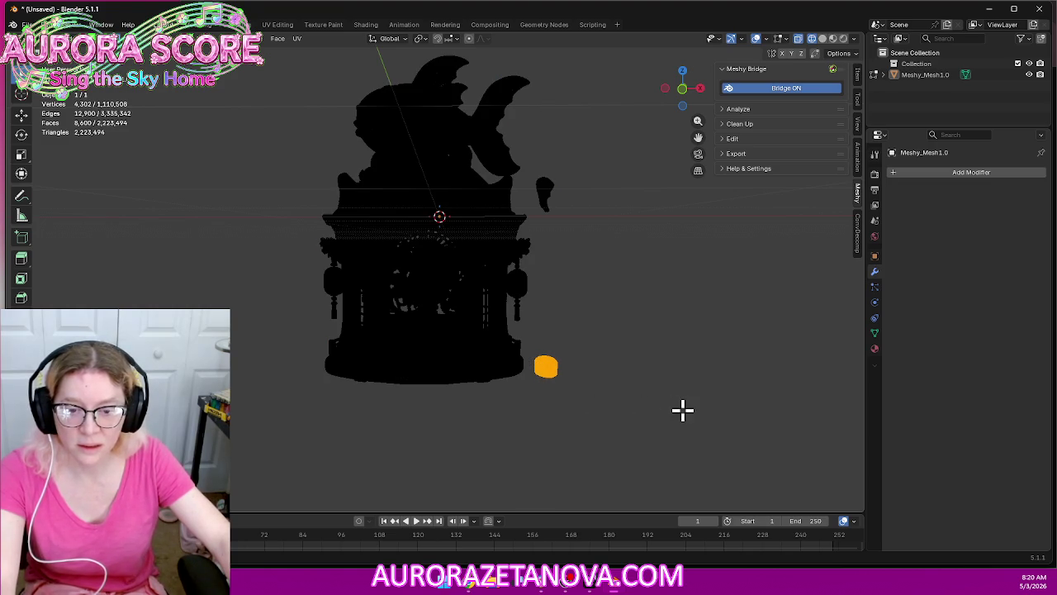
key("x")
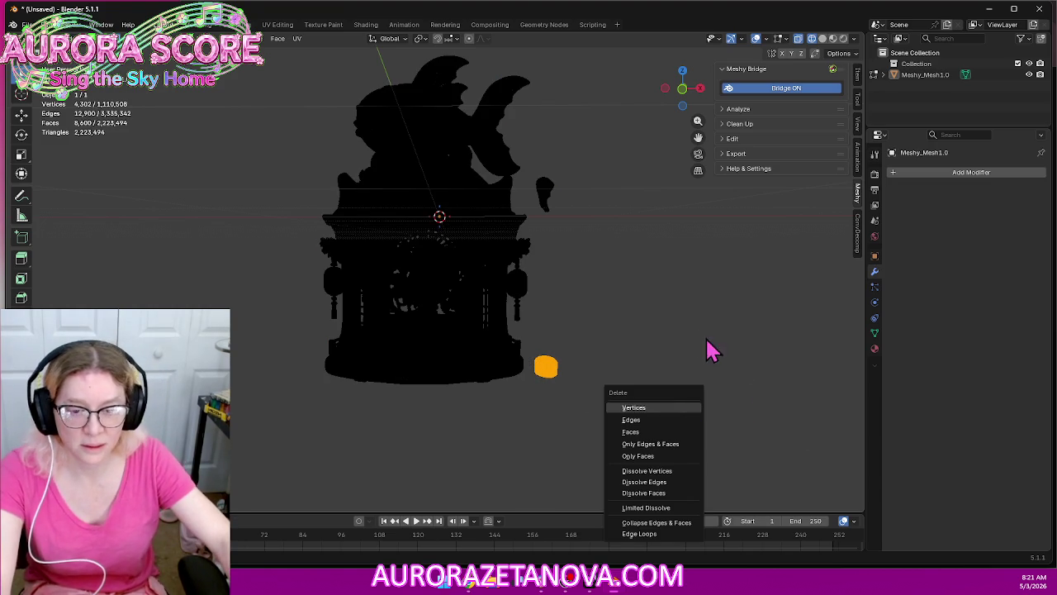
key("Return")
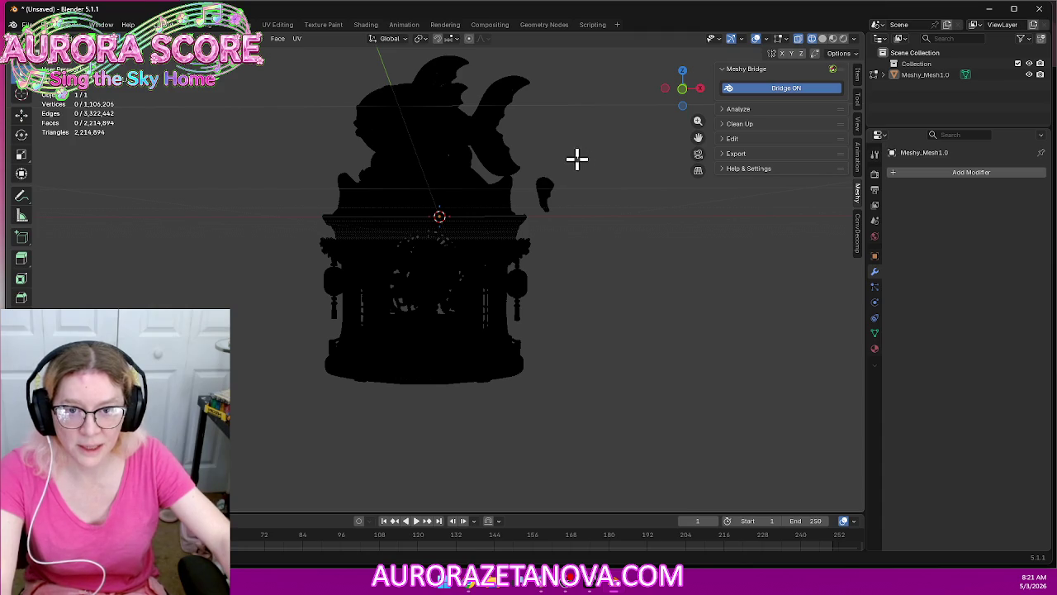
left_click_drag(577, 158, 537, 218)
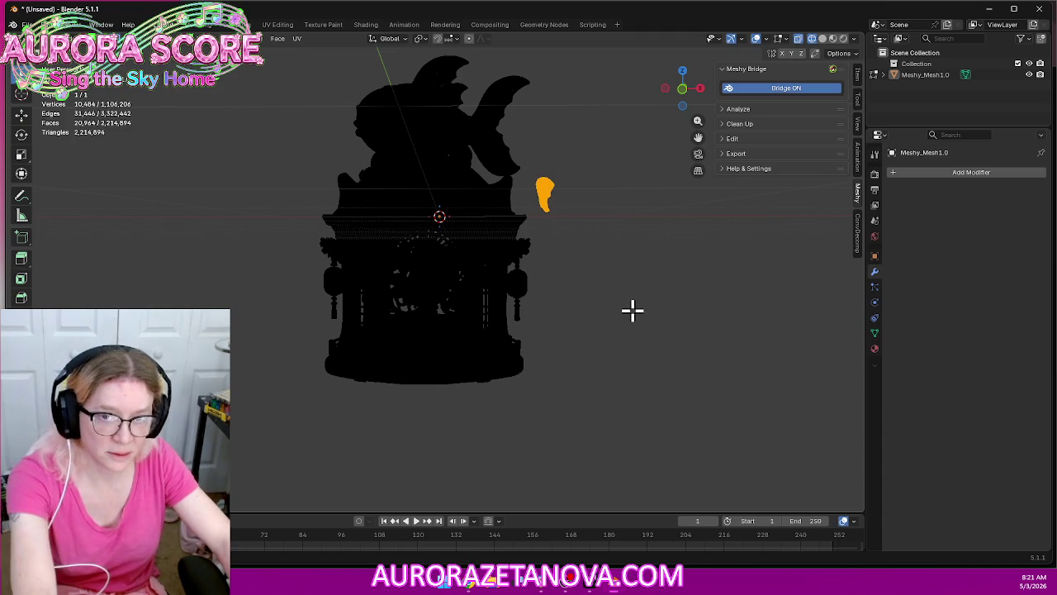
key("x")
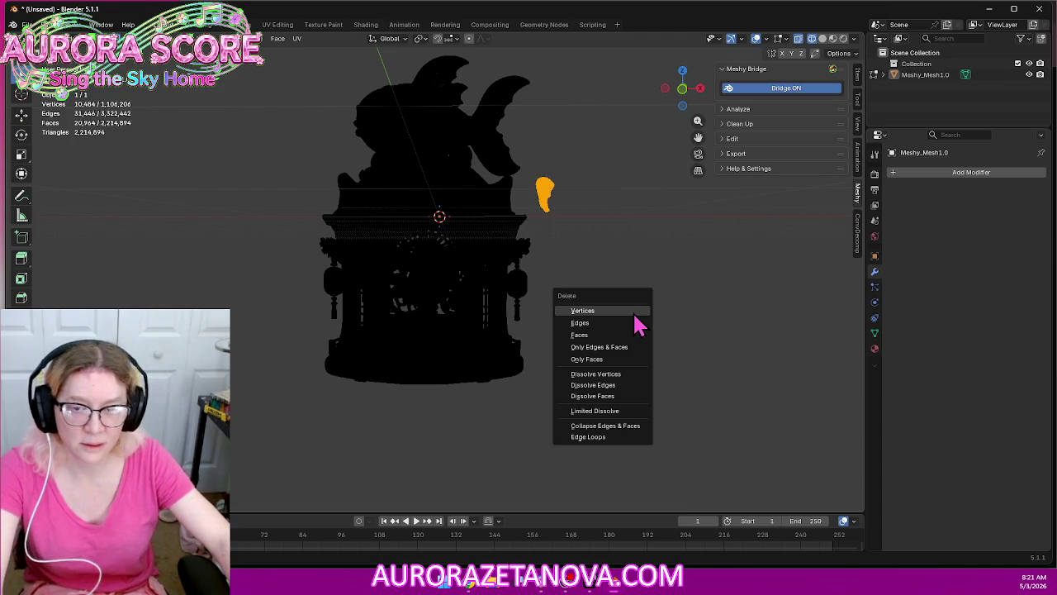
key("Return")
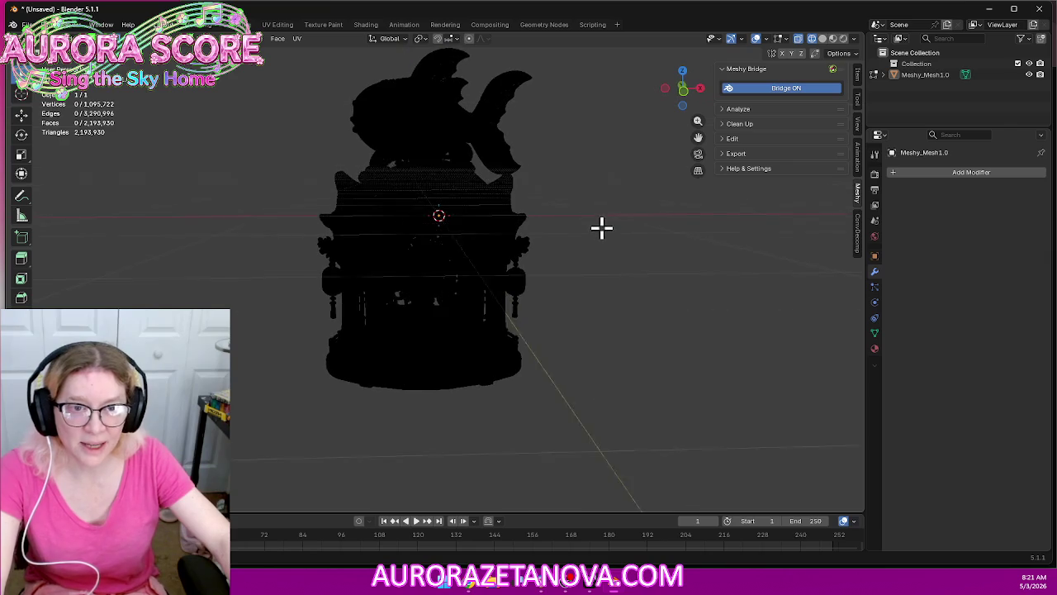
Inspect the fish close up in front orthographic view, then return to Object Mode
middle_click_drag(602, 229, 590, 239)
left_click(683, 94)
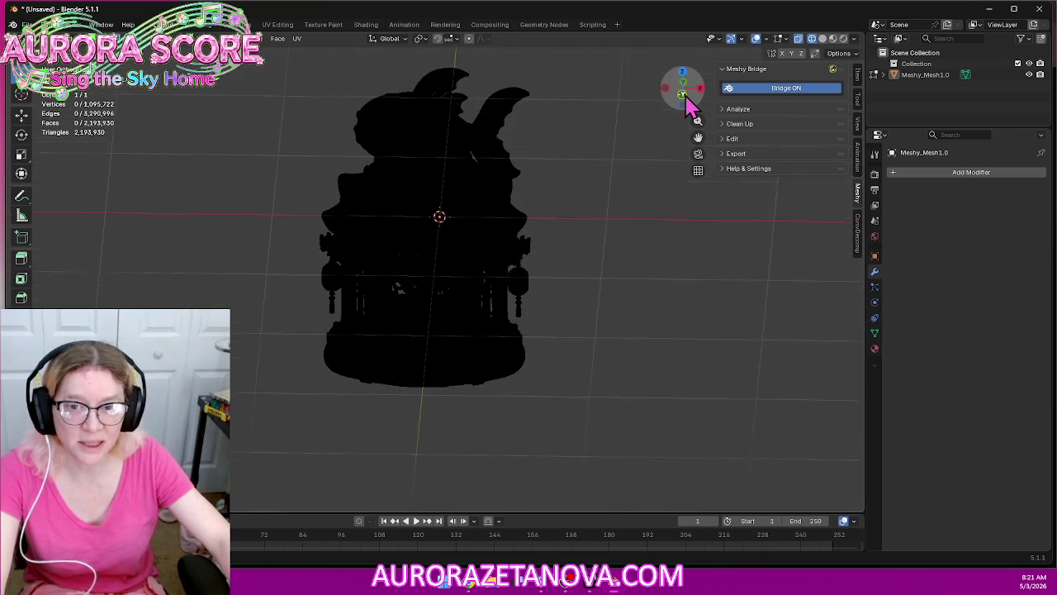
scroll(583, 306, "up", 1)
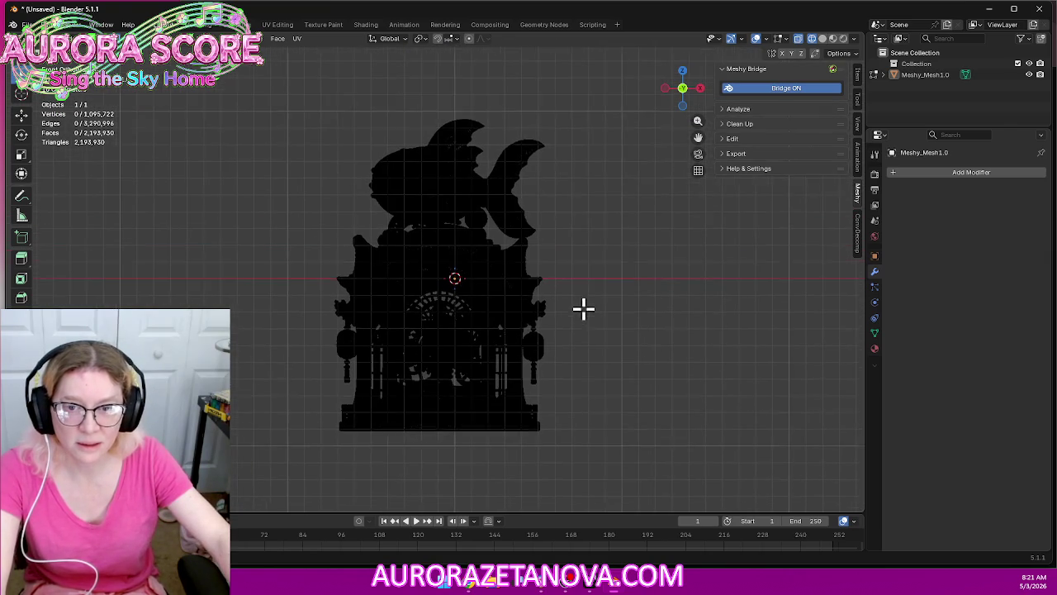
scroll(587, 323, "up", 1)
scroll(592, 313, "up", 1)
scroll(594, 315, "up", 2)
scroll(594, 315, "up", 1)
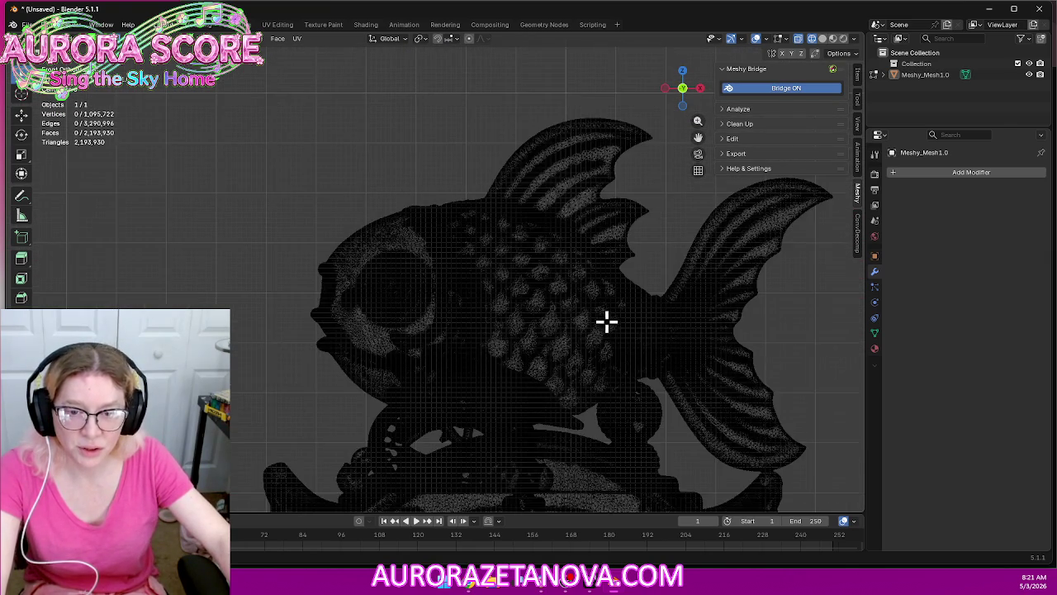
scroll(606, 321, "up", 1)
middle_click_drag(608, 316, 569, 248, "shift")
scroll(531, 189, "up", 1)
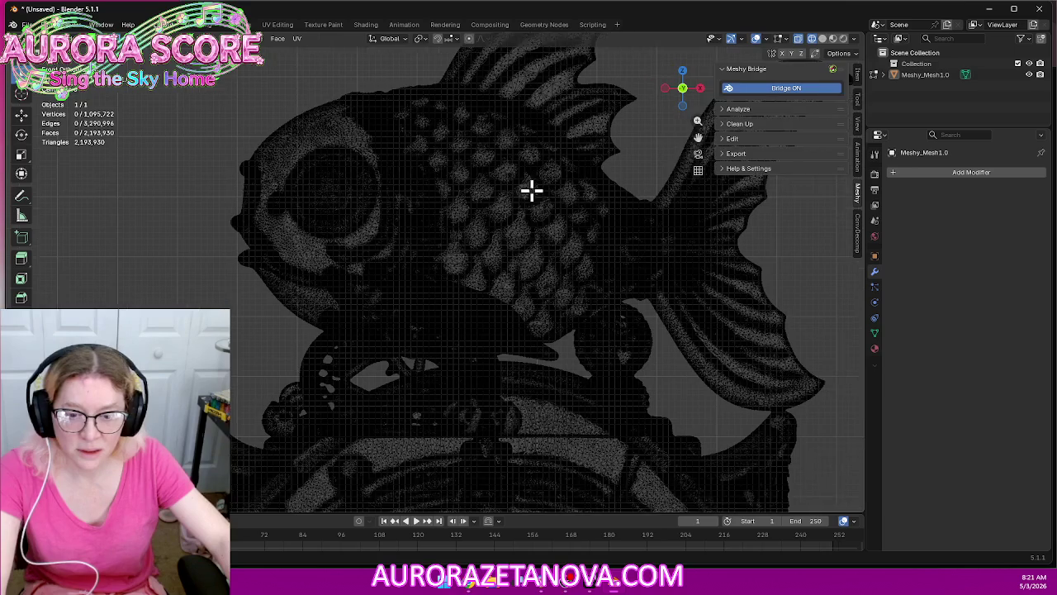
scroll(531, 163, "up", 1)
middle_click_drag(546, 179, 543, 270, "shift")
middle_click_drag(487, 212, 504, 273)
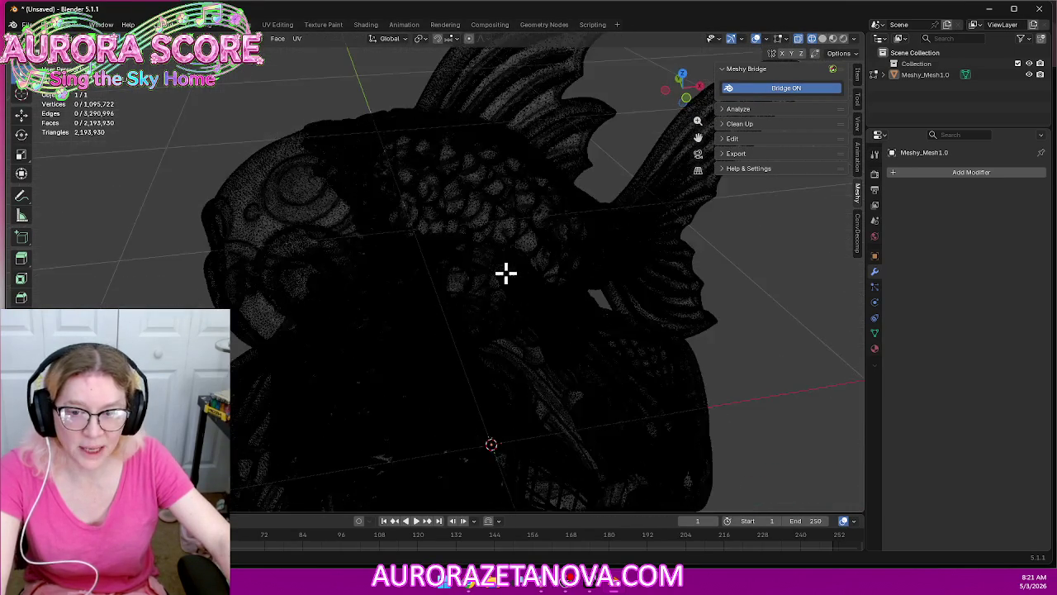
scroll(503, 264, "down", 5)
scroll(373, 235, "down", 1)
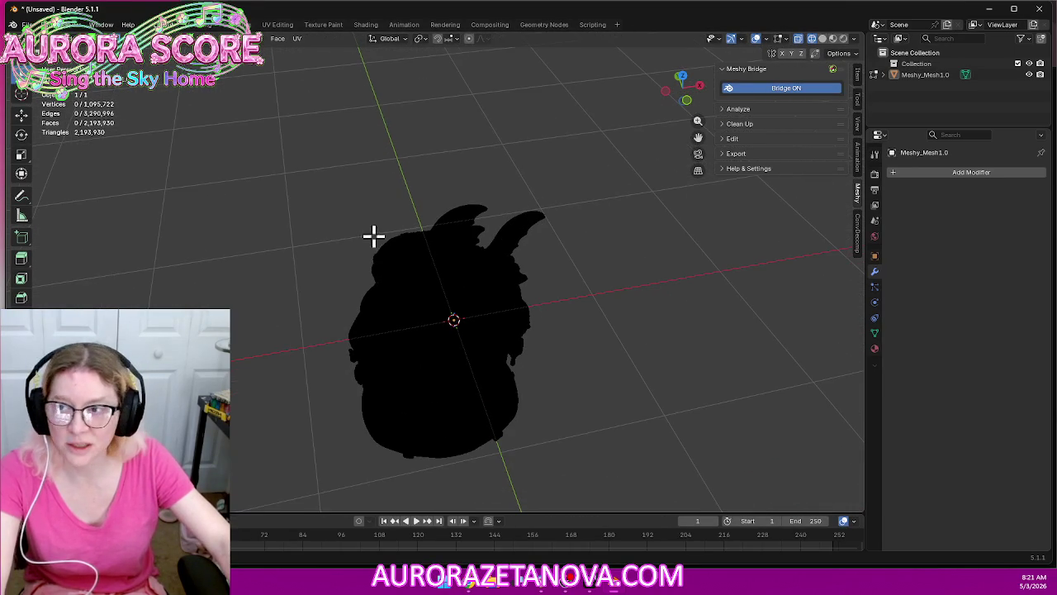
left_click(50, 38)
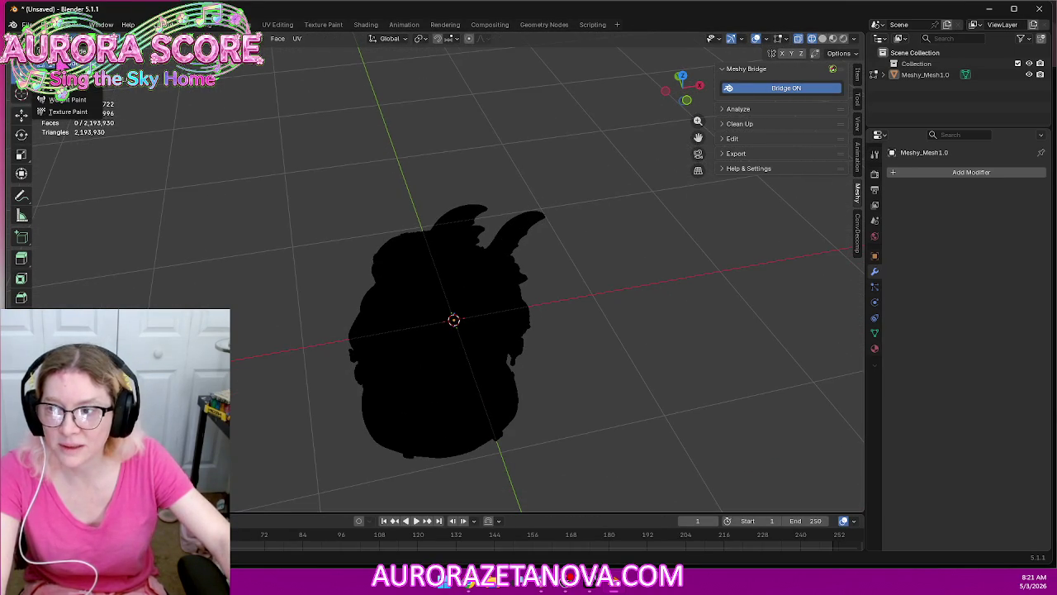
left_click(54, 63)
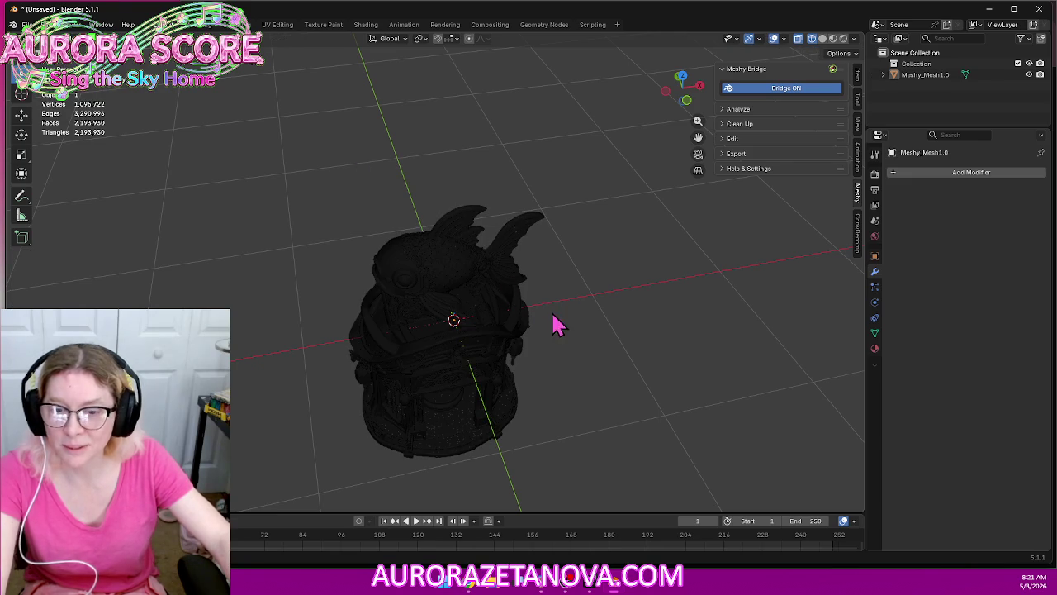
Switch the viewport to solid shading and a front orthographic view of the shrine
mouse_move(541, 355)
middle_mouse_down("shift")
mouse_move(586, 302)
mouse_move(566, 299)
middle_mouse_up("shift")
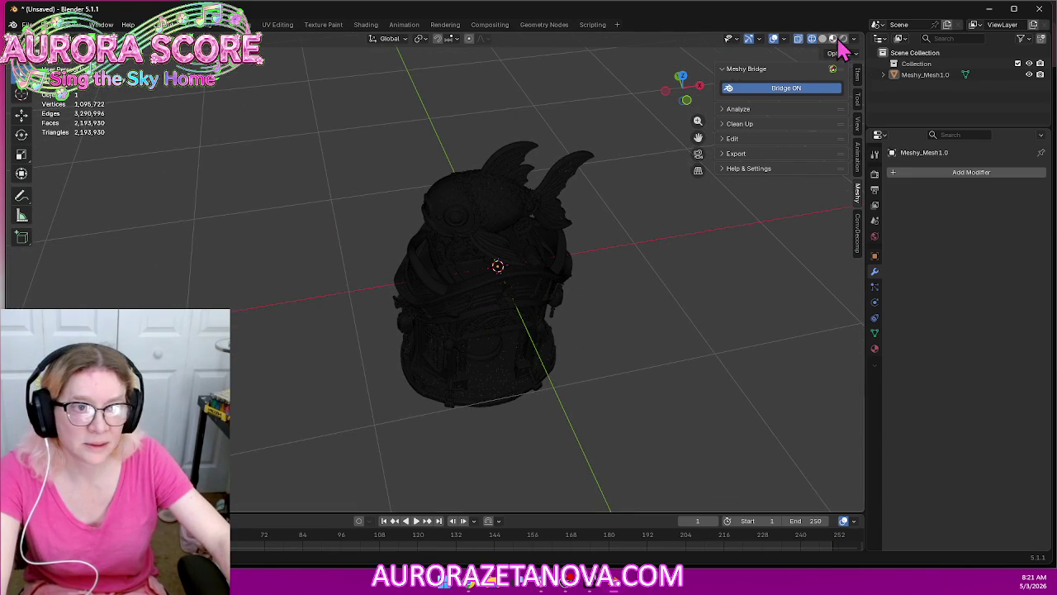
left_click(822, 40)
mouse_move(594, 240)
middle_mouse_down()
mouse_move(555, 176)
mouse_move(583, 300)
mouse_move(586, 271)
mouse_move(571, 278)
middle_mouse_up()
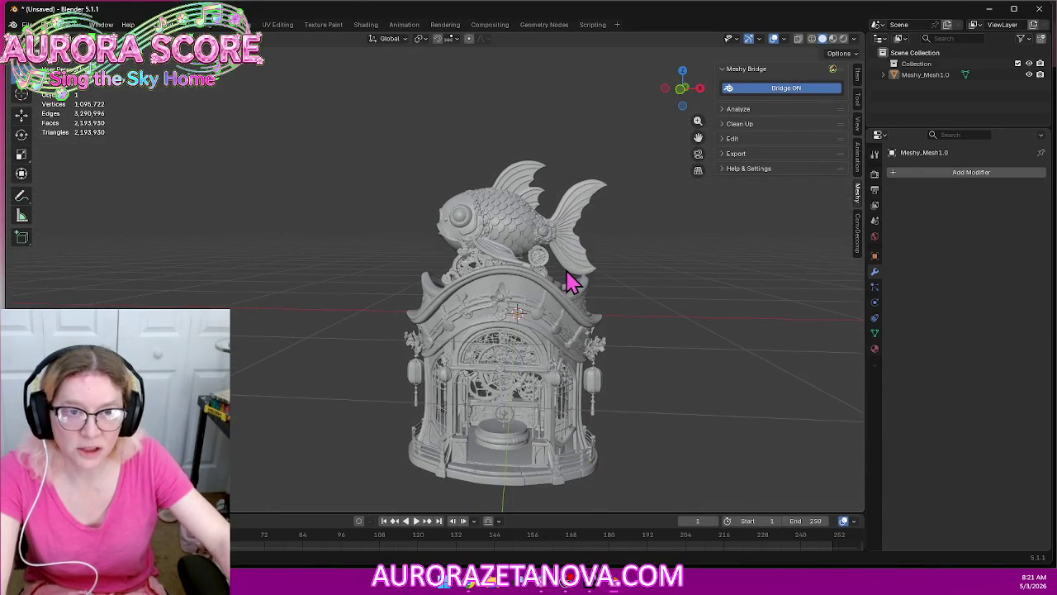
left_click(680, 90)
Add a cube sized 1 × 0.2 × 0.5 m and raise it to Z 0.58 m over the fish
left_click(153, 39)
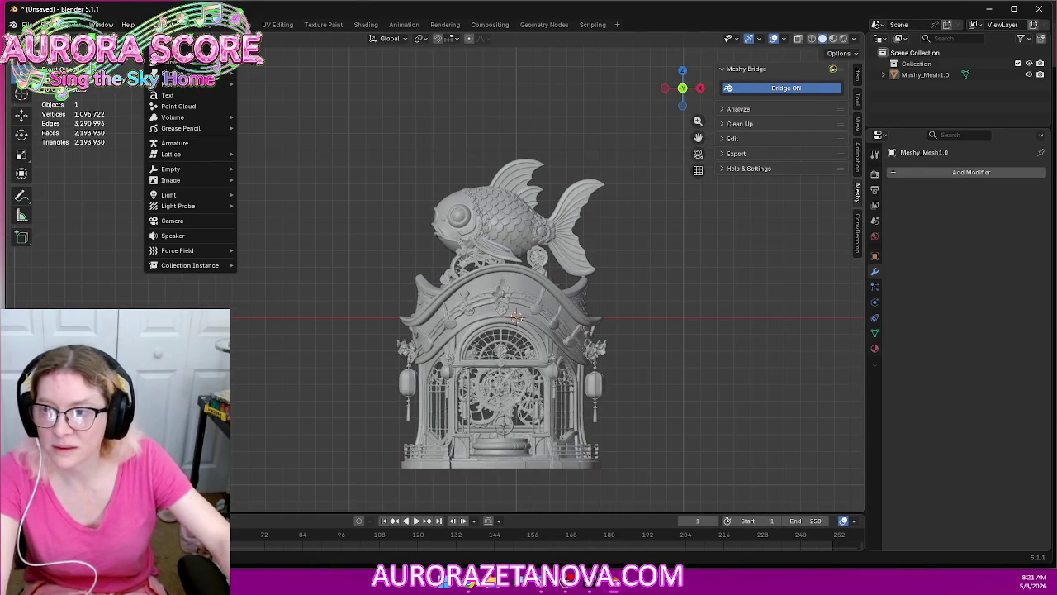
mouse_move(173, 73)
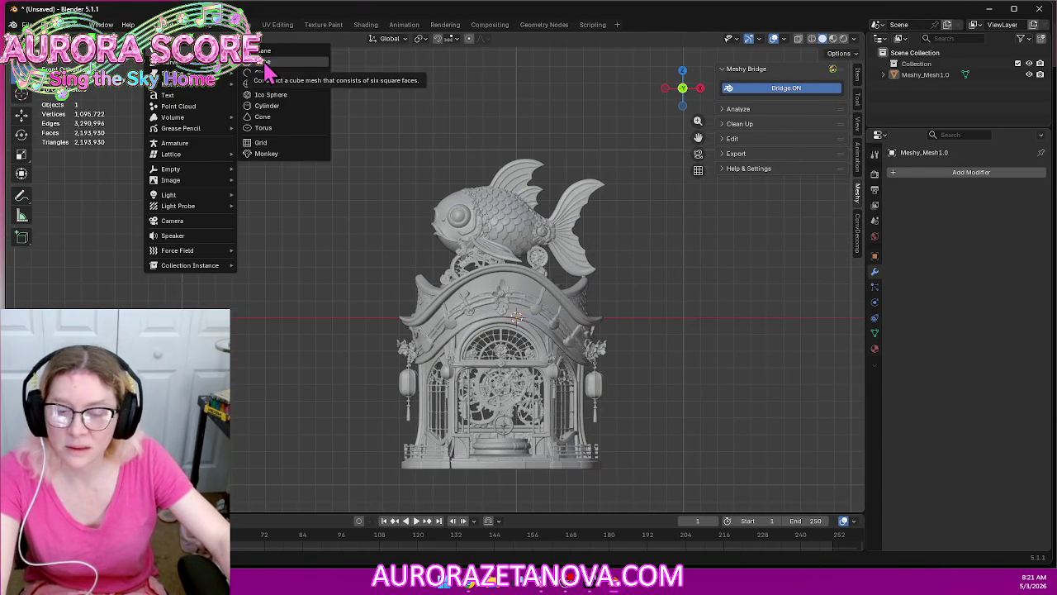
left_click(299, 76)
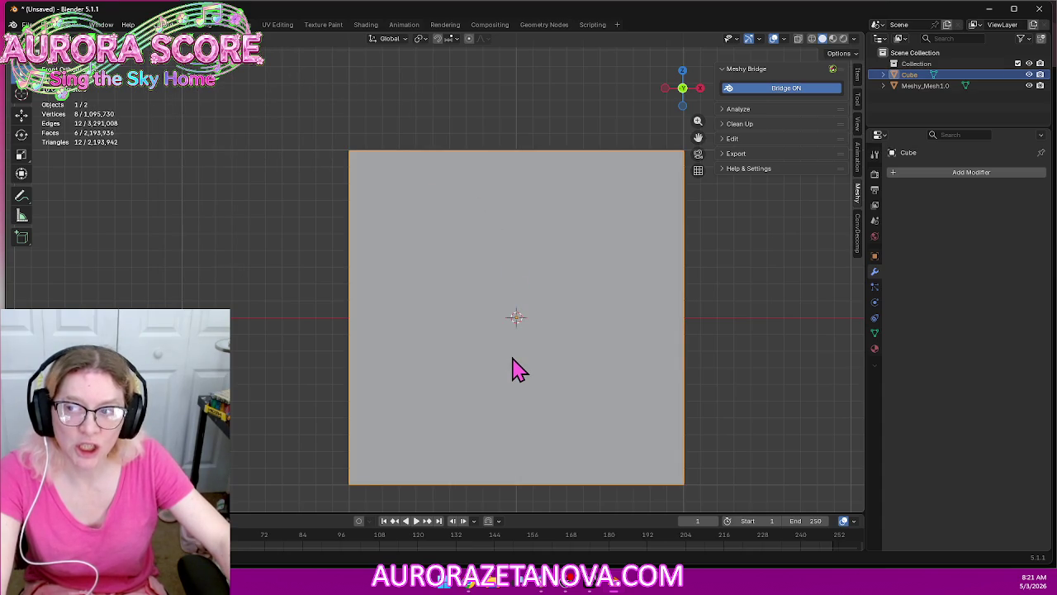
left_click(858, 81)
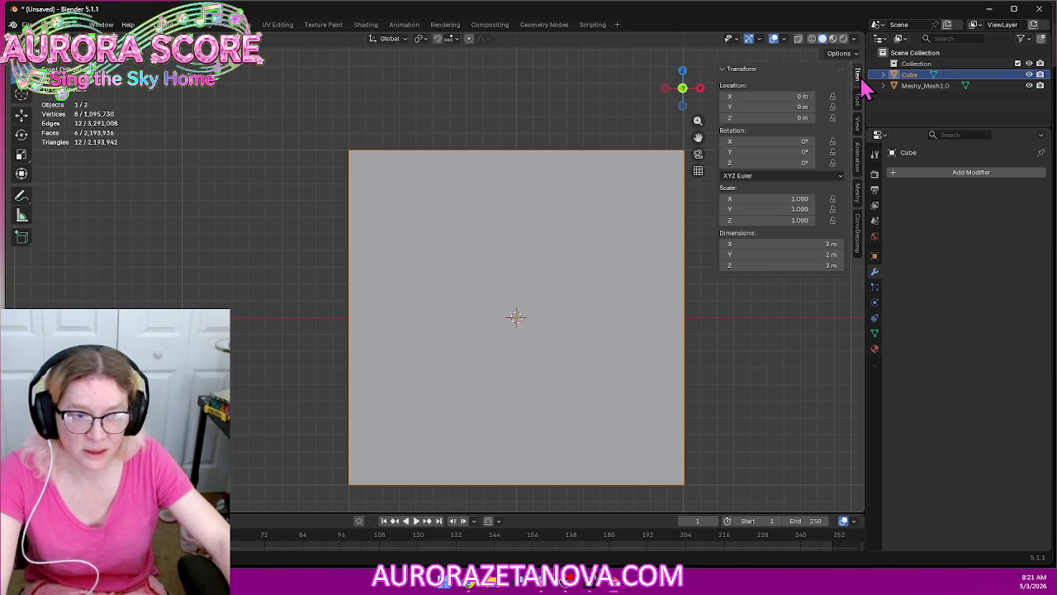
mouse_move(760, 254)
left_mouse_down()
mouse_move(748, 255)
mouse_move(825, 254)
mouse_move(752, 254)
mouse_move(747, 244)
mouse_move(756, 265)
left_mouse_up()
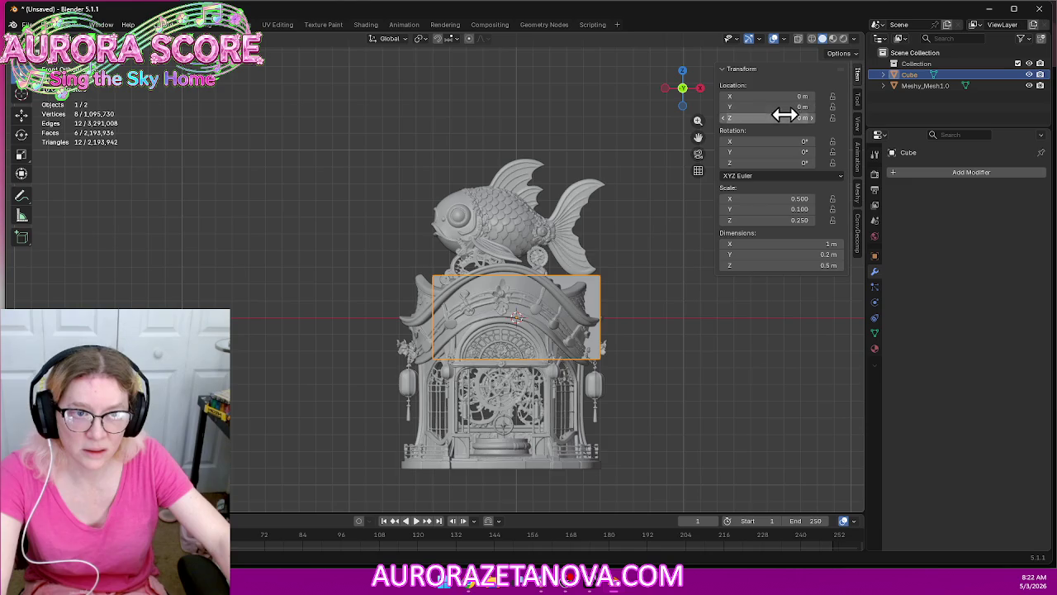
left_click_drag(768, 118, 822, 119)
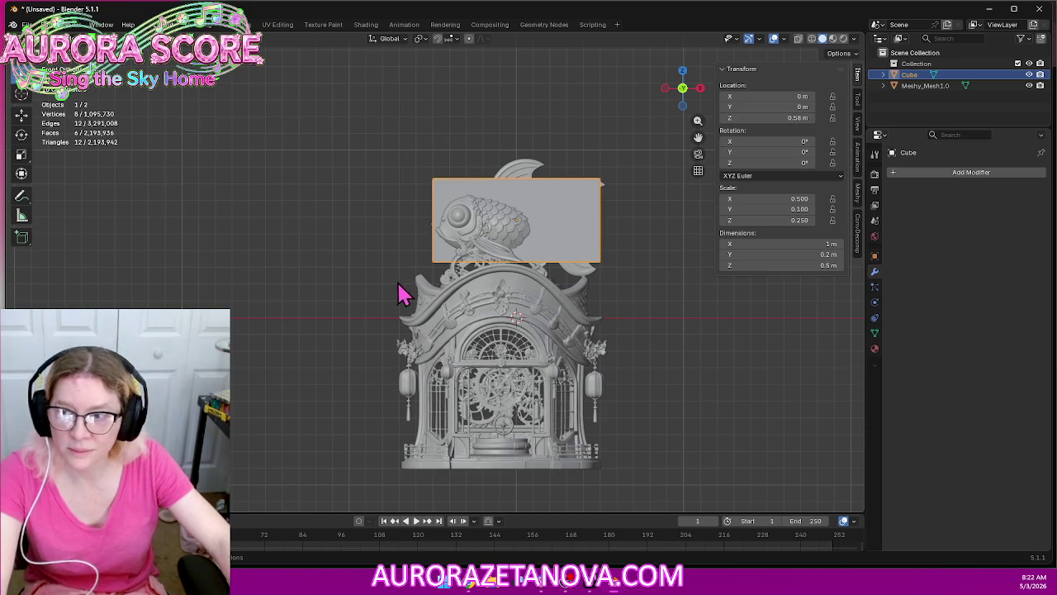
left_click(257, 235)
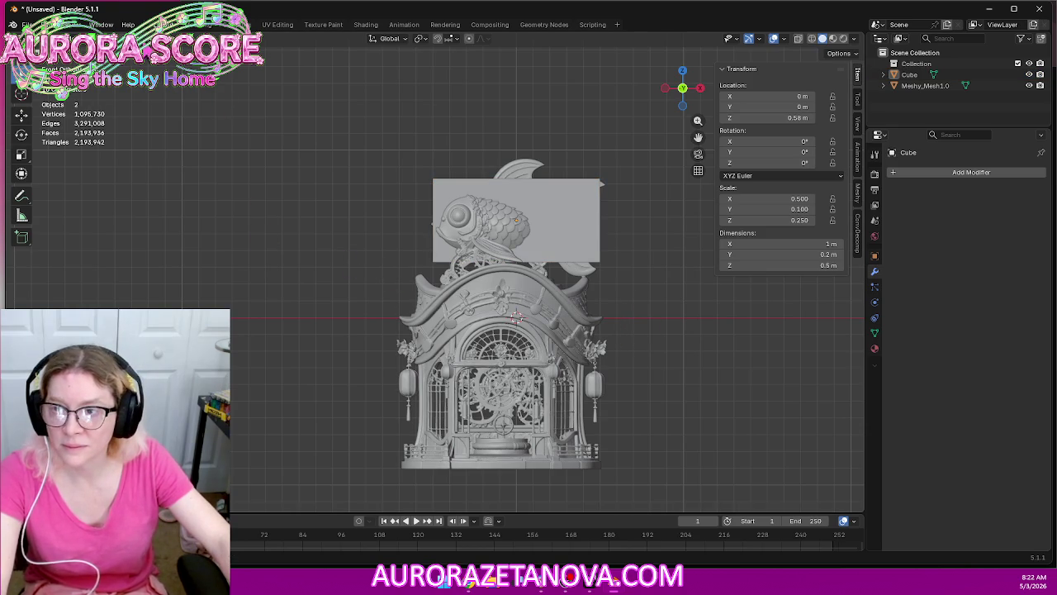
Add a second cube and shape it into a wide, thin slab at the shrine's base
key("shift+a")
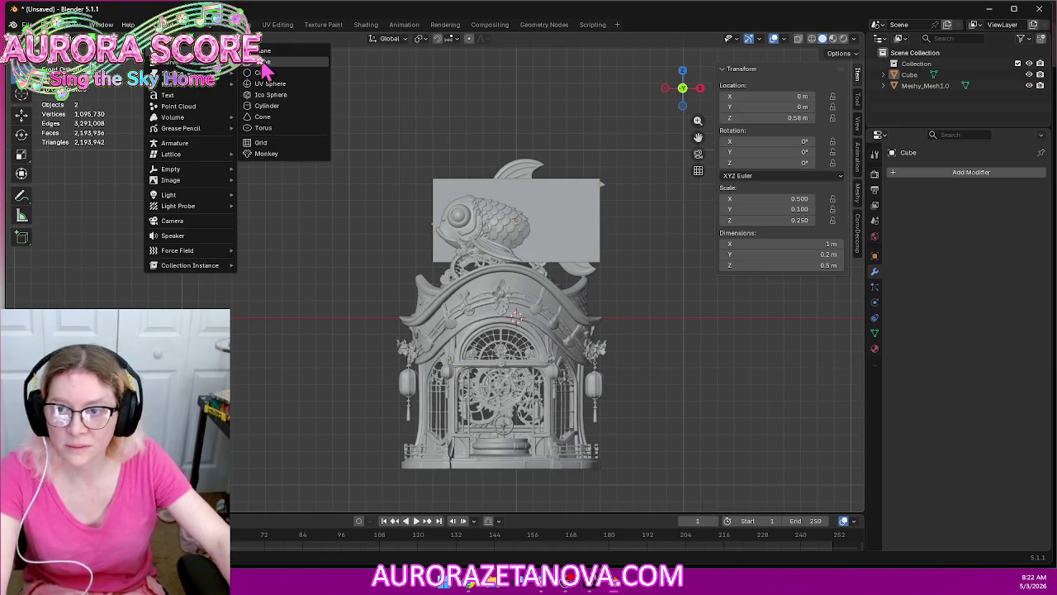
left_click(266, 63)
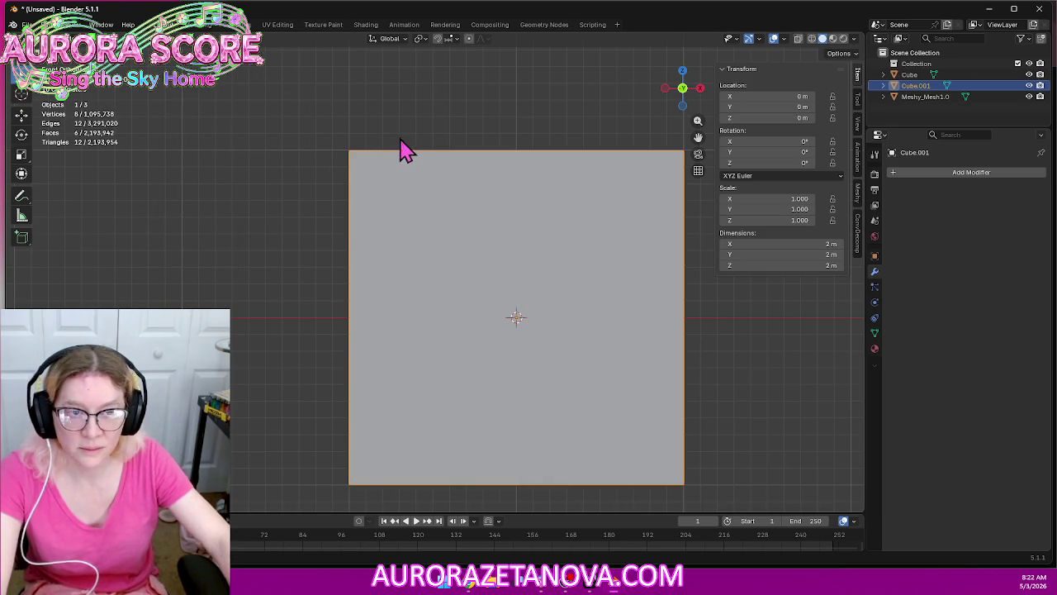
left_click(785, 243)
type("0.5")
key("Return")
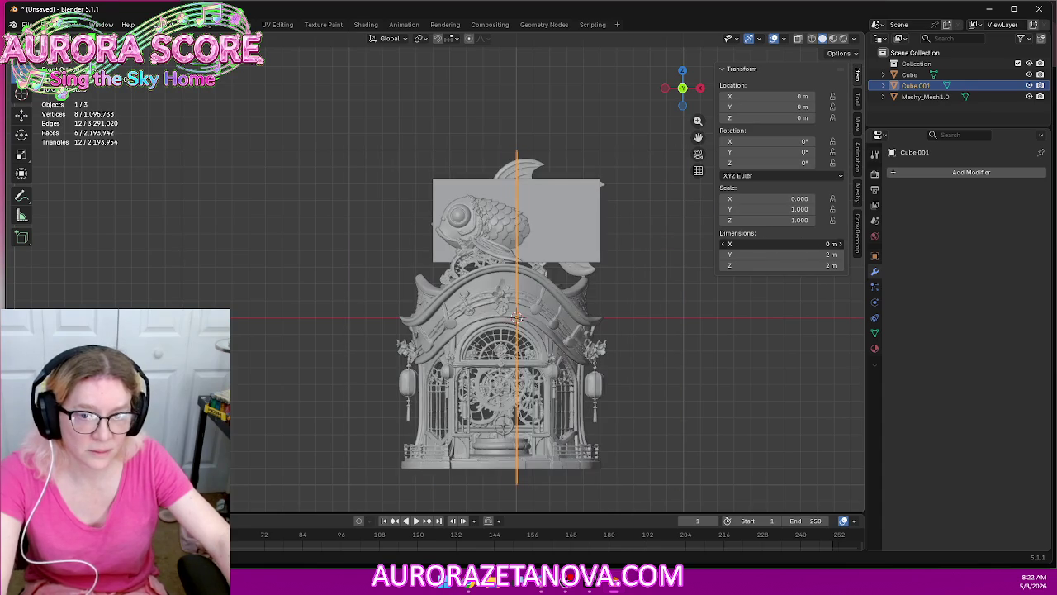
left_click_drag(785, 244, 826, 243)
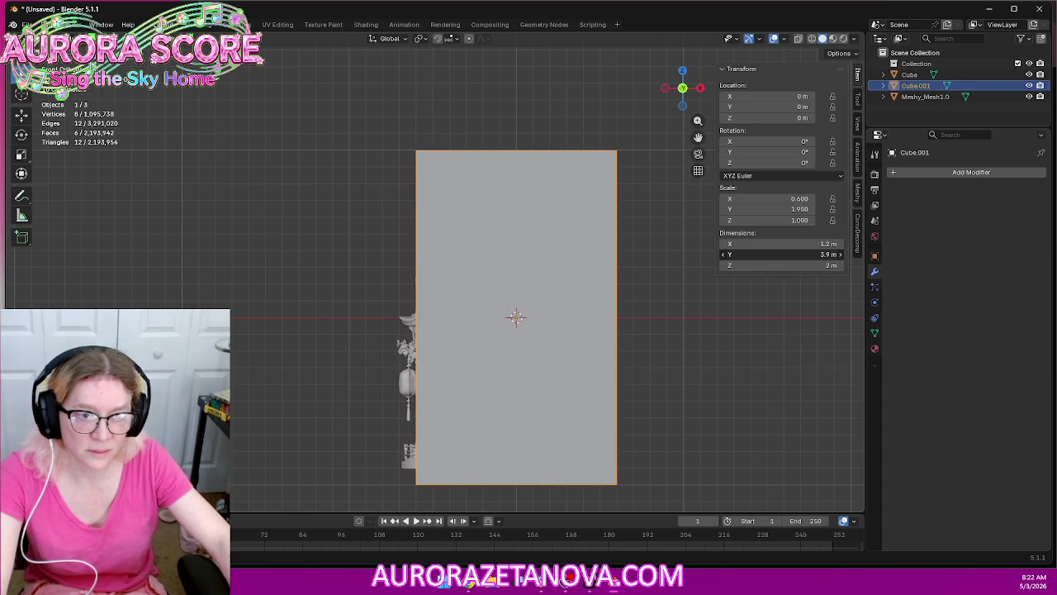
mouse_move(817, 255)
left_mouse_down()
mouse_move(743, 254)
mouse_move(801, 254)
mouse_move(744, 265)
left_mouse_up()
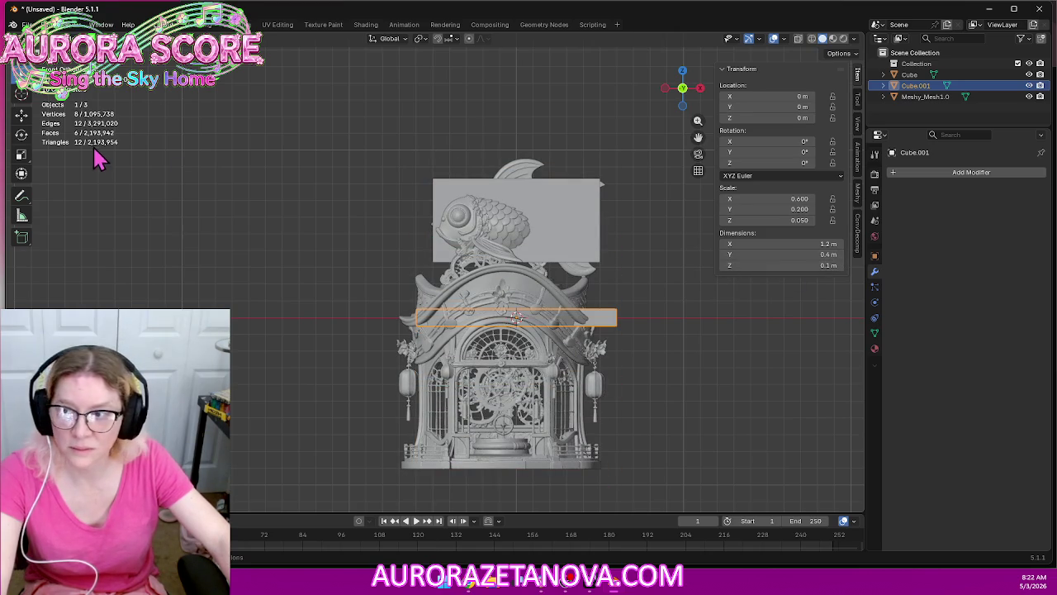
left_click_drag(751, 118, 718, 118)
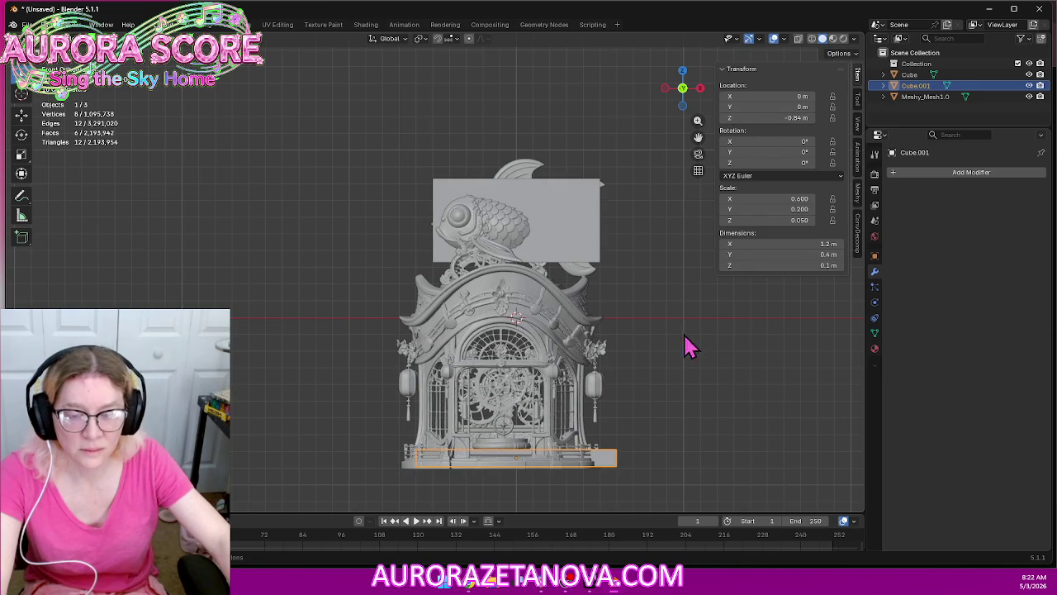
Nudge the shrine mesh and the fish box slightly to the right
left_click(578, 349)
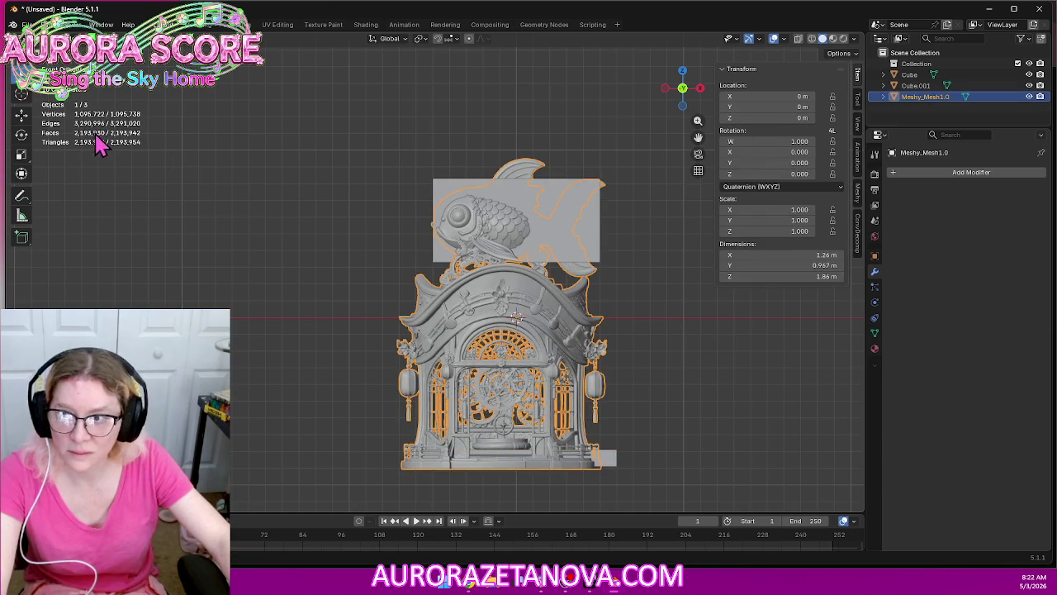
left_click_drag(742, 97, 748, 98)
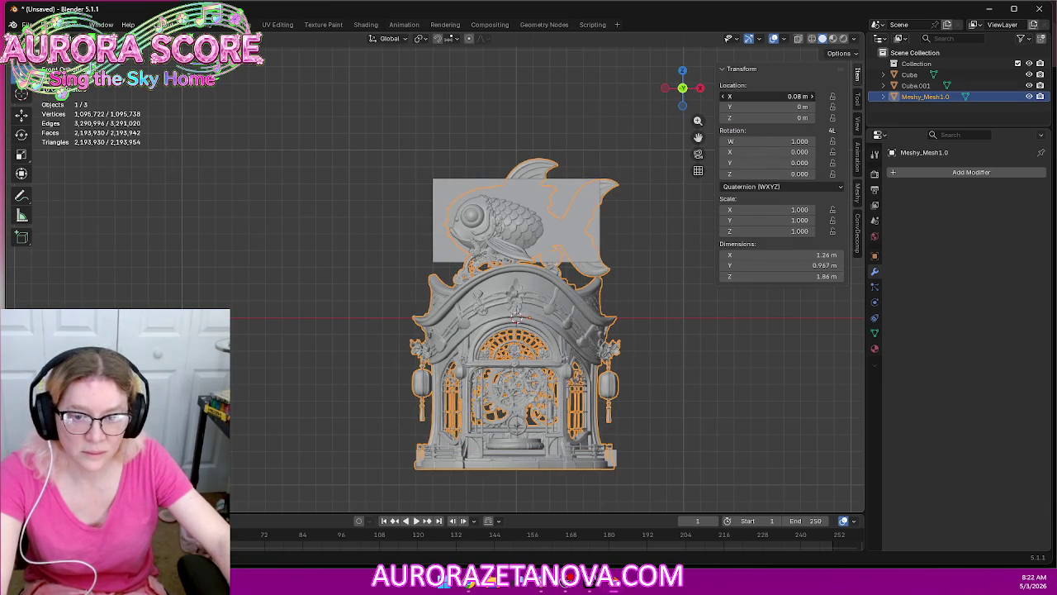
left_click(453, 196)
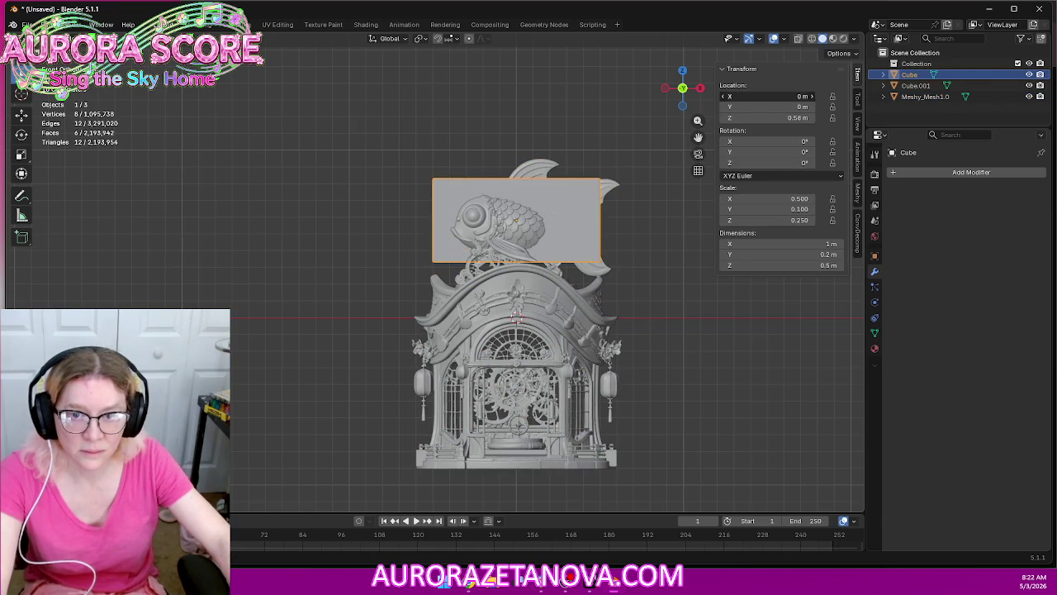
left_click_drag(739, 97, 776, 96)
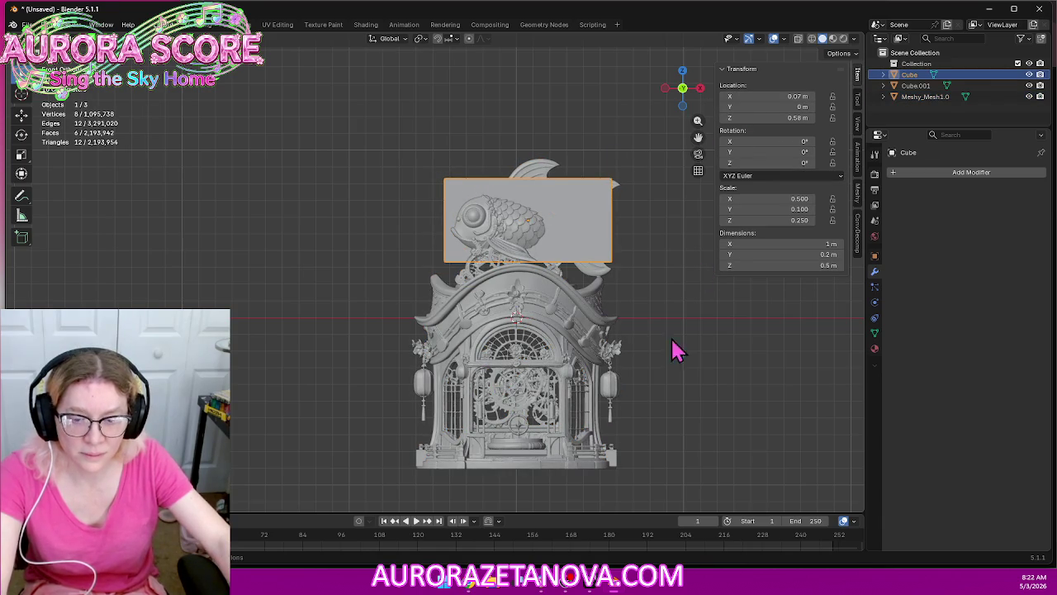
Thin the base slab and lower it to Z -0.88 m
left_click(619, 466)
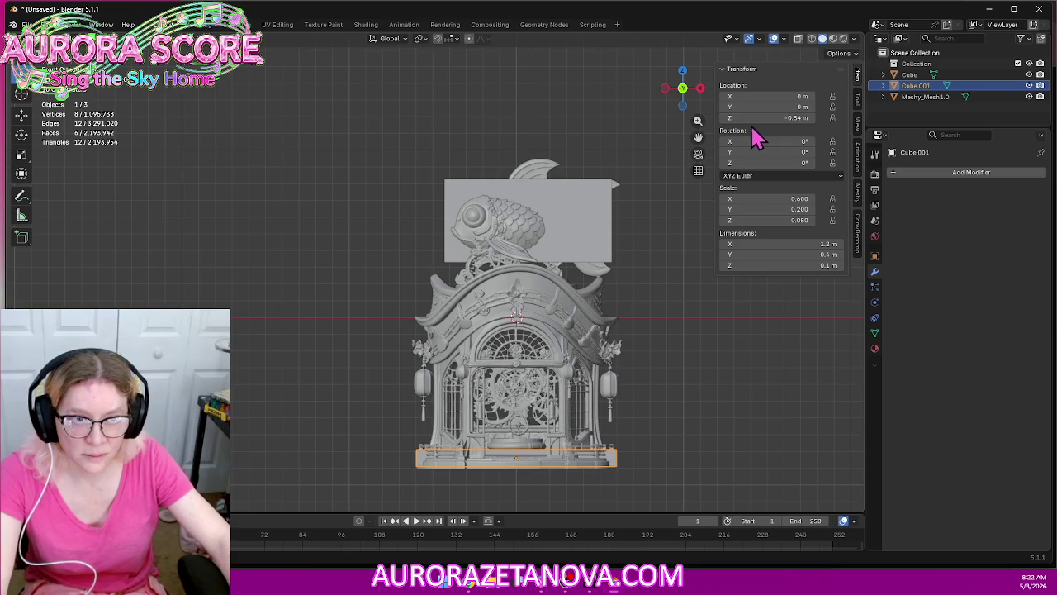
left_click_drag(749, 117, 745, 118)
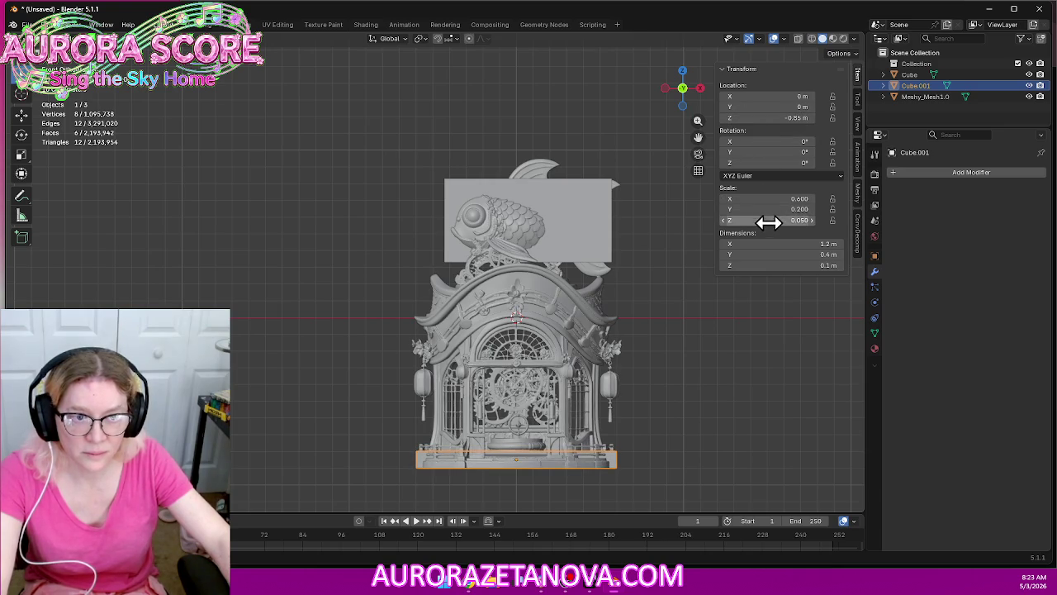
left_click_drag(767, 220, 747, 220)
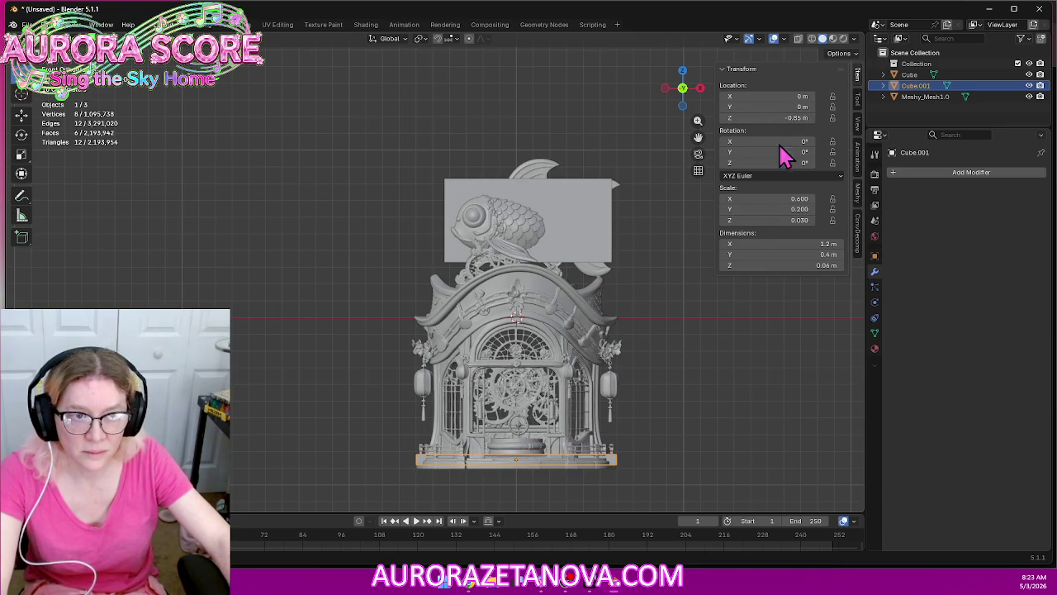
left_click_drag(779, 118, 764, 117)
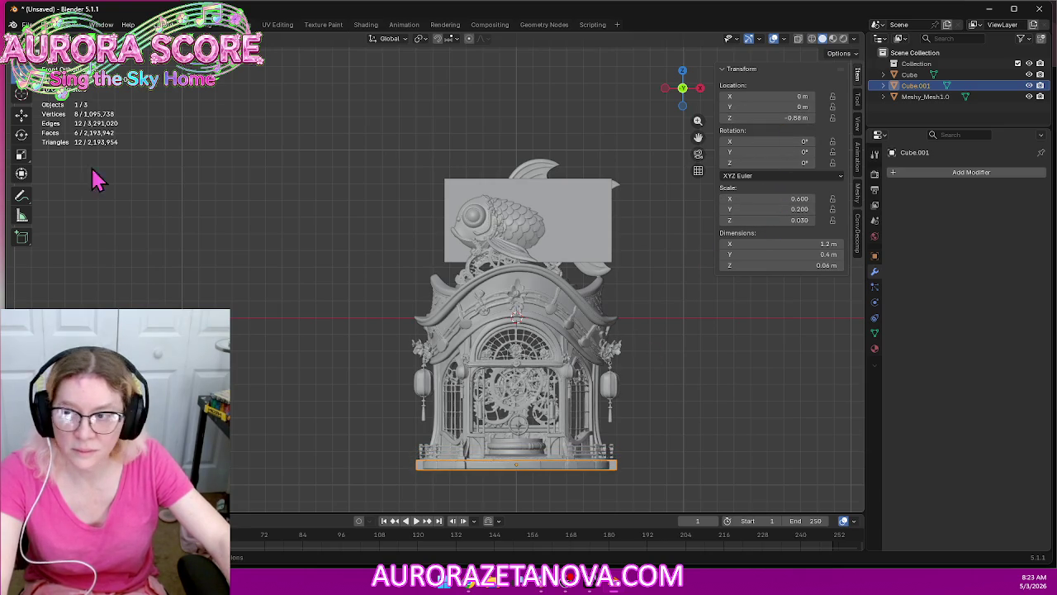
left_click(141, 40)
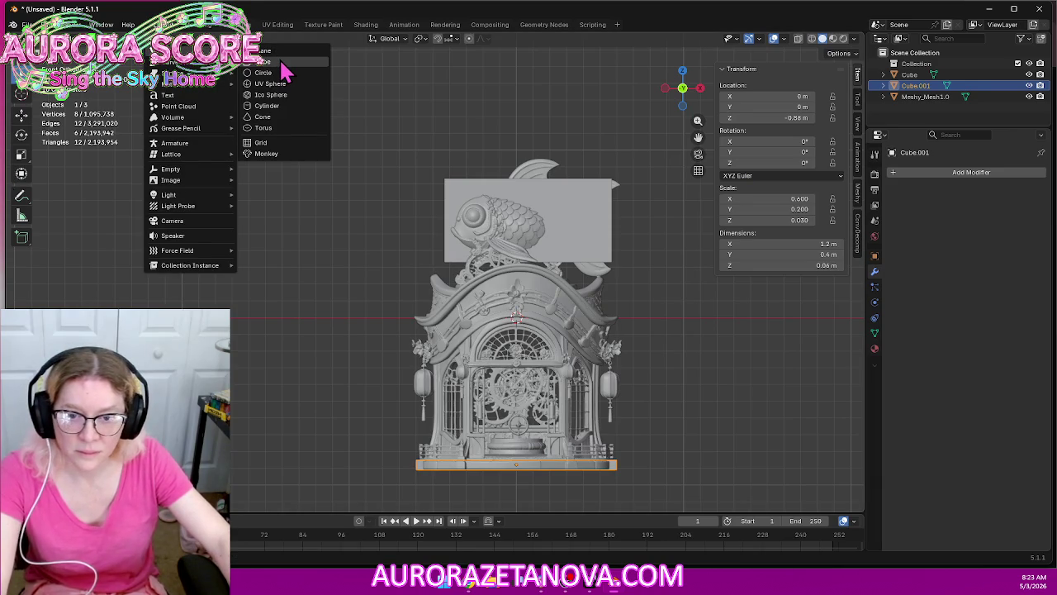
Add a cube and scale it into a 1.14 m wide, 0.5 m tall roof block
left_click(285, 81)
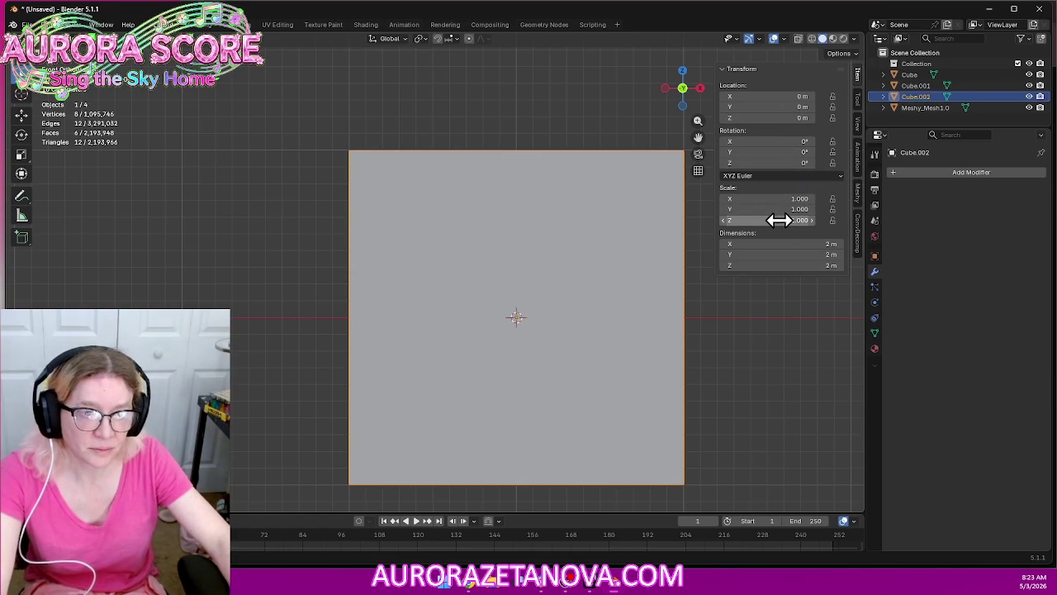
mouse_move(778, 220)
left_mouse_down()
mouse_move(727, 220)
mouse_move(768, 220)
left_mouse_up()
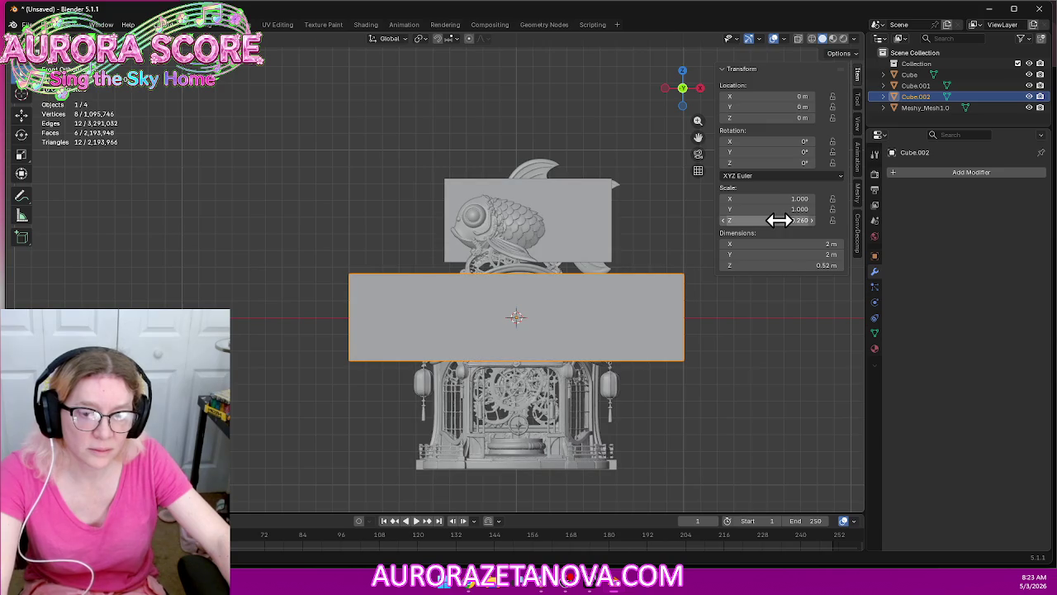
left_click_drag(778, 220, 794, 220)
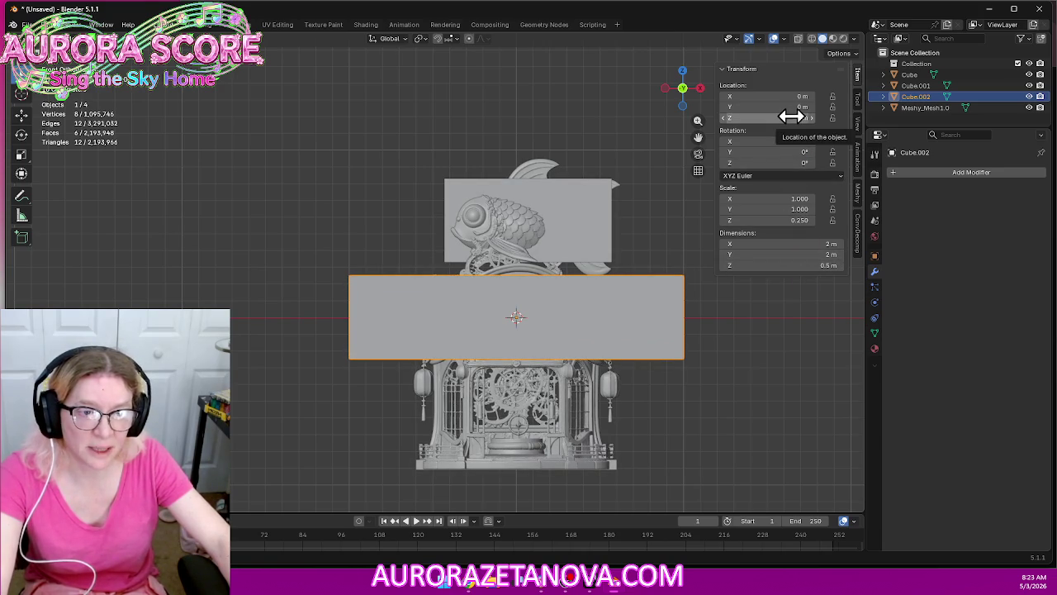
mouse_move(783, 199)
left_mouse_down()
mouse_move(746, 199)
mouse_move(801, 199)
left_mouse_up()
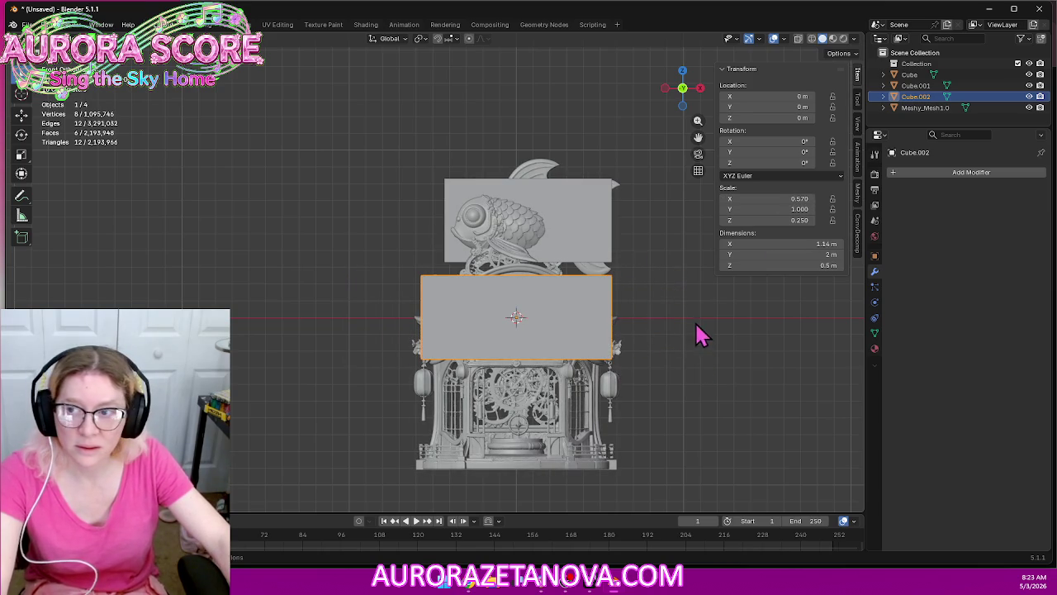
left_click(152, 38)
mouse_move(178, 51)
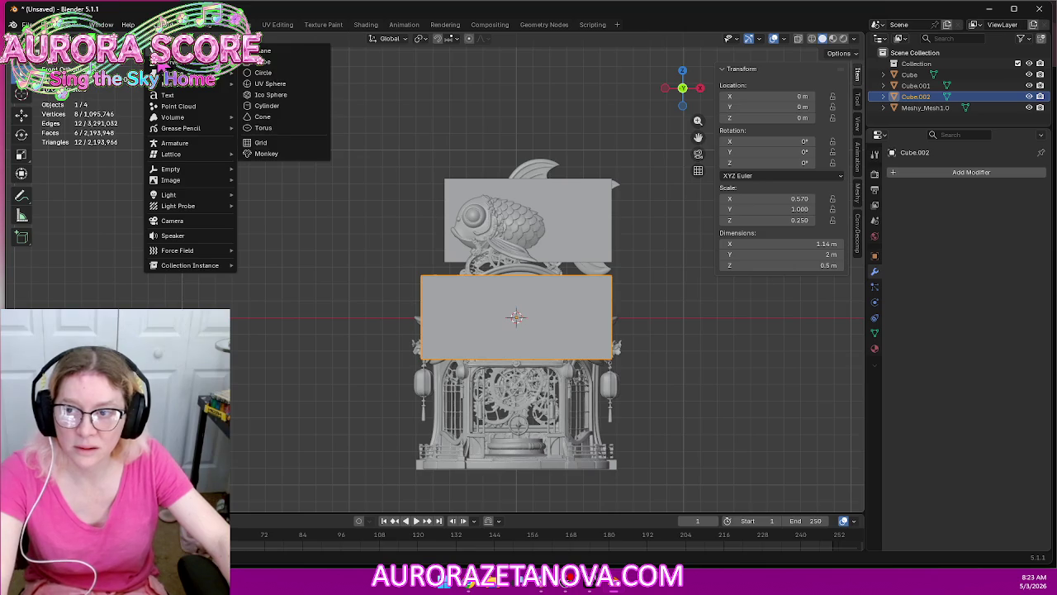
Add a cube and shrink it to a 0.1 × 0.1 × 0.7 m pillar post
left_click(258, 62)
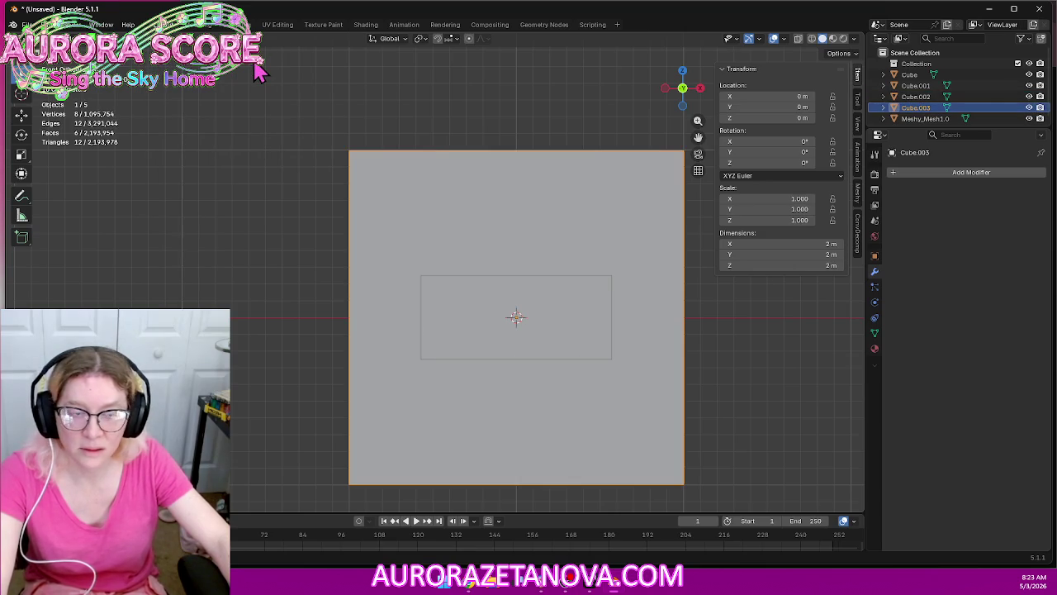
double_click(822, 243)
type("0.2")
key("Return")
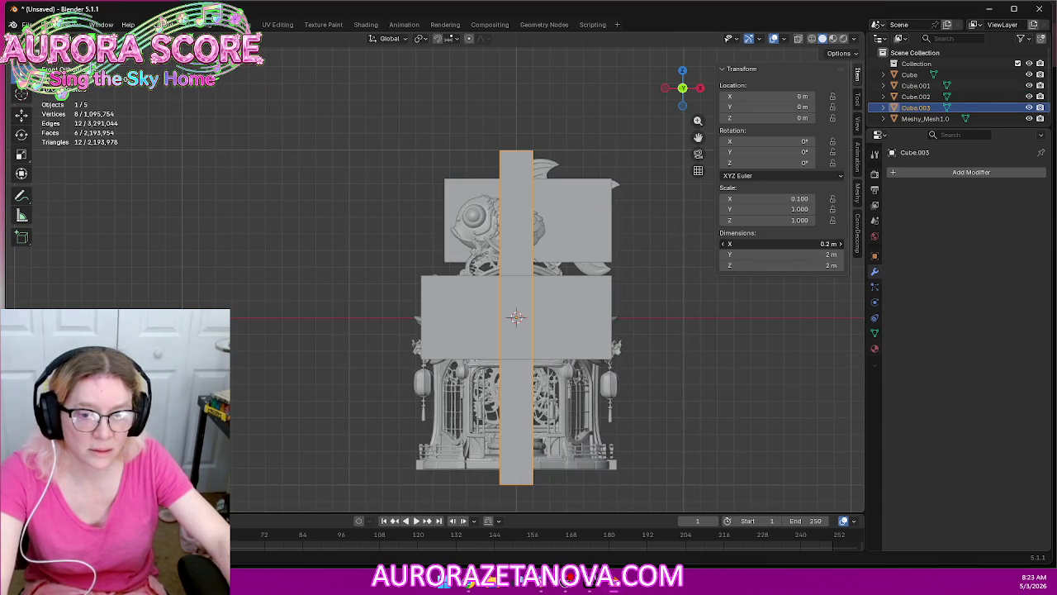
left_click_drag(822, 243, 795, 243)
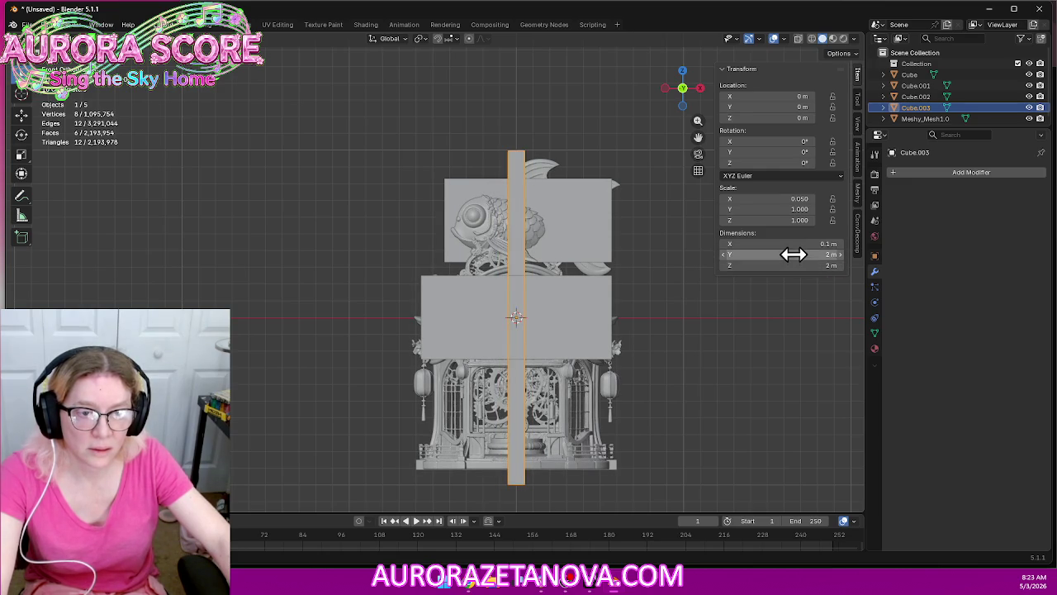
mouse_move(793, 255)
left_mouse_down()
mouse_move(780, 254)
mouse_move(784, 265)
left_mouse_up()
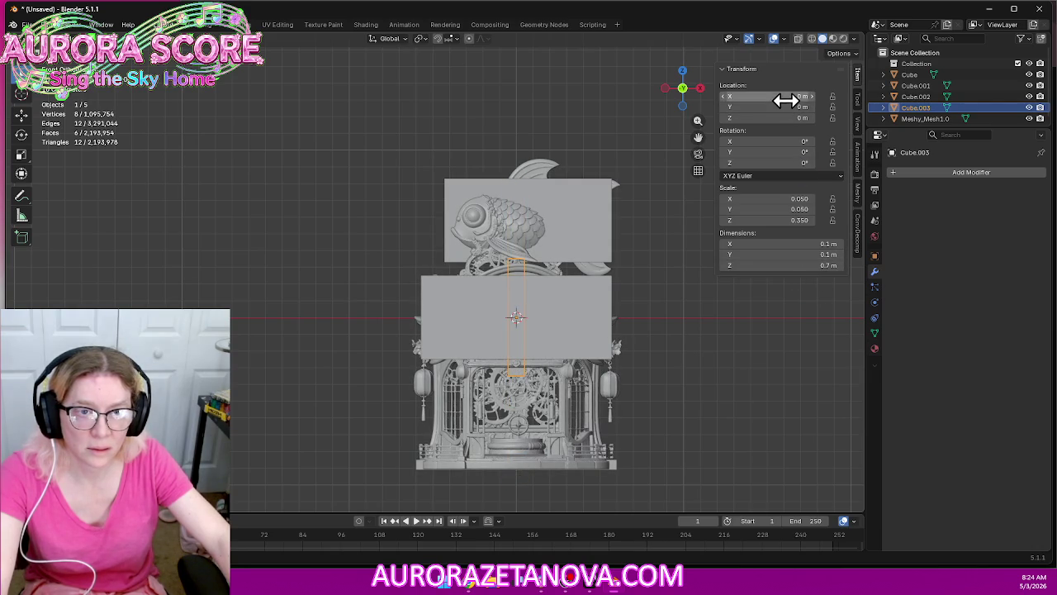
left_click(22, 115)
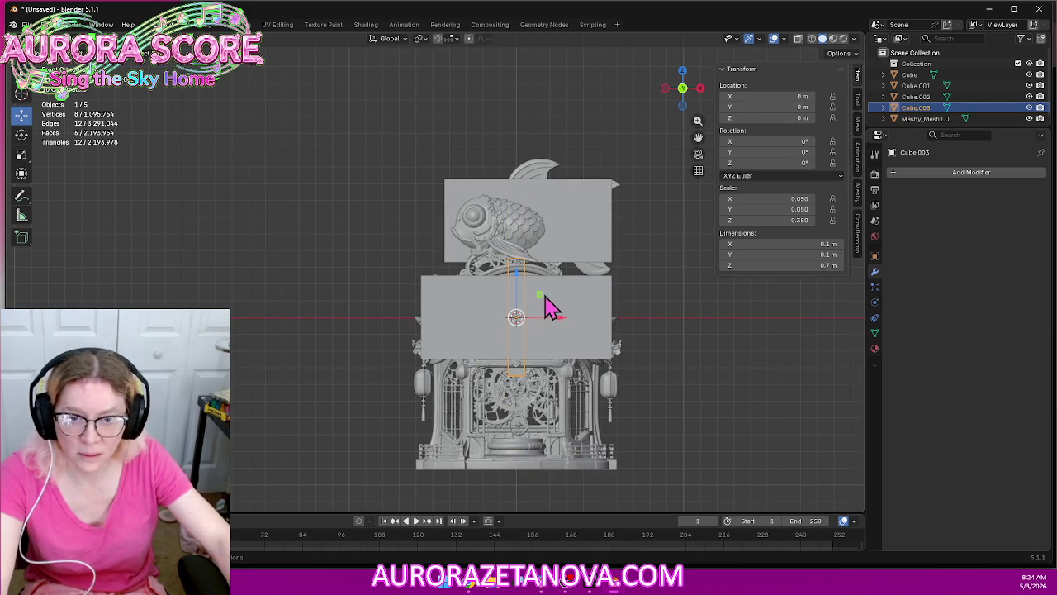
Move the pillar down-left, then in Right view reduce the roof block's depth to fit the shrine
left_click_drag(542, 299, 462, 385)
mouse_move(660, 359)
middle_mouse_down()
mouse_move(795, 306)
mouse_move(708, 318)
mouse_move(679, 302)
mouse_move(702, 165)
middle_mouse_up()
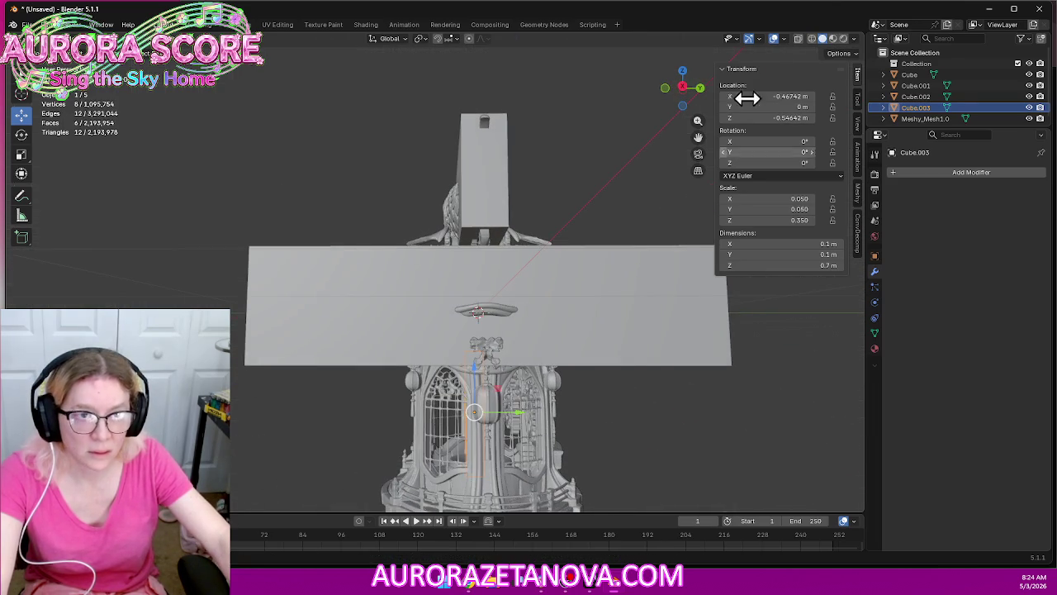
left_click(686, 88)
left_click(613, 326)
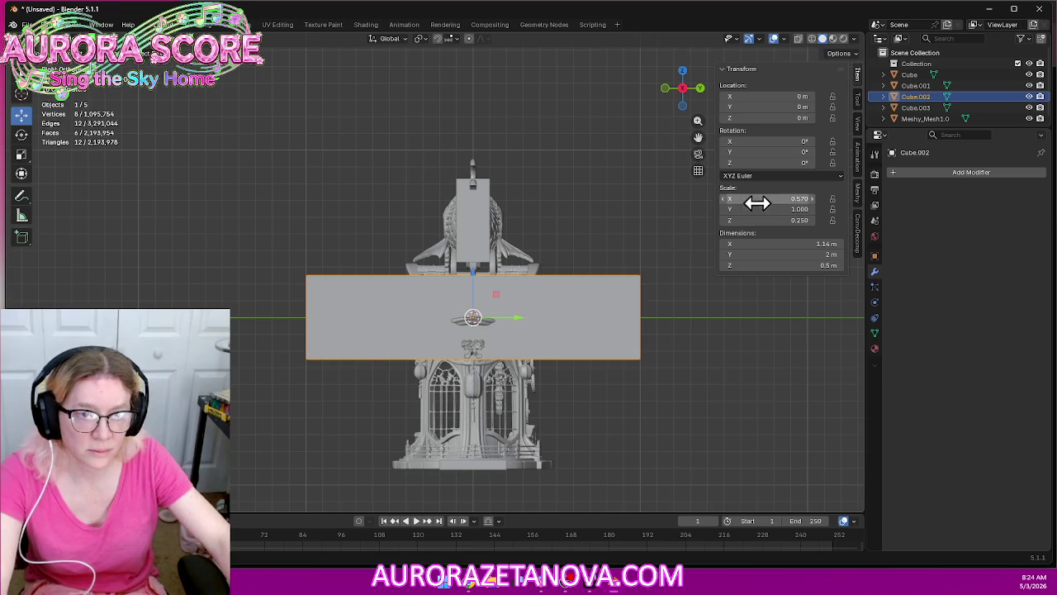
mouse_move(763, 198)
left_mouse_down()
mouse_move(727, 199)
mouse_move(760, 198)
left_mouse_up()
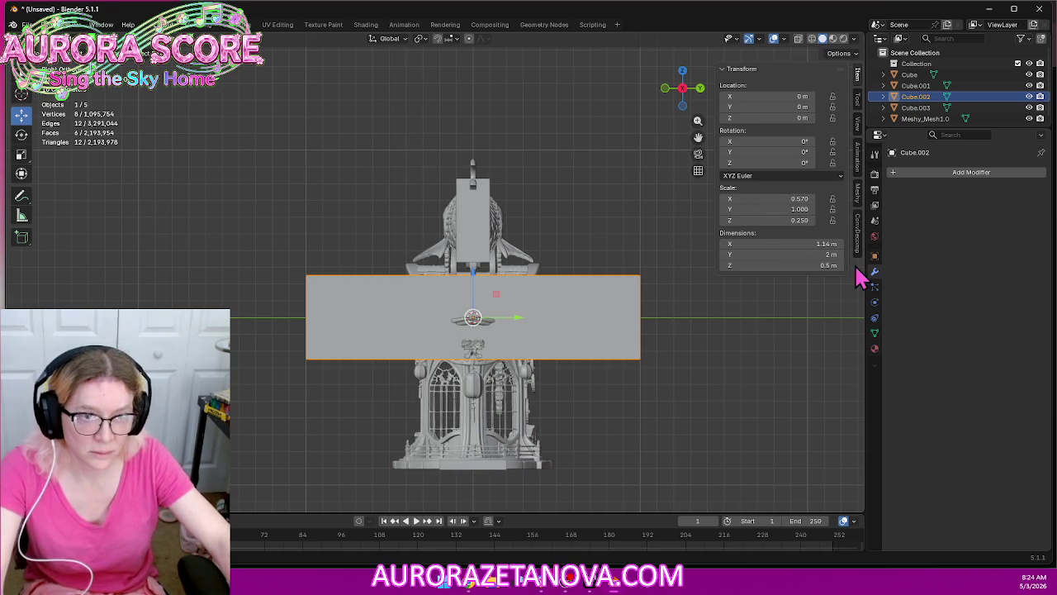
mouse_move(776, 208)
left_mouse_down()
mouse_move(528, 209)
mouse_move(578, 209)
left_mouse_up()
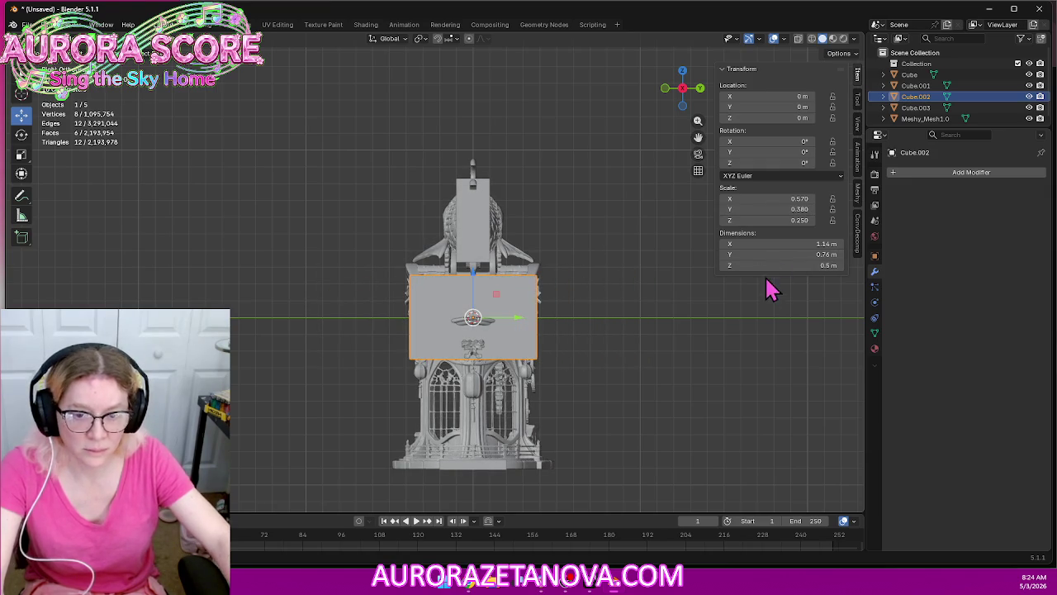
Deepen the base slab and the fish block to 0.4 m, then select all four placeholder boxes
left_click(477, 467)
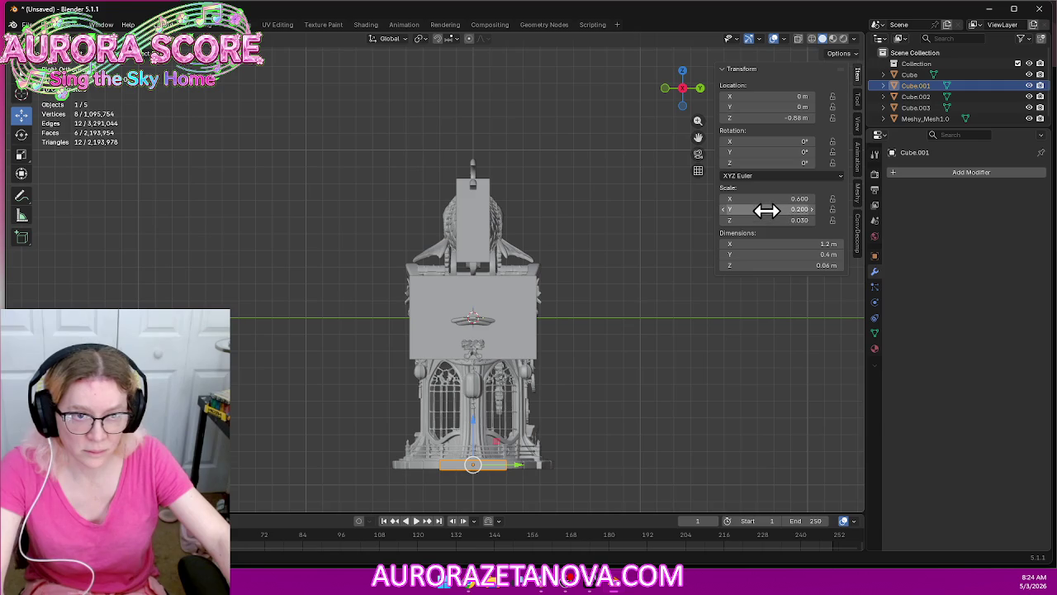
left_click_drag(776, 208, 797, 209)
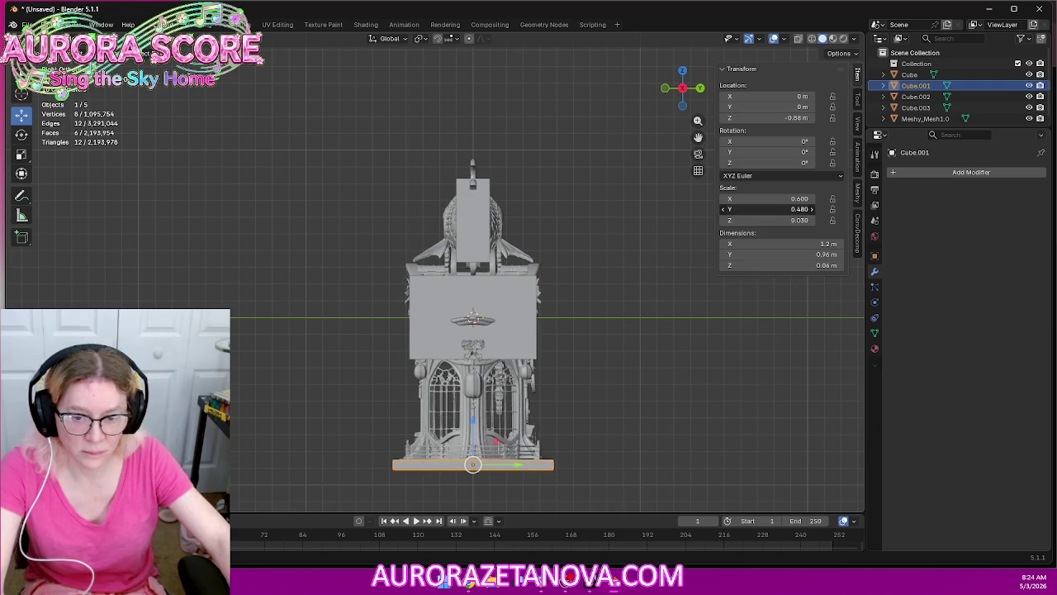
left_click(474, 223)
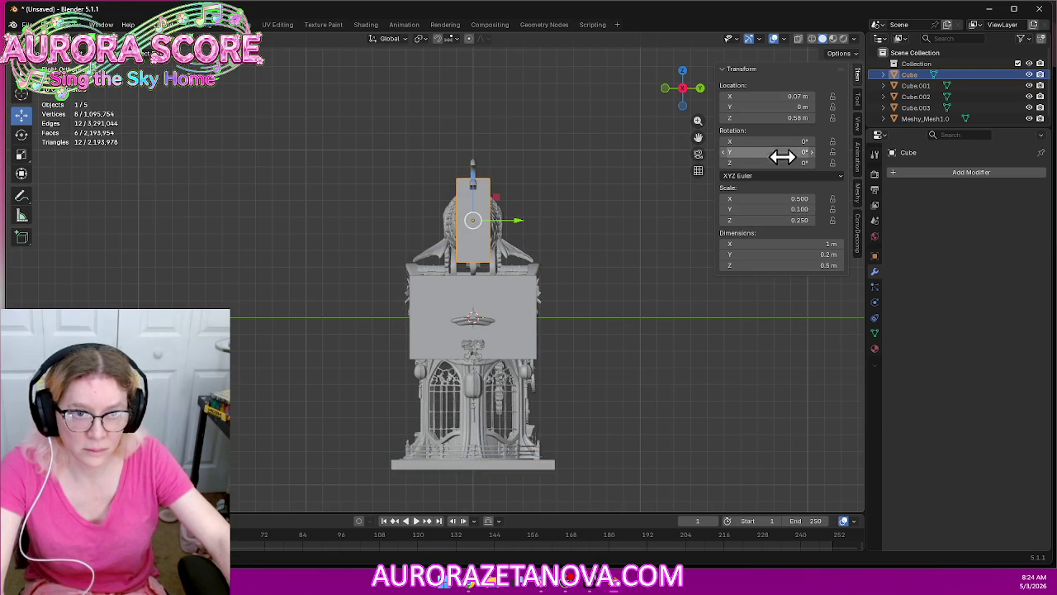
left_click_drag(775, 209, 774, 209)
type("0.200")
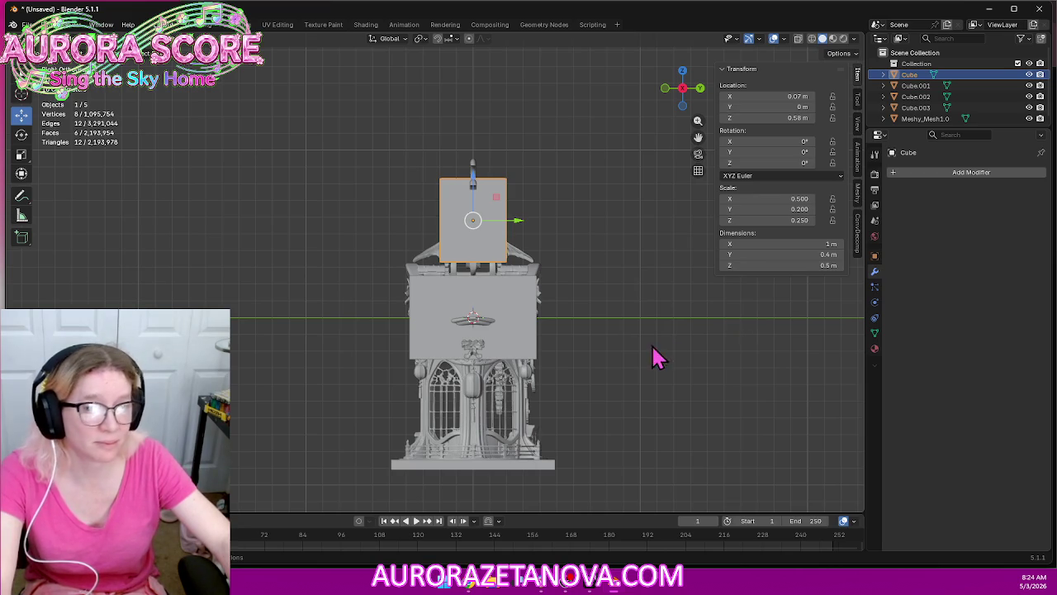
left_click_drag(948, 77, 939, 111)
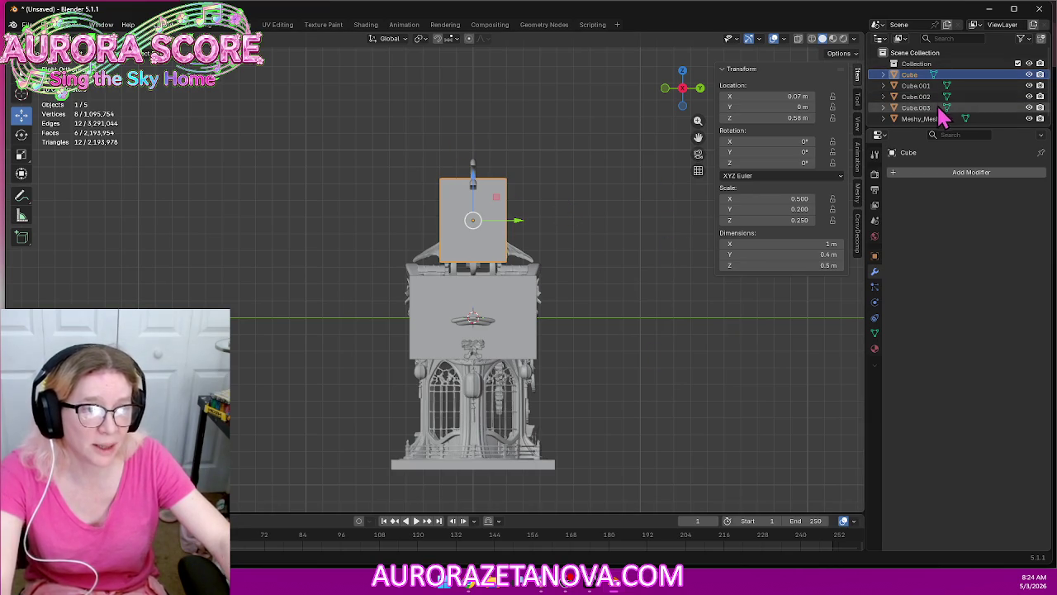
Delete the four placeholder boxes
key("Delete")
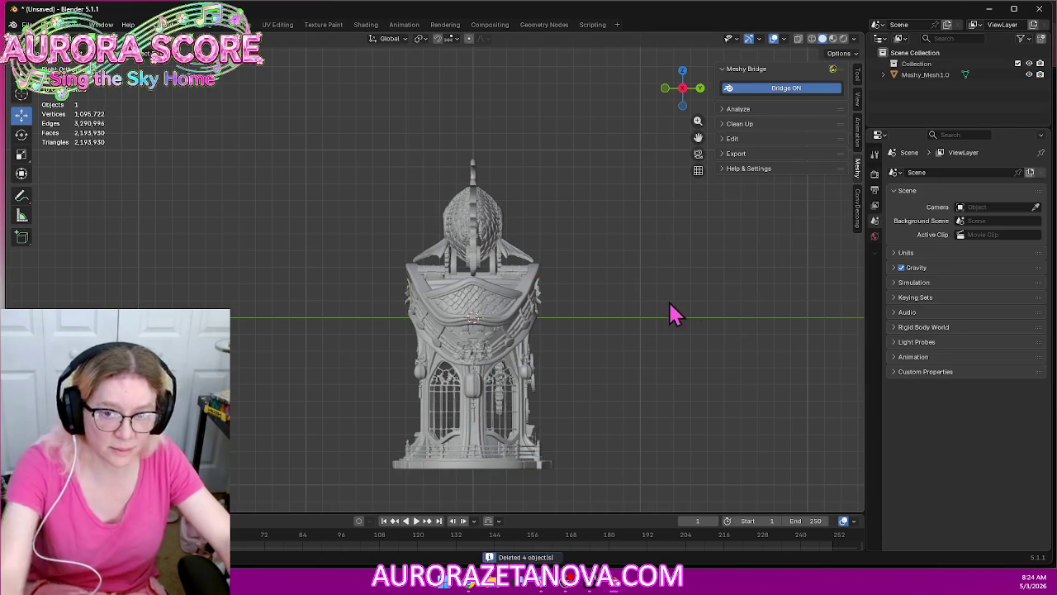
scroll(623, 290, "up", 2)
scroll(624, 290, "down", 2)
mouse_move(624, 290)
middle_mouse_down()
mouse_move(741, 294)
mouse_move(758, 275)
mouse_move(740, 245)
mouse_move(751, 291)
middle_mouse_up()
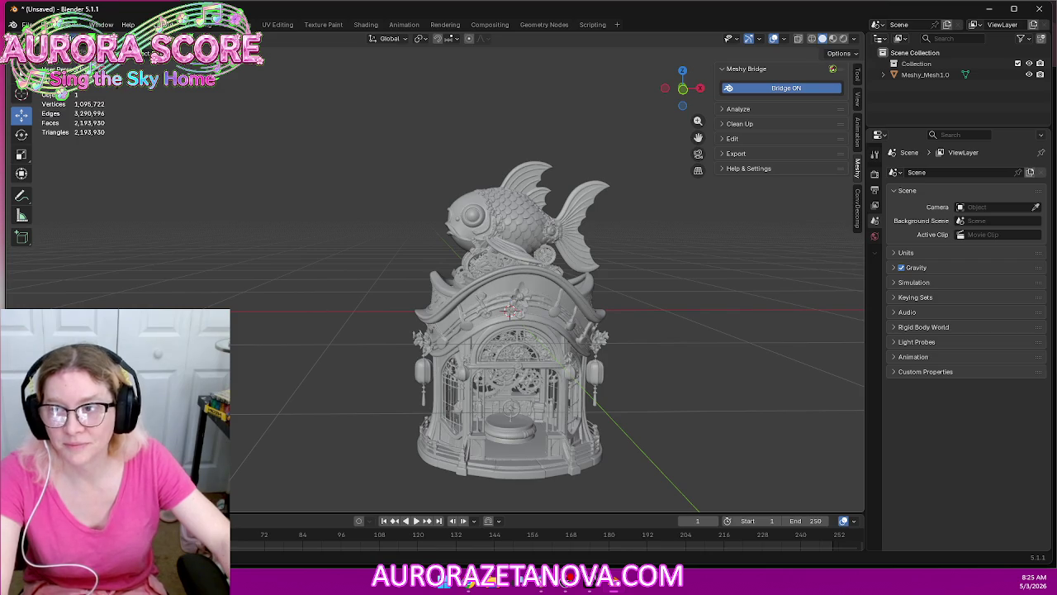
Select the Meshy_Mesh1.0 shrine model and switch it into Edit Mode
left_click(522, 240)
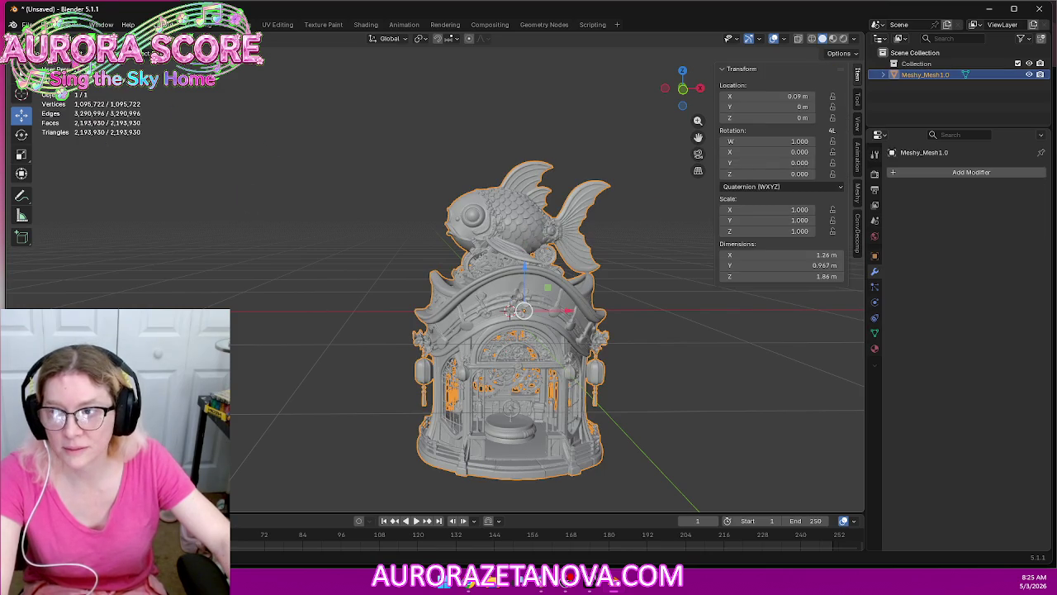
left_click(70, 55)
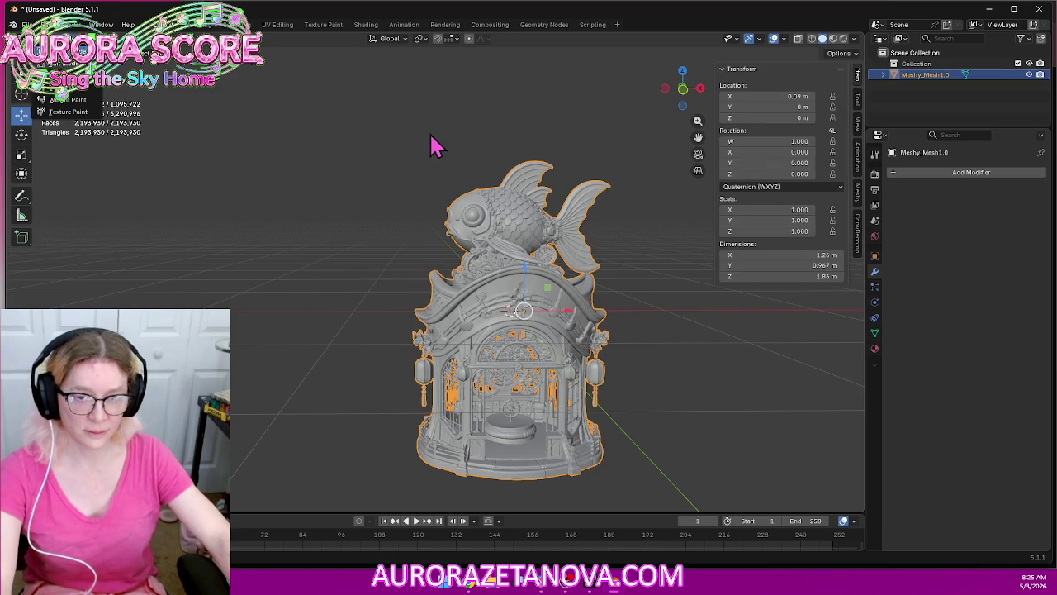
key("Tab")
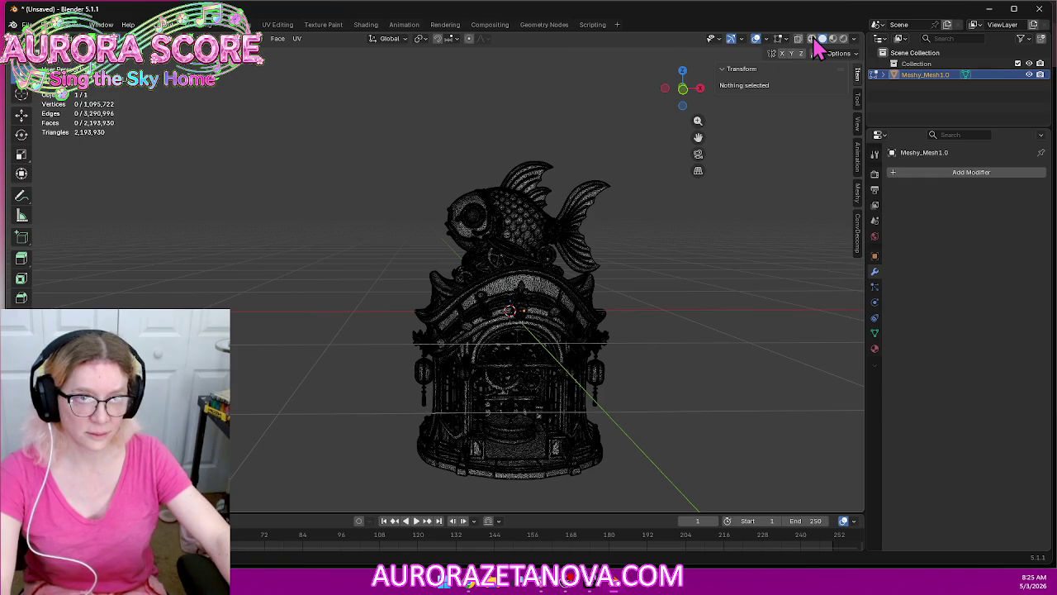
Change the viewport shading and frame the fish in front view
left_click(813, 40)
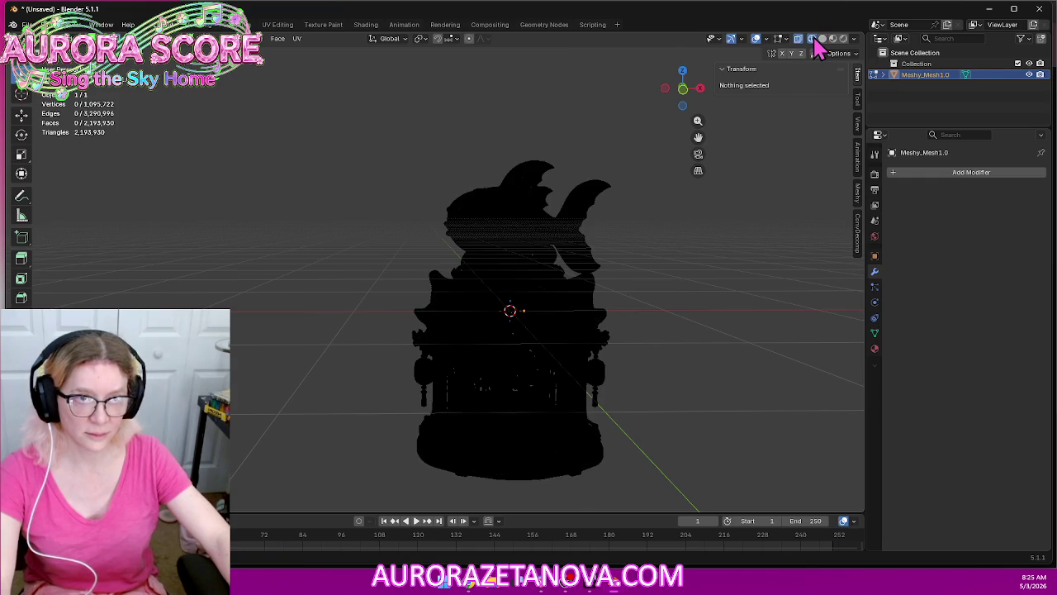
left_click(682, 91)
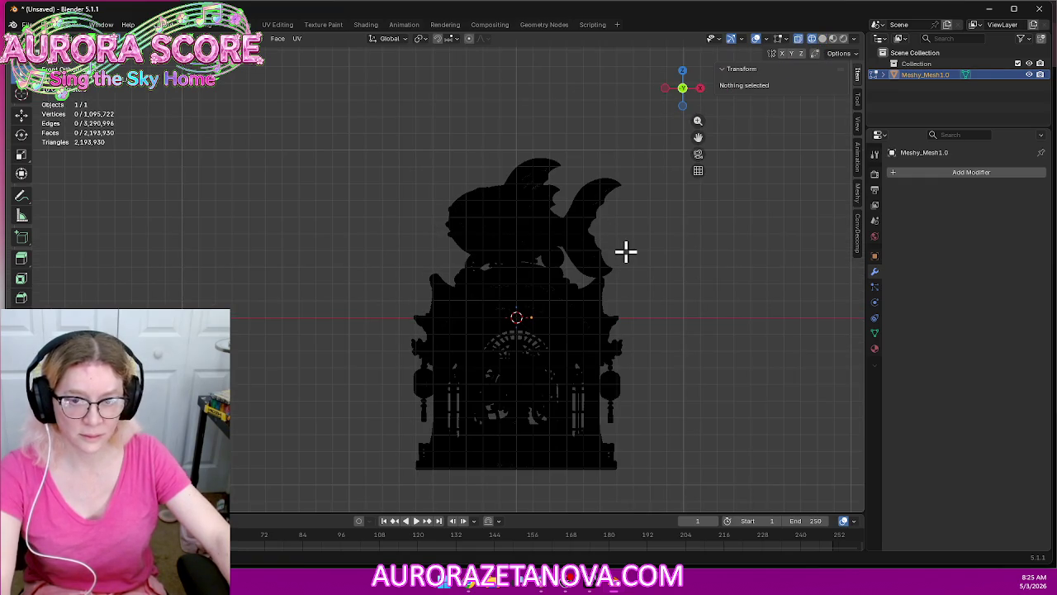
mouse_move(625, 251)
middle_mouse_down("shift")
mouse_move(524, 233)
mouse_move(503, 246)
mouse_move(528, 260)
middle_mouse_up("shift")
scroll(507, 251, "up", 4)
scroll(453, 201, "up", 1)
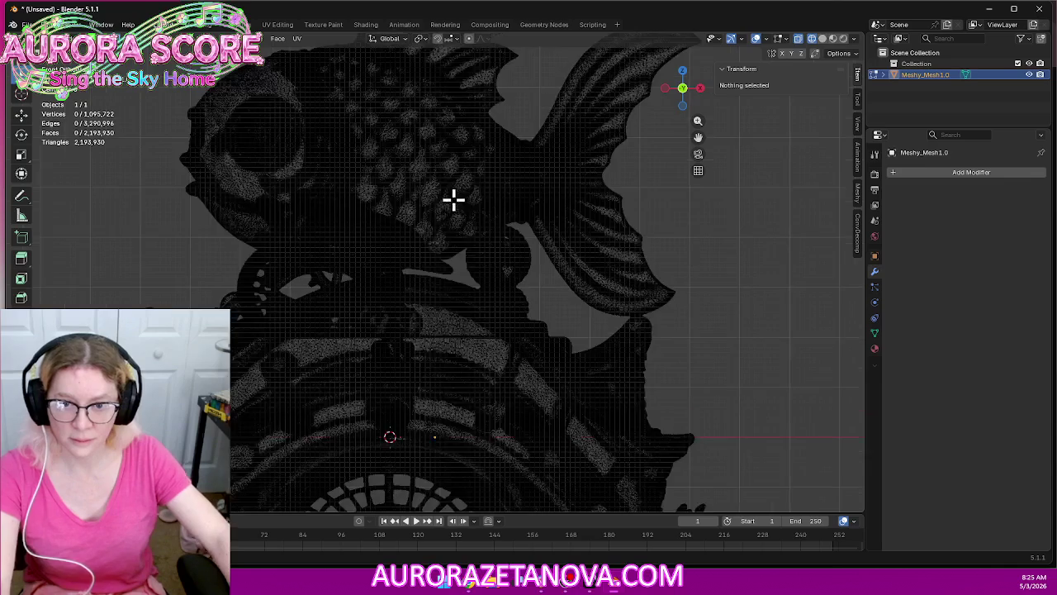
middle_click_drag(454, 201, 515, 321, "shift")
scroll(514, 320, "down", 2)
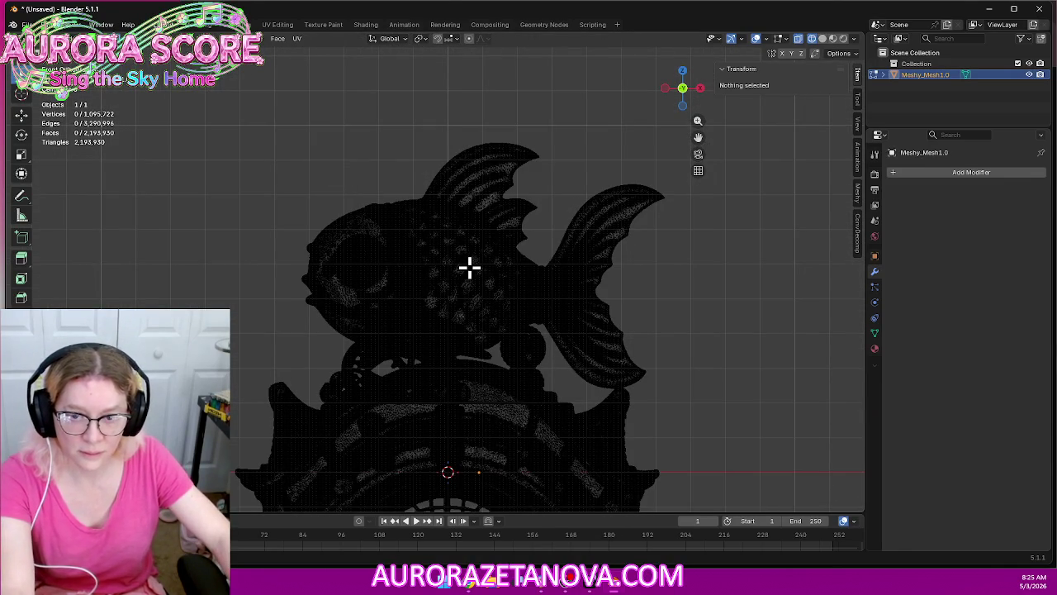
Select the whole mesh, then clear the selection and hide the sidebar
key("a")
scroll(421, 291, "up", 3)
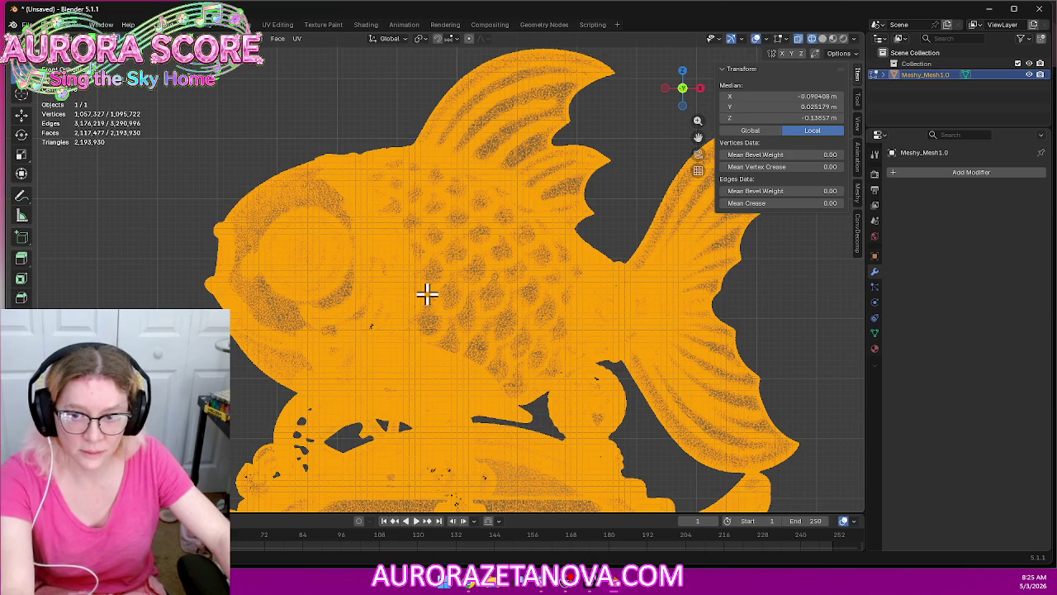
scroll(427, 292, "down", 2)
scroll(427, 292, "up", 2)
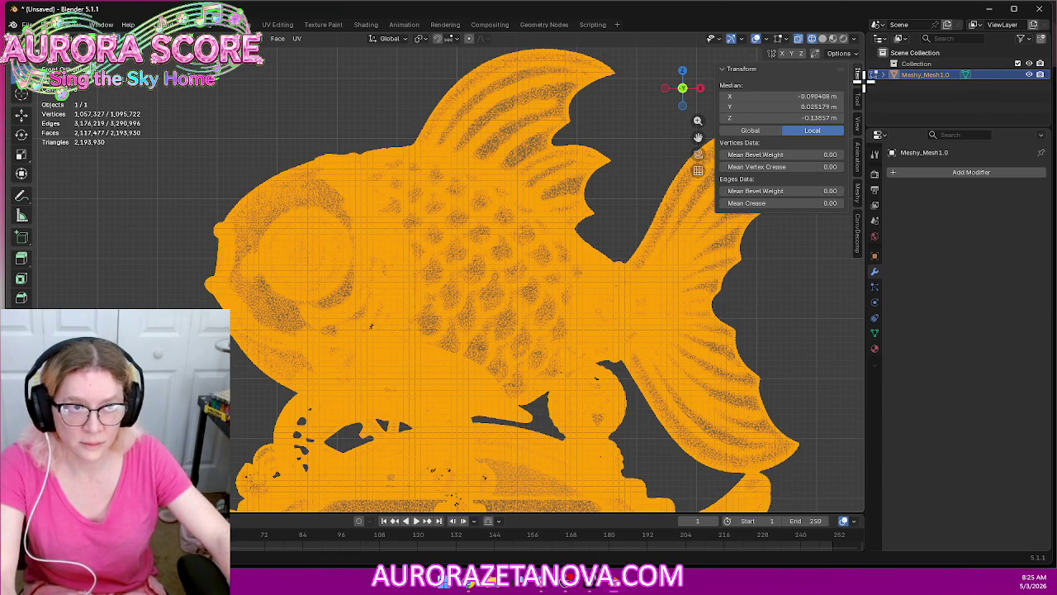
key("alt+a")
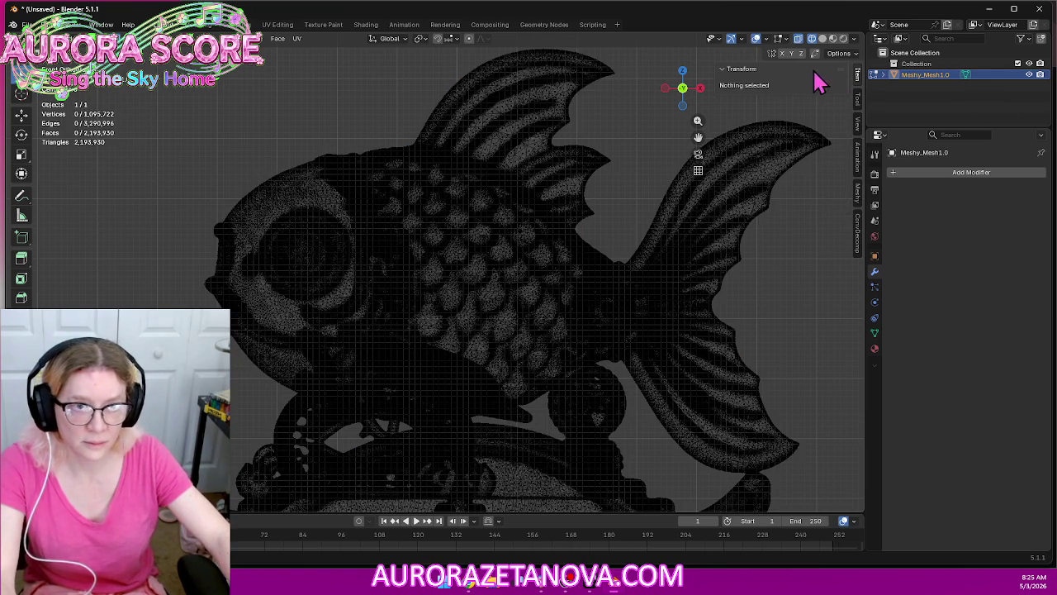
key("n")
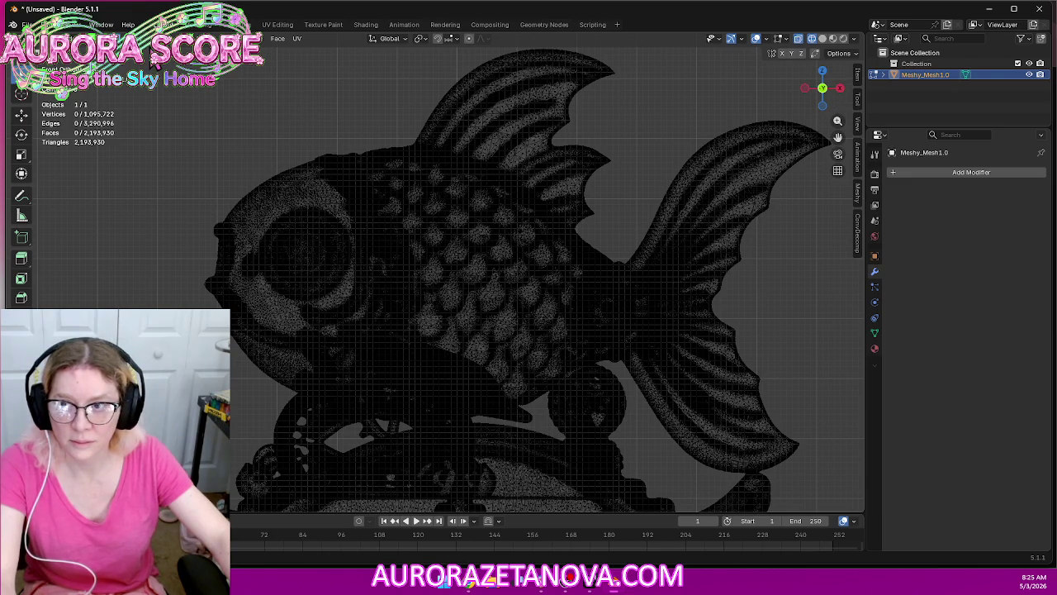
Box-select the fish body down to its belly, including the lower tail fin
left_click_drag(148, 47, 850, 285)
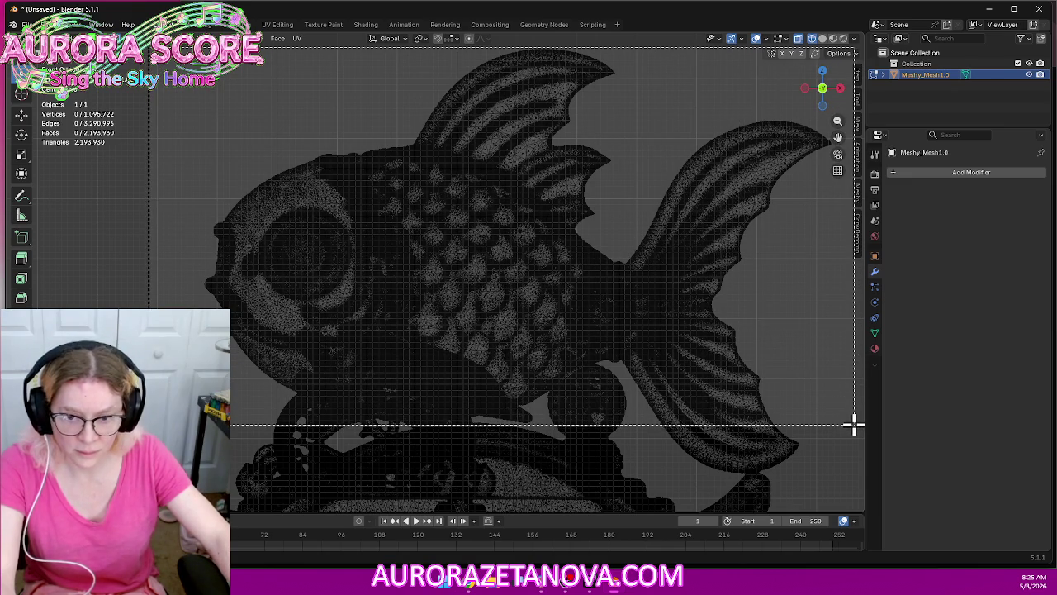
left_click_drag(851, 286, 856, 419)
left_click_drag(846, 353, 838, 341)
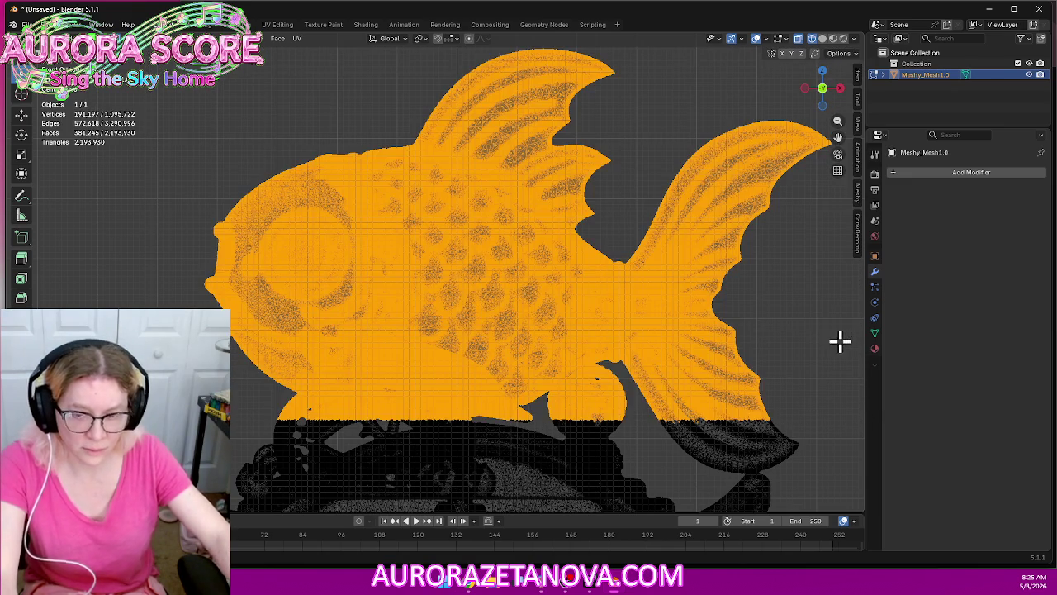
left_click_drag(815, 402, 654, 468)
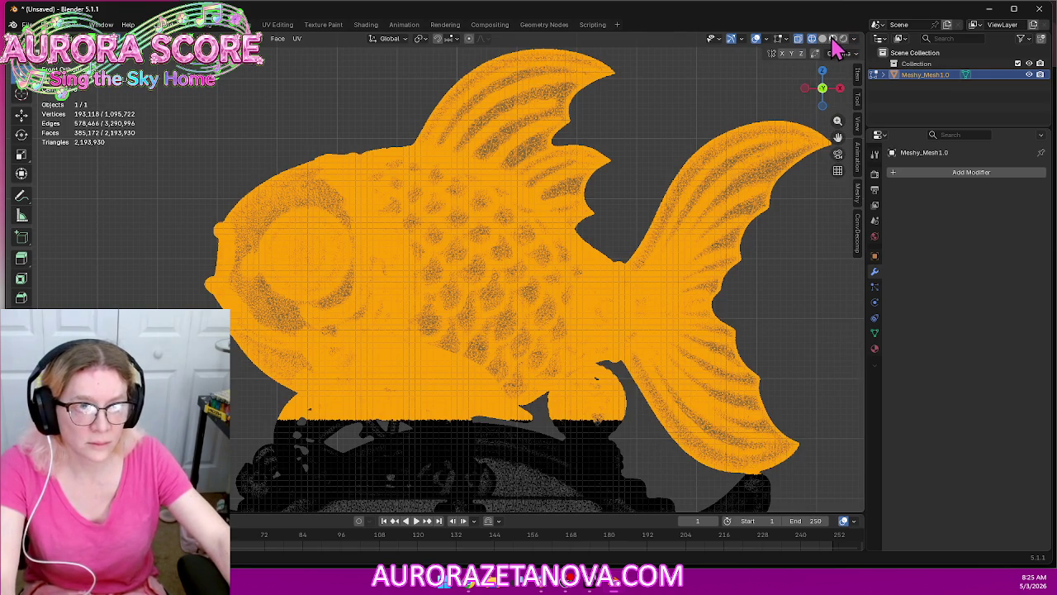
left_click(822, 39)
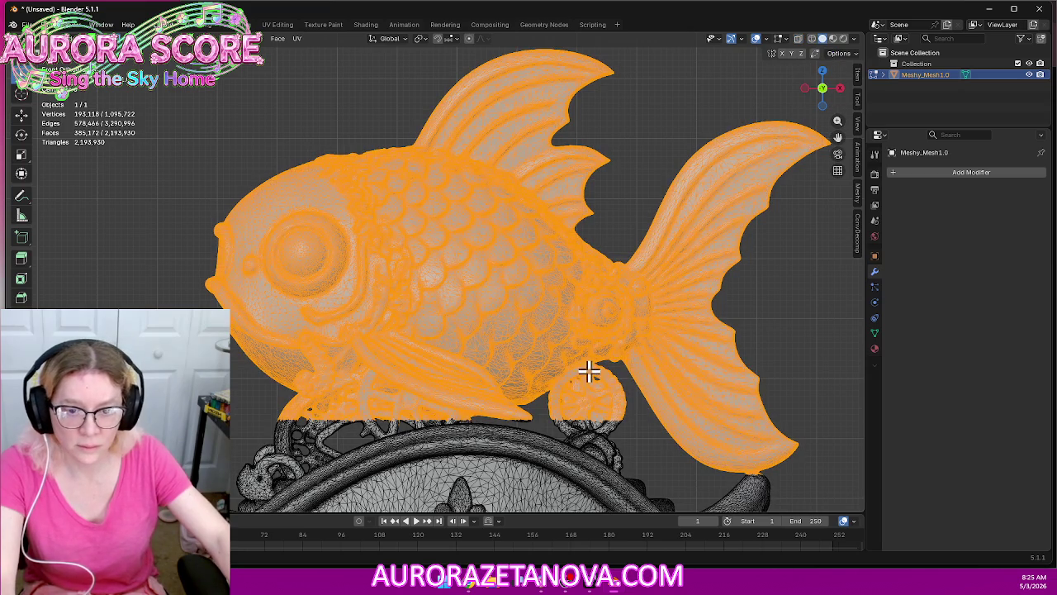
mouse_move(587, 371)
middle_mouse_down()
mouse_move(488, 424)
mouse_move(559, 323)
mouse_move(576, 389)
mouse_move(656, 476)
mouse_move(732, 382)
mouse_move(727, 358)
mouse_move(723, 377)
mouse_move(632, 349)
mouse_move(553, 354)
mouse_move(528, 370)
mouse_move(371, 362)
middle_mouse_up()
mouse_move(338, 363)
middle_mouse_down()
mouse_move(256, 374)
mouse_move(245, 397)
mouse_move(320, 374)
mouse_move(337, 358)
mouse_move(405, 371)
mouse_move(331, 366)
mouse_move(265, 381)
mouse_move(281, 379)
middle_mouse_up()
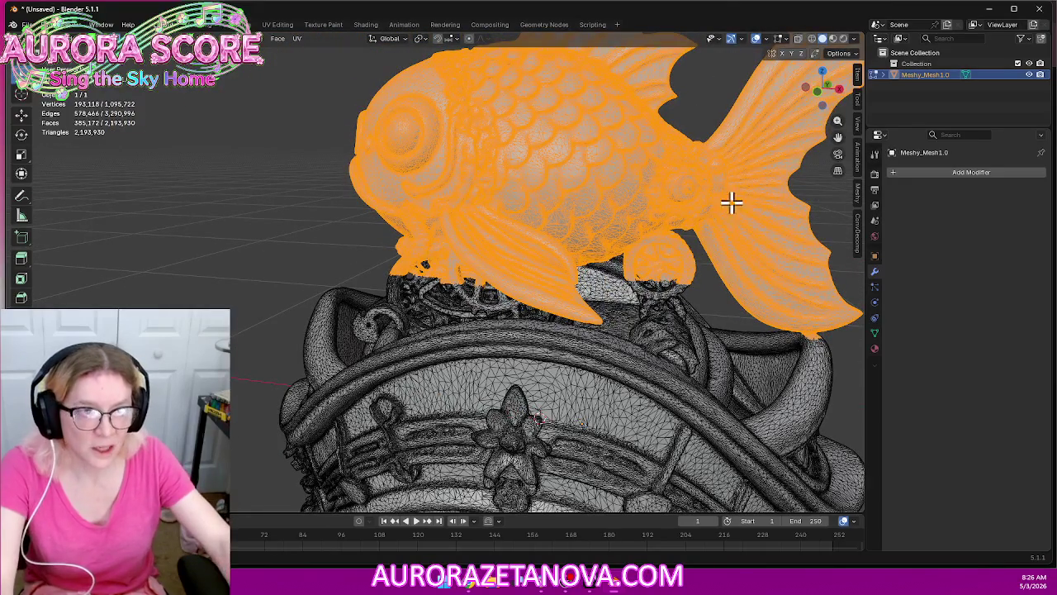
left_click(813, 39)
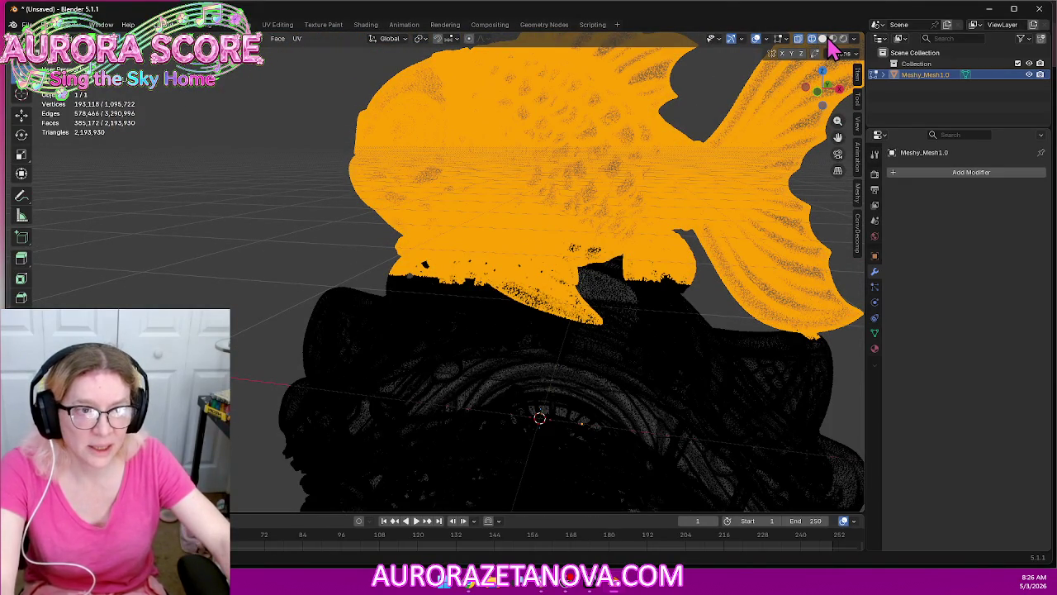
left_click(822, 40)
middle_click_drag(510, 161, 531, 124)
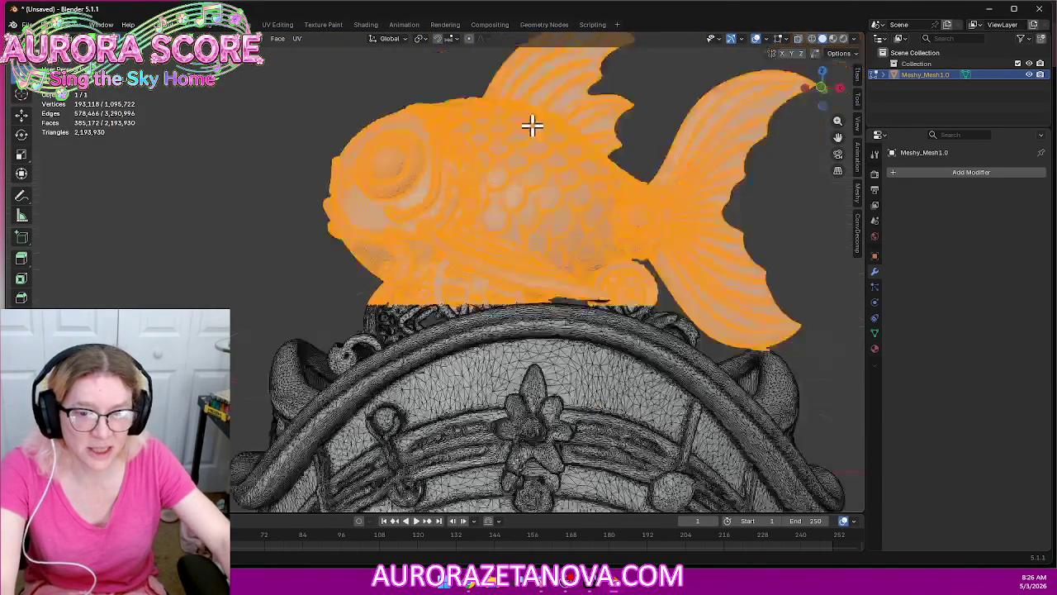
scroll(532, 124, "down", 1)
scroll(537, 165, "down", 2)
scroll(562, 172, "down", 1)
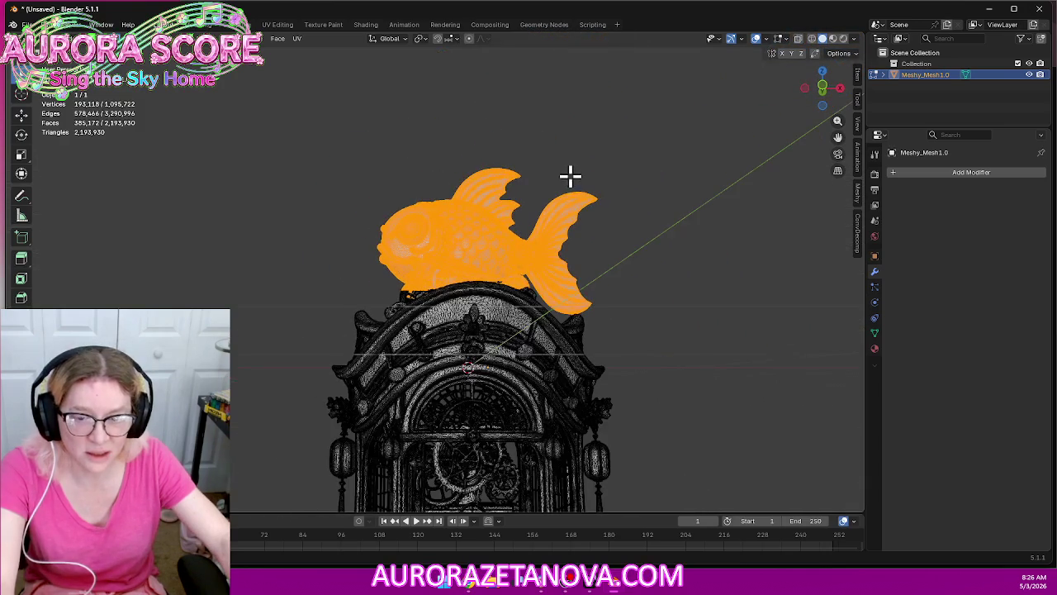
left_click(827, 89)
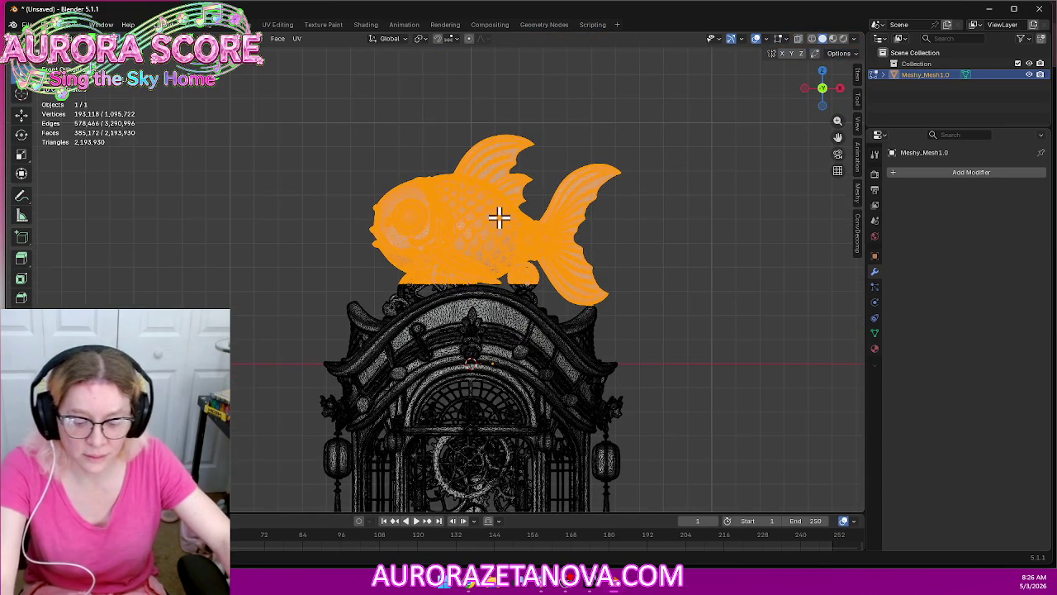
Separate the selected fish by selection, then box-select the roof and separate it too
key("p")
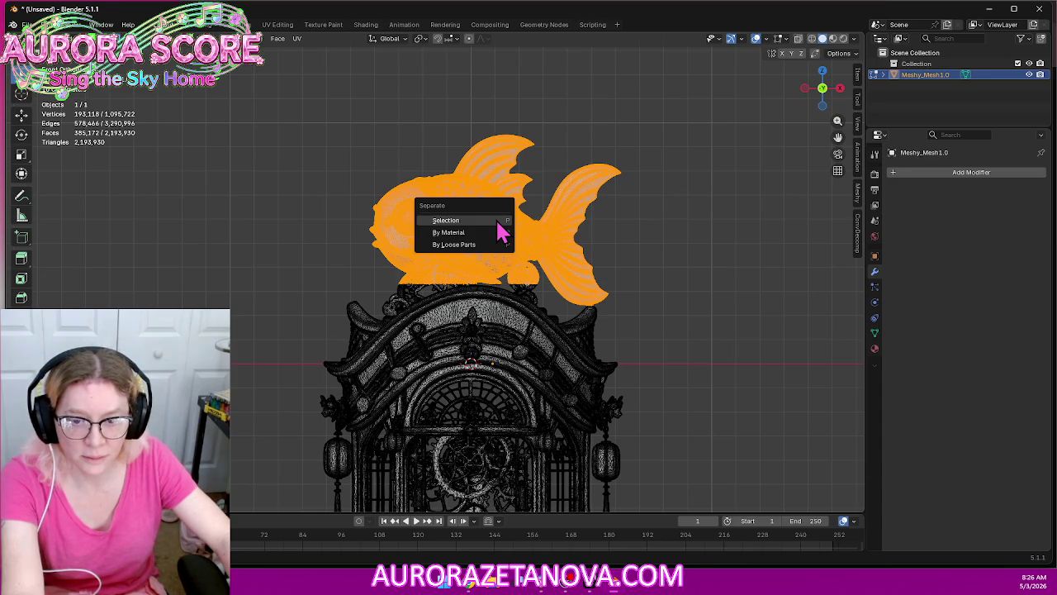
key("Return")
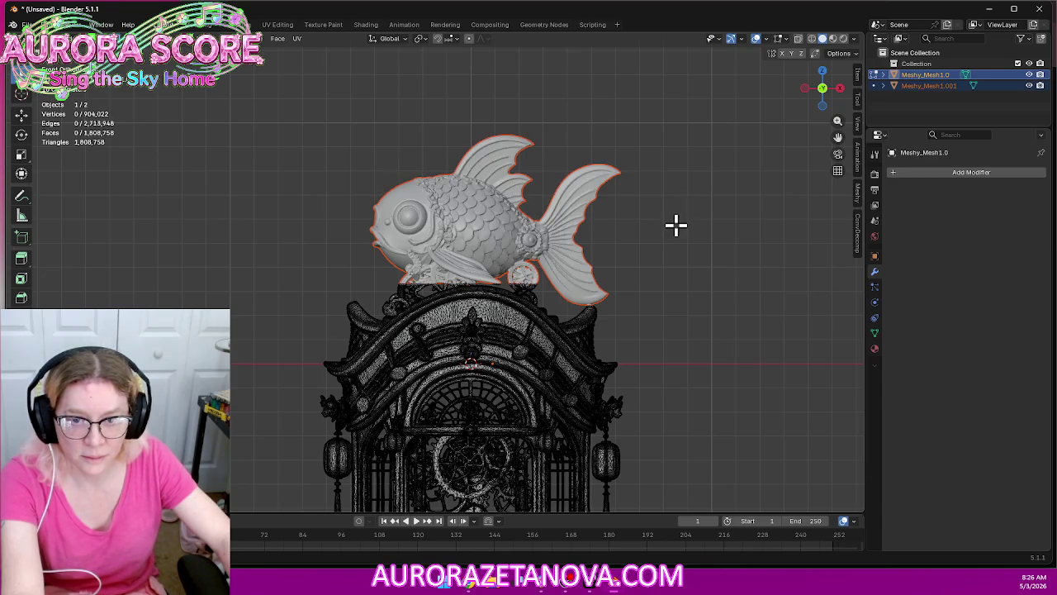
left_click_drag(710, 242, 251, 427)
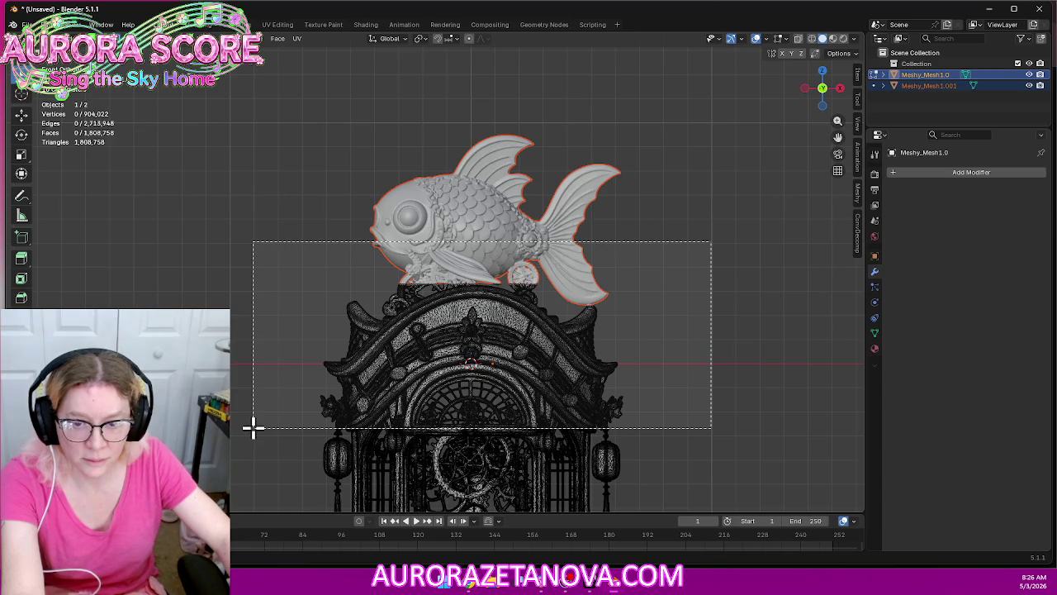
key("p")
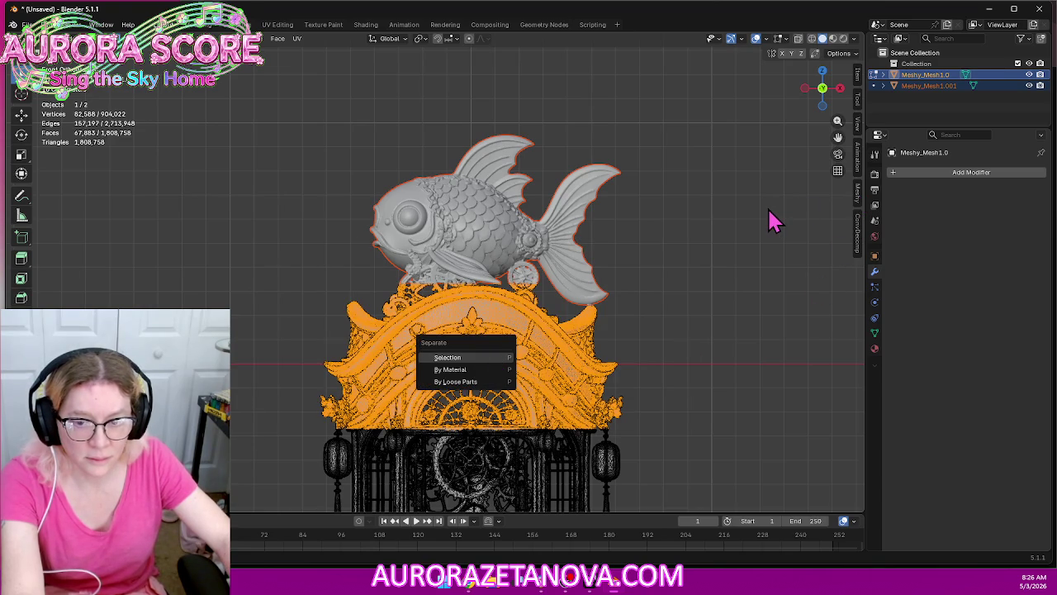
key("Return")
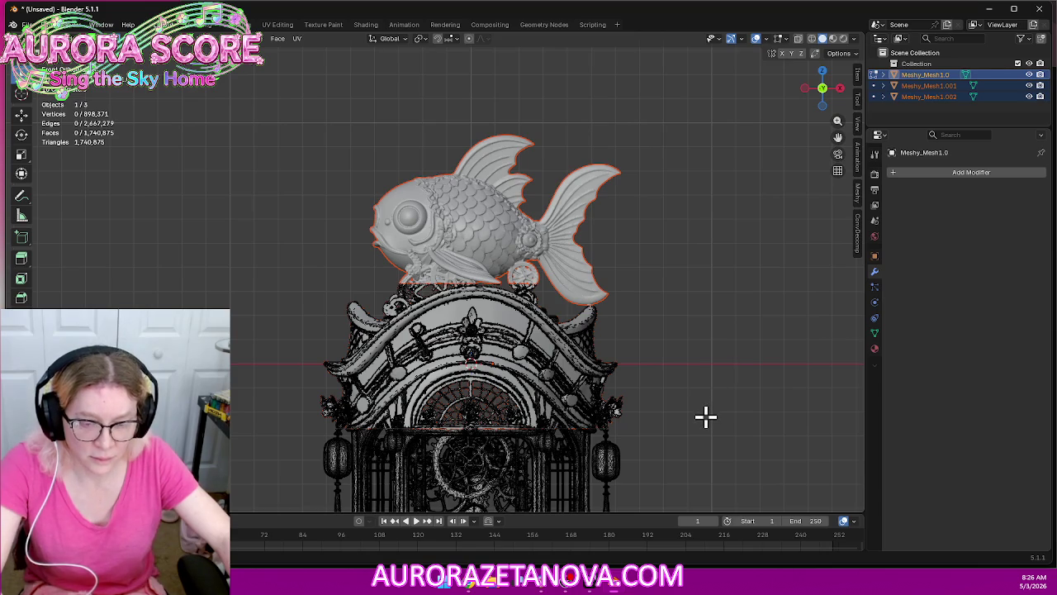
Box-select the base slab across its full width and separate it as Meshy_Mesh1.0.003
mouse_move(685, 448)
middle_mouse_down("shift")
mouse_move(690, 223)
mouse_move(703, 172)
middle_mouse_up("shift")
scroll(724, 223, "up", 1)
scroll(725, 224, "up", 1)
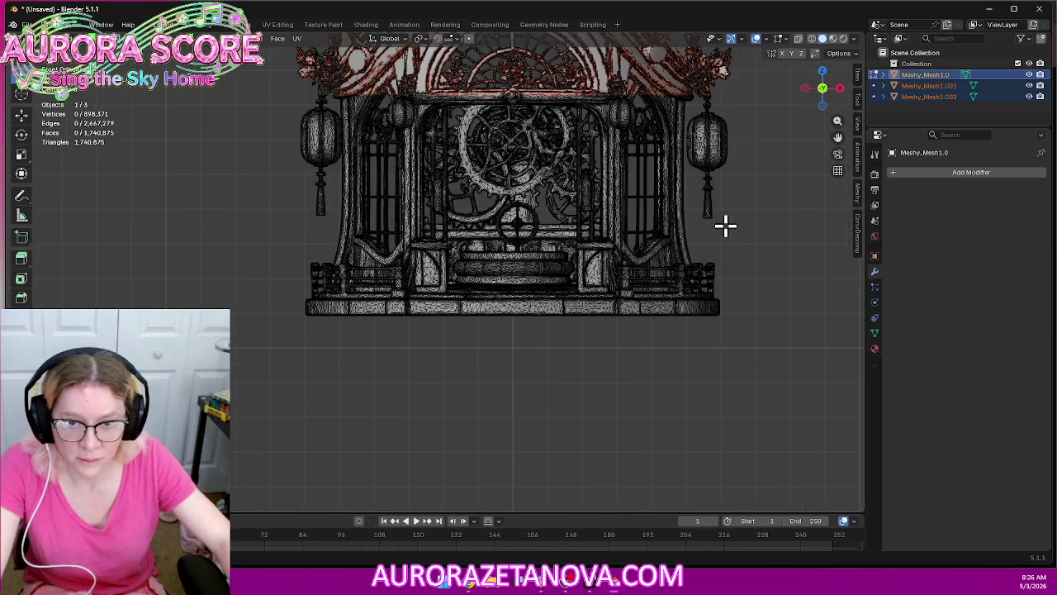
scroll(725, 224, "up", 1)
scroll(289, 322, "up", 1)
left_click_drag(178, 399, 859, 303)
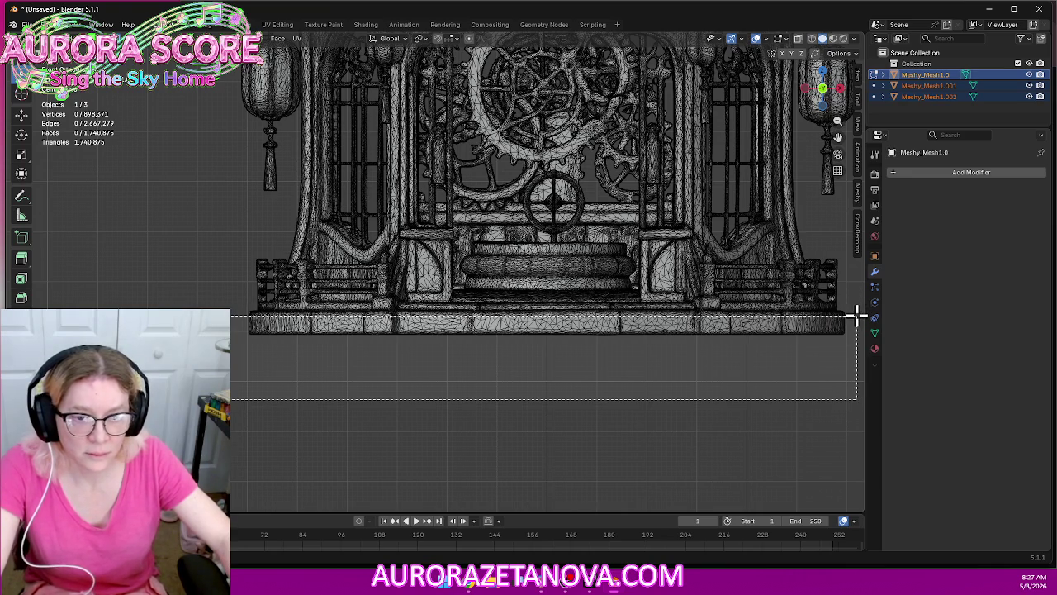
left_click_drag(859, 303, 871, 302)
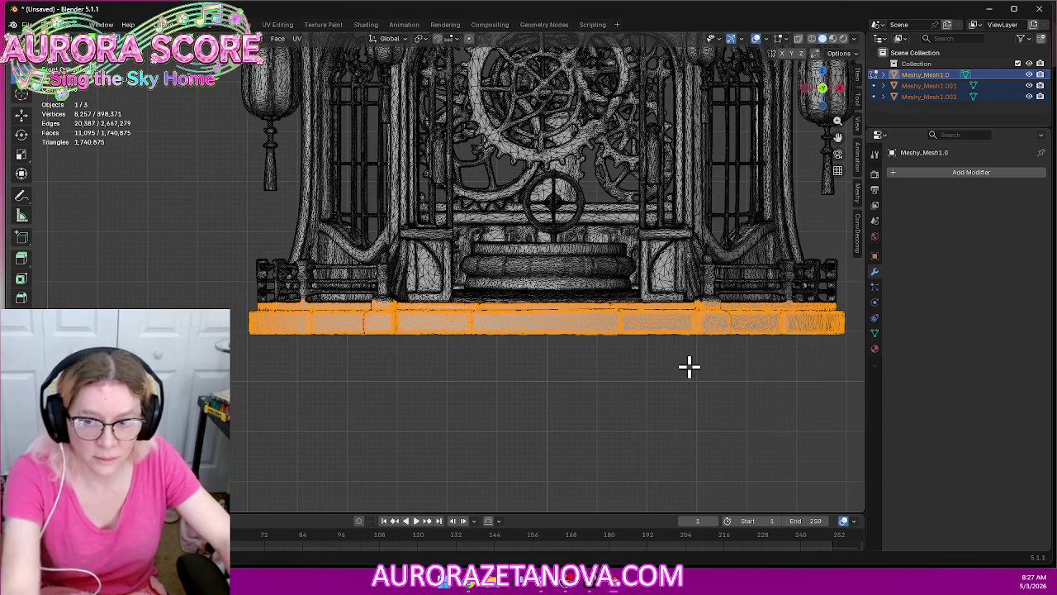
key("alt+a")
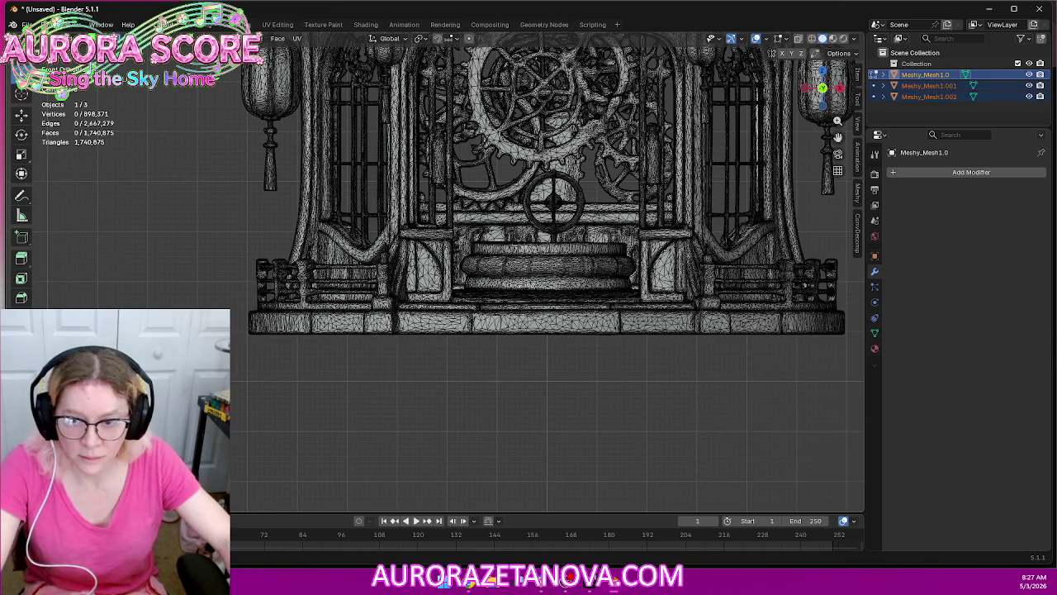
left_click_drag(199, 403, 878, 307)
key("p")
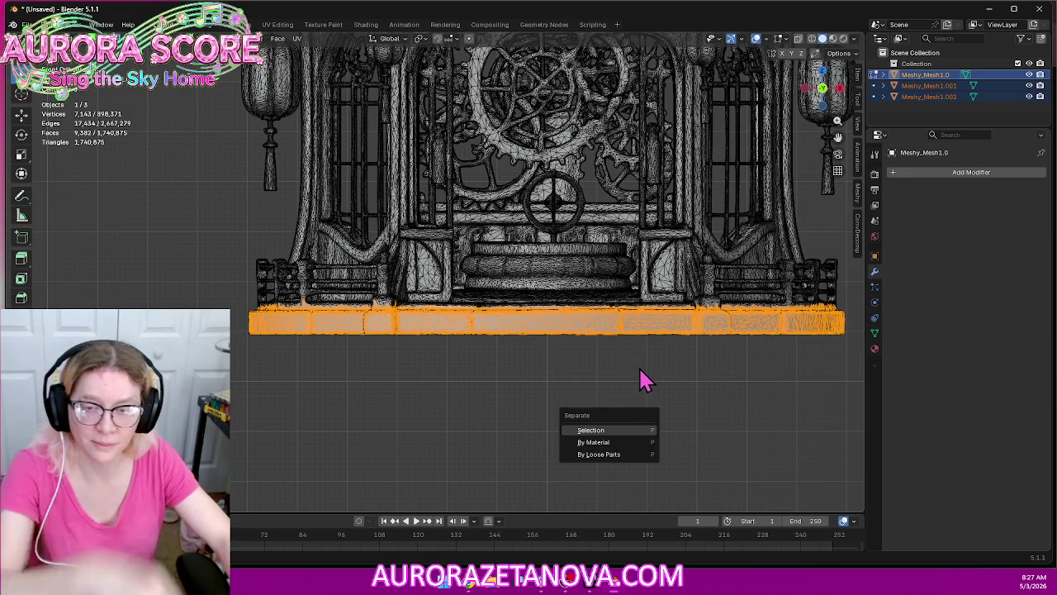
key("Return")
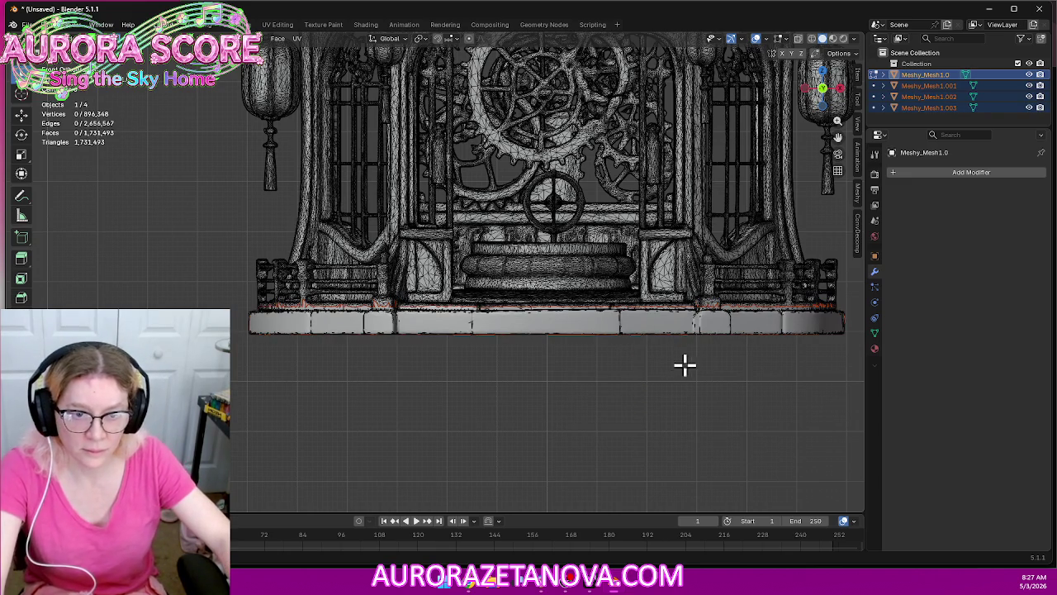
From a side view, box-select the left pillar and separate it into its own object
mouse_move(698, 243)
middle_mouse_down()
mouse_move(649, 279)
mouse_move(599, 354)
mouse_move(628, 370)
middle_mouse_up()
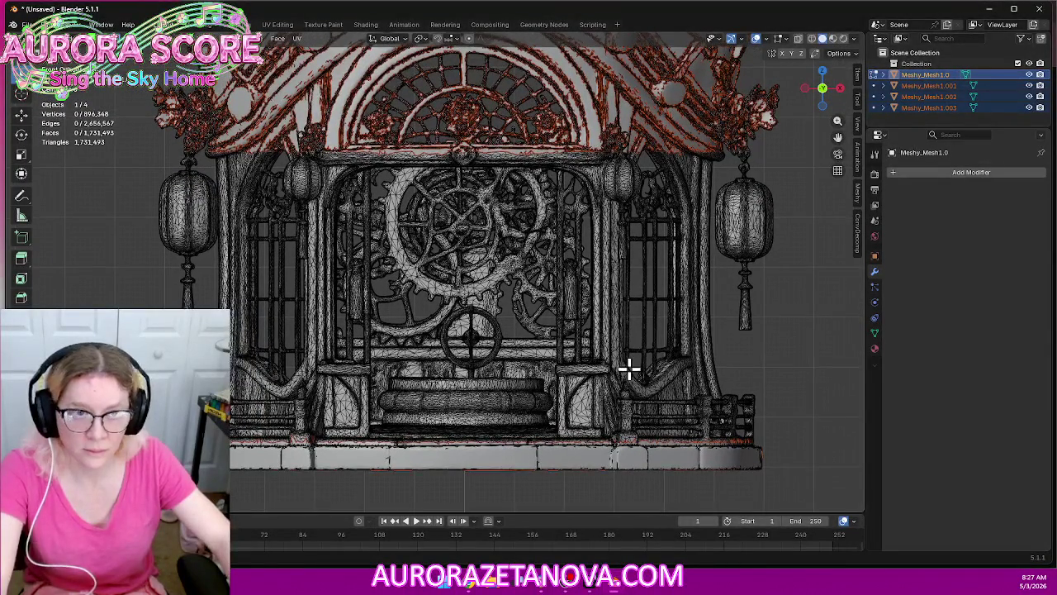
left_click(840, 89)
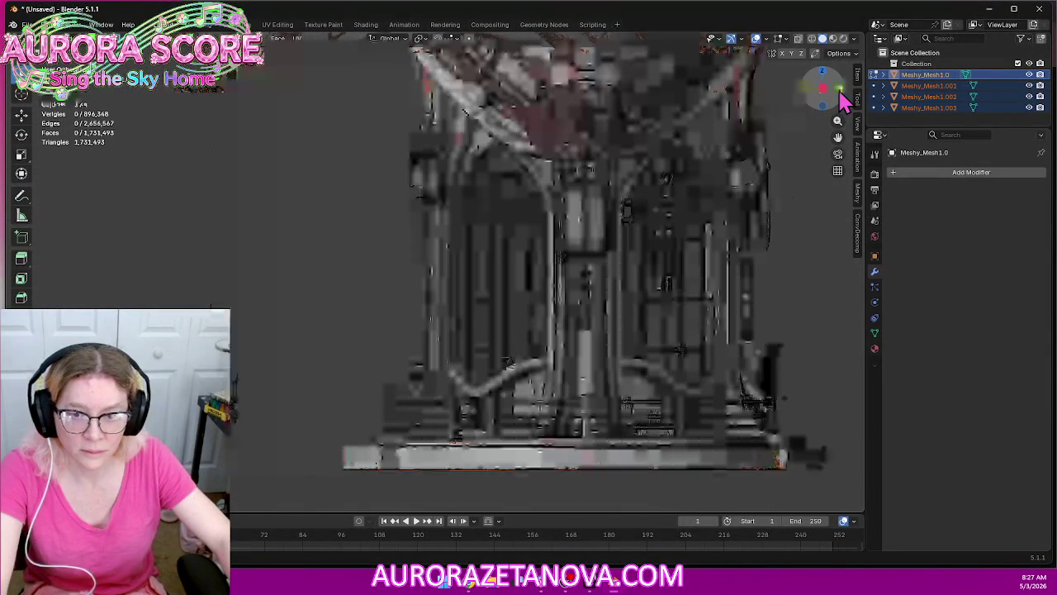
middle_click_drag(814, 249, 669, 232)
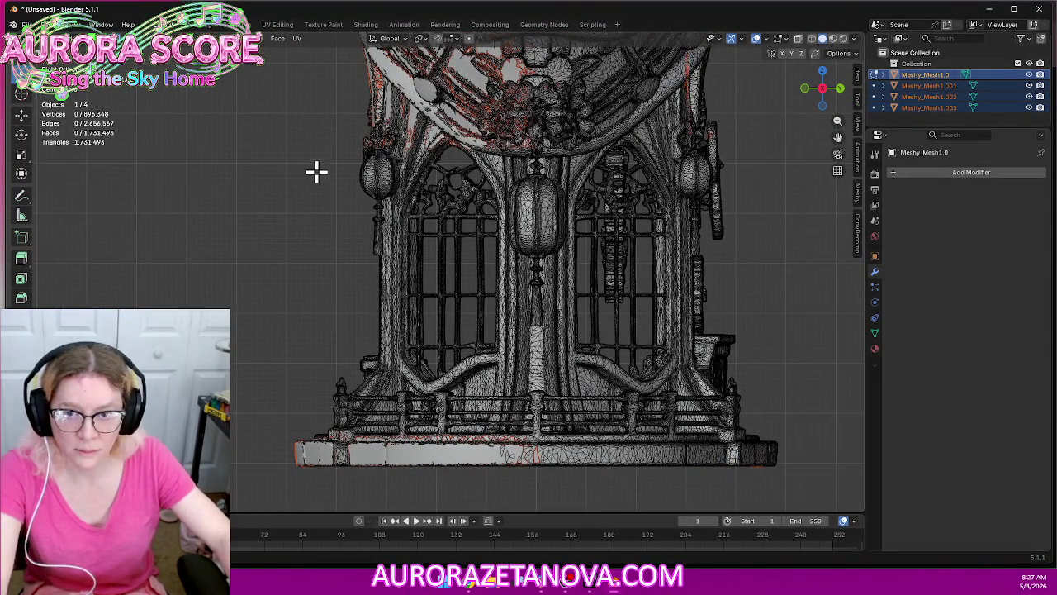
mouse_move(301, 144)
left_mouse_down()
mouse_move(415, 295)
mouse_move(462, 506)
left_mouse_up()
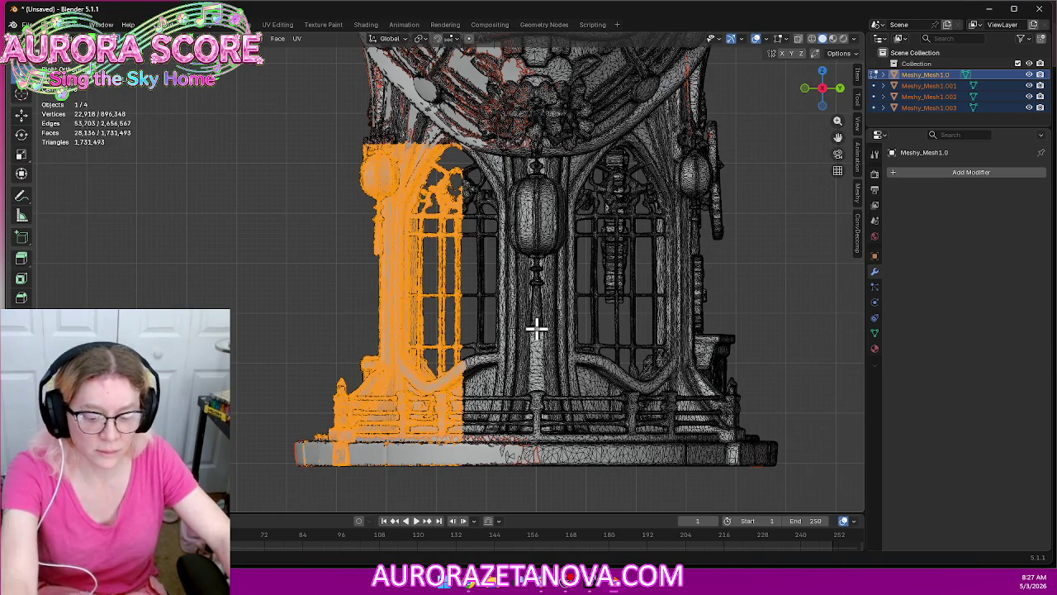
key("p")
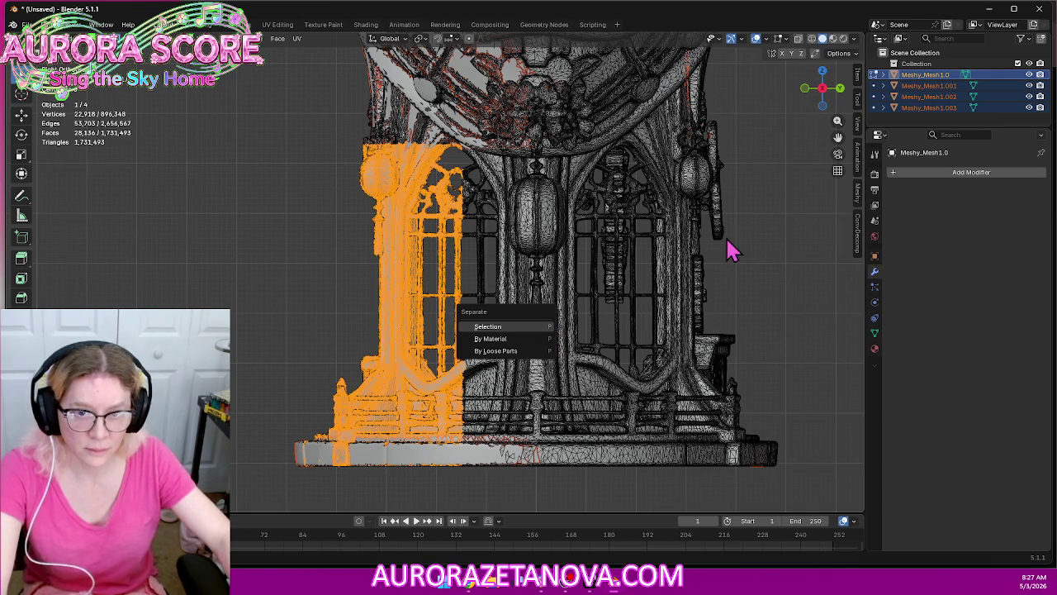
key("s")
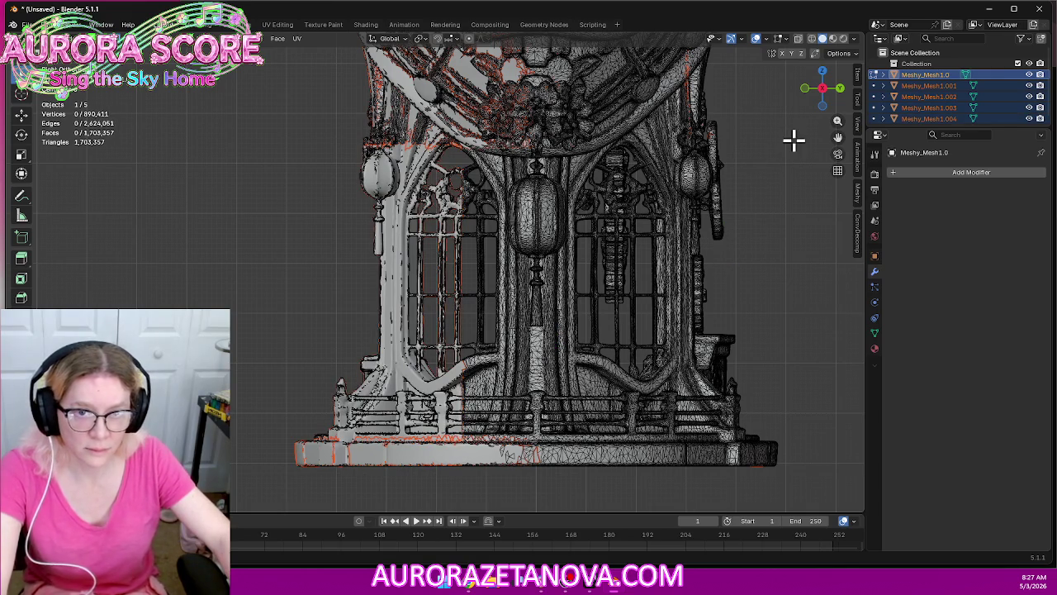
Box-select the right pillar's geometry and zoom out
mouse_move(793, 140)
left_mouse_down()
mouse_move(595, 446)
mouse_move(589, 498)
left_mouse_up()
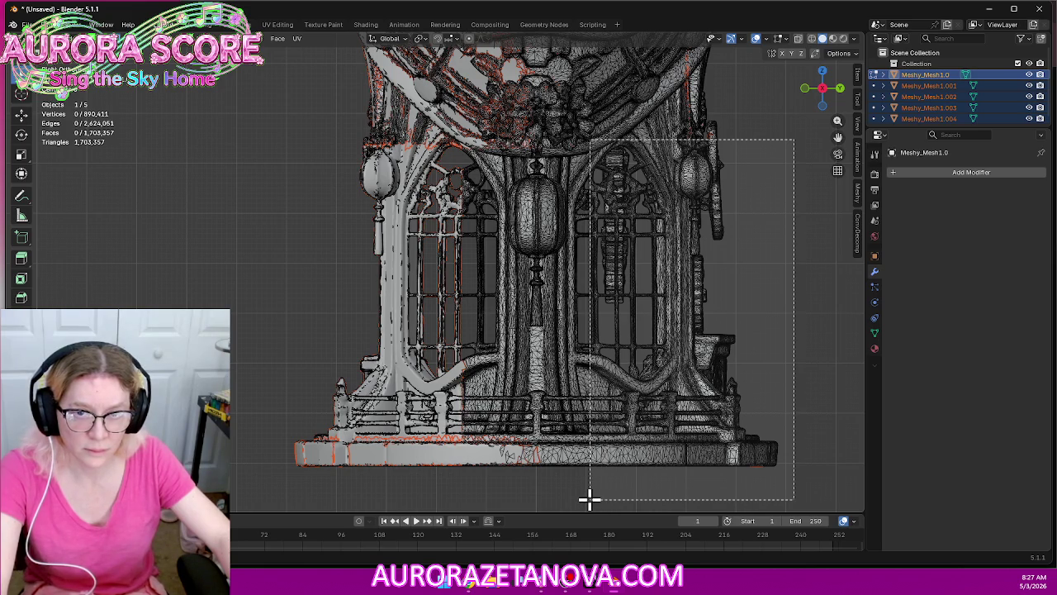
left_click_drag(589, 498, 591, 497)
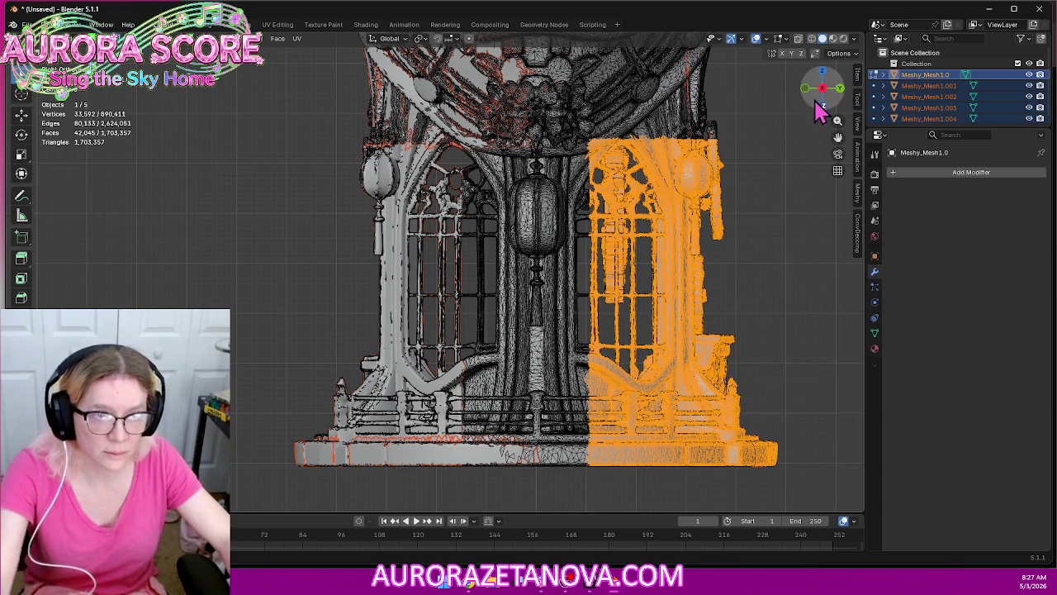
mouse_move(795, 79)
left_mouse_down()
mouse_move(652, 420)
mouse_move(633, 495)
mouse_move(589, 493)
left_mouse_up()
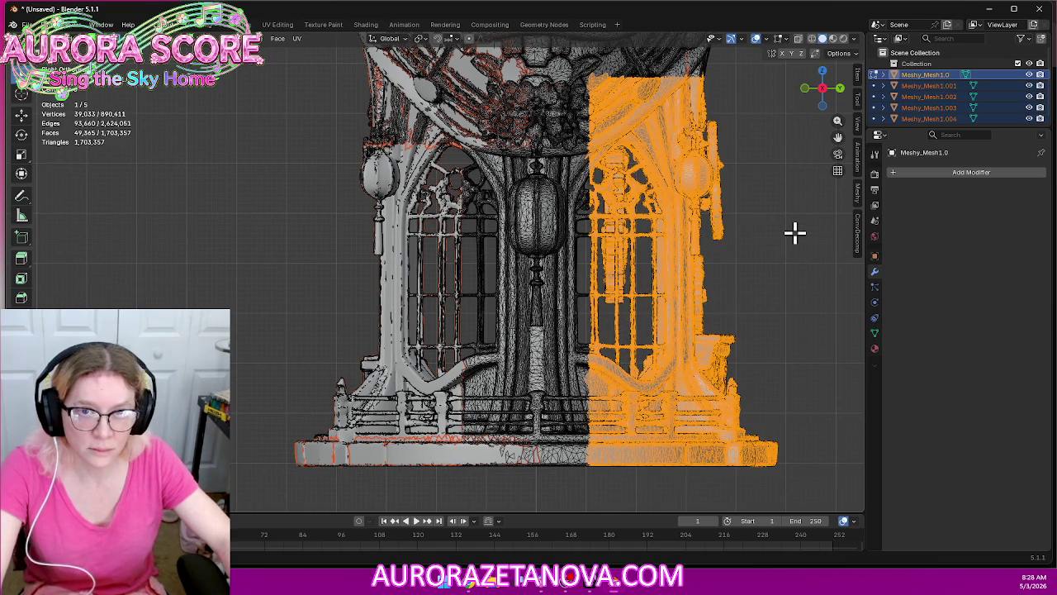
scroll(795, 233, "down", 2)
scroll(794, 233, "down", 2)
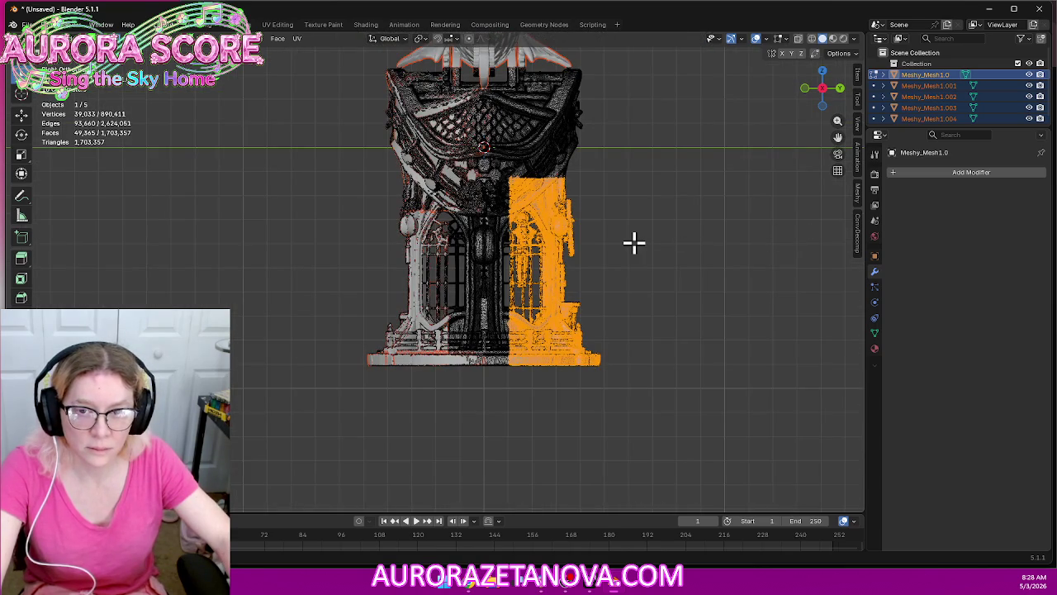
Undo the pillar and base selections and separations, then pan to show the fish
scroll(633, 241, "up", 1)
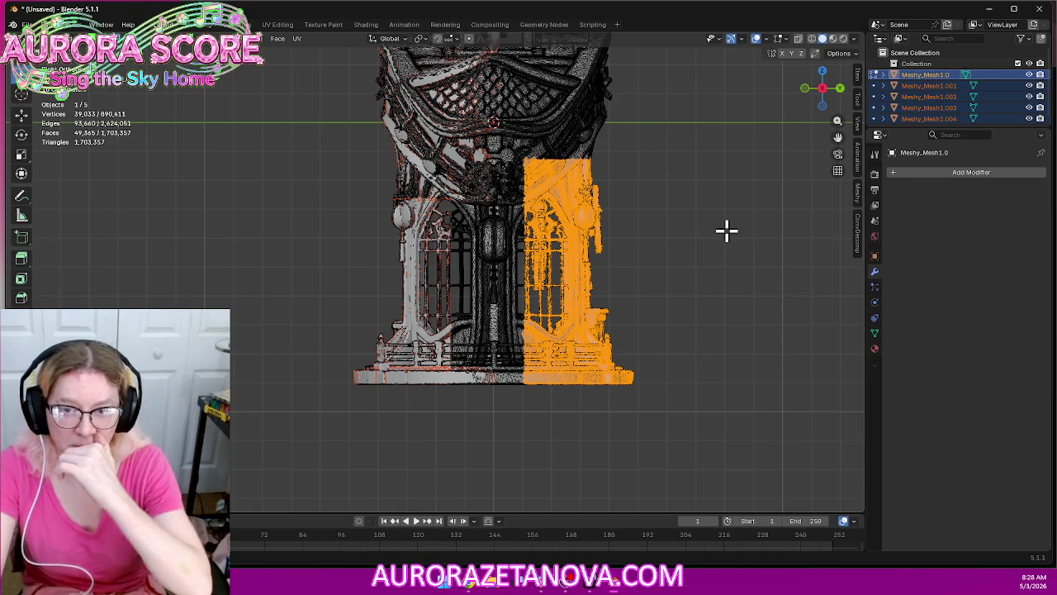
key("ctrl+z")
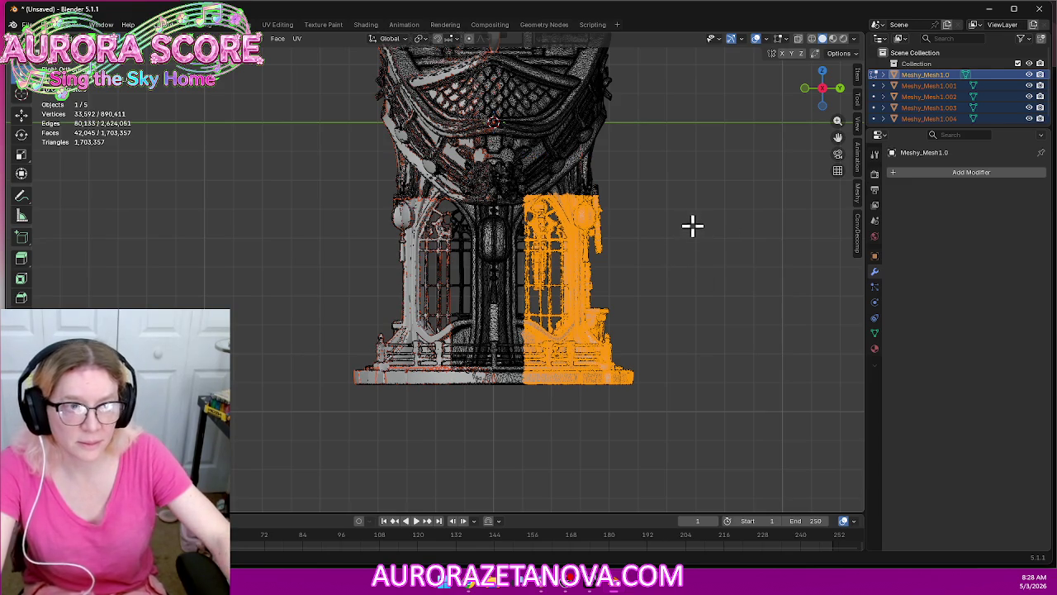
key("ctrl+z")
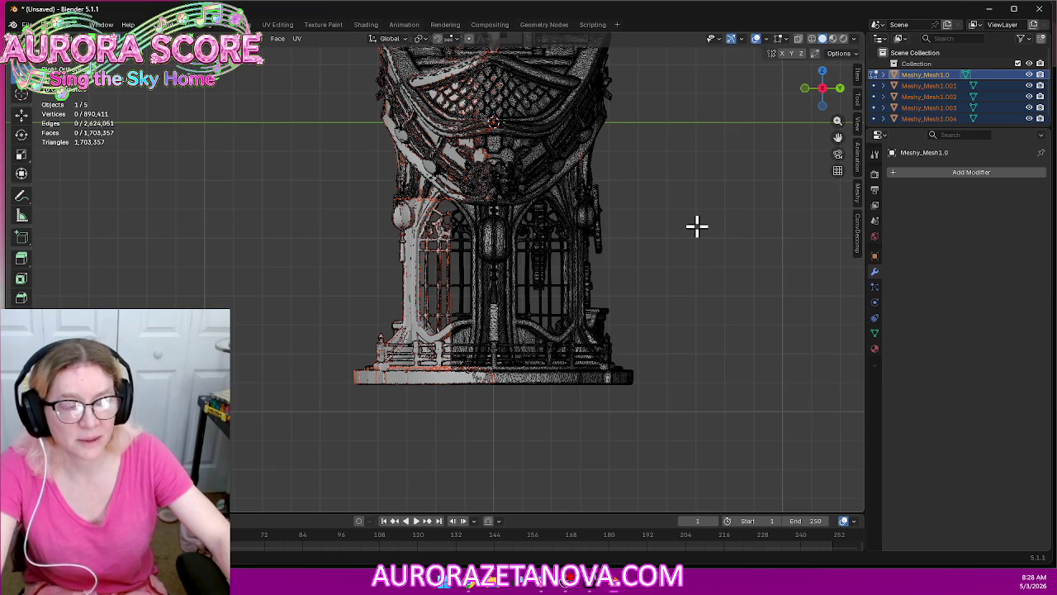
key("ctrl+z")
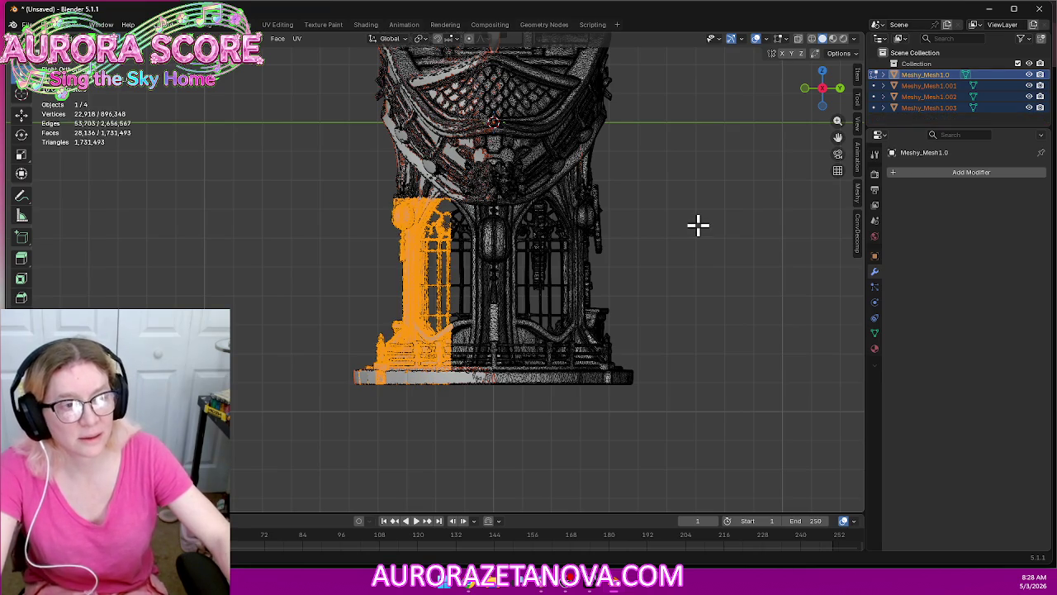
key("ctrl+z")
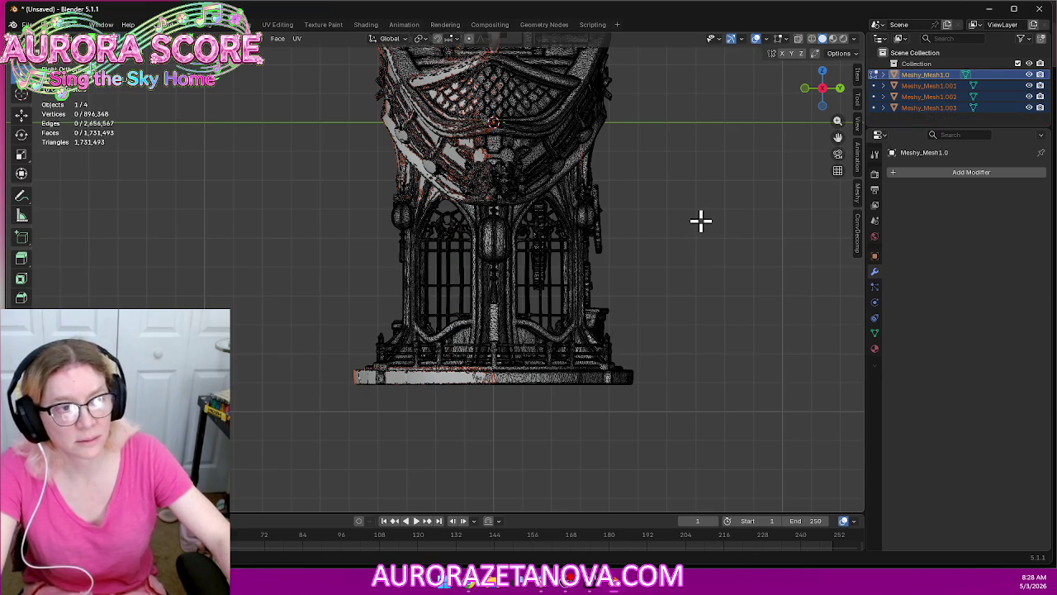
key("ctrl+z")
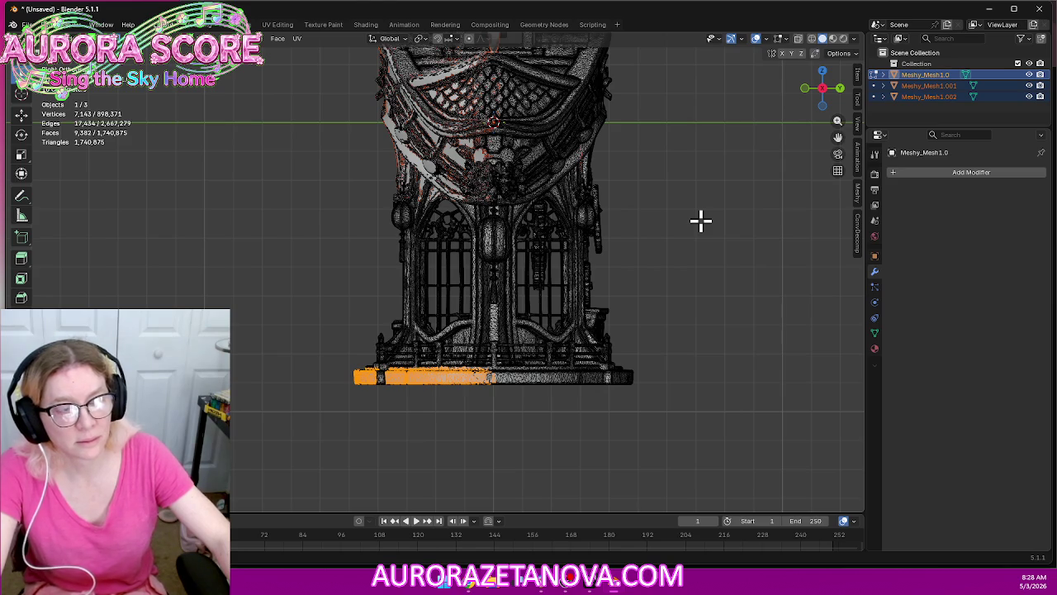
key("ctrl+z")
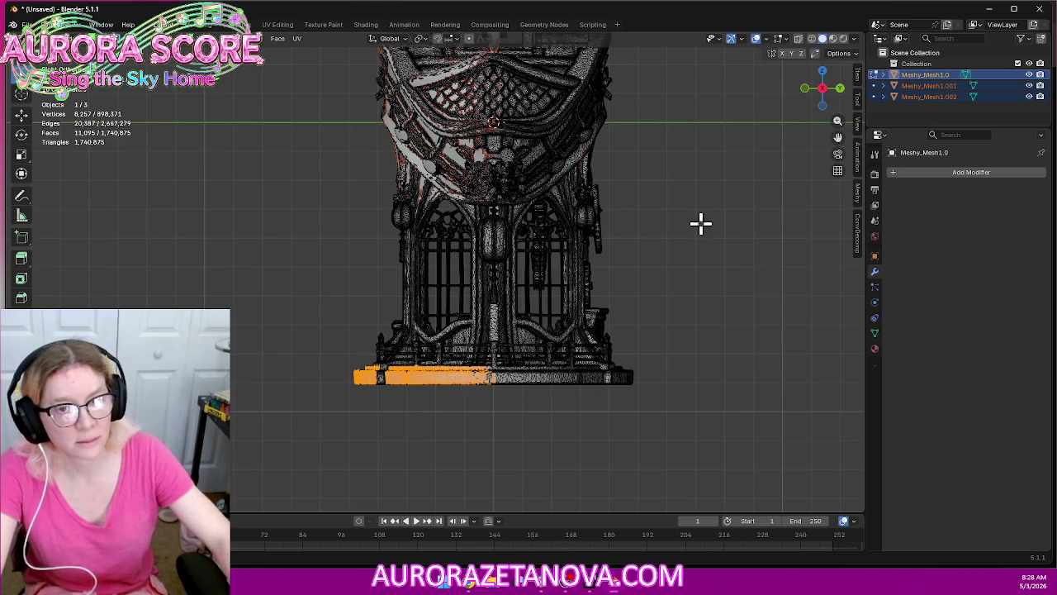
key("ctrl+z")
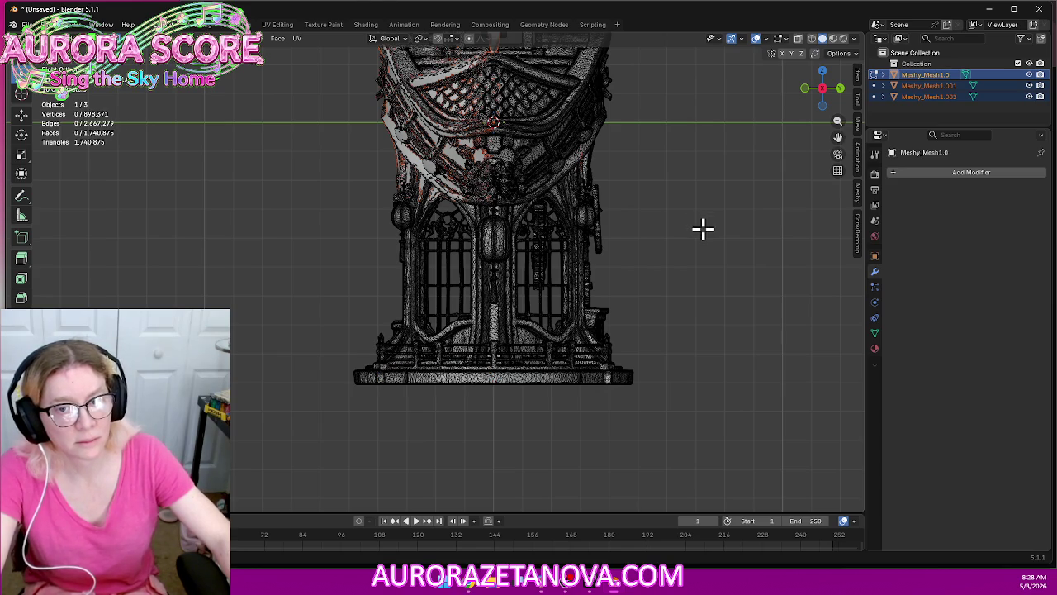
key("ctrl+z")
mouse_move(684, 205)
middle_mouse_down("shift")
mouse_move(669, 357)
mouse_move(677, 384)
middle_mouse_up("shift")
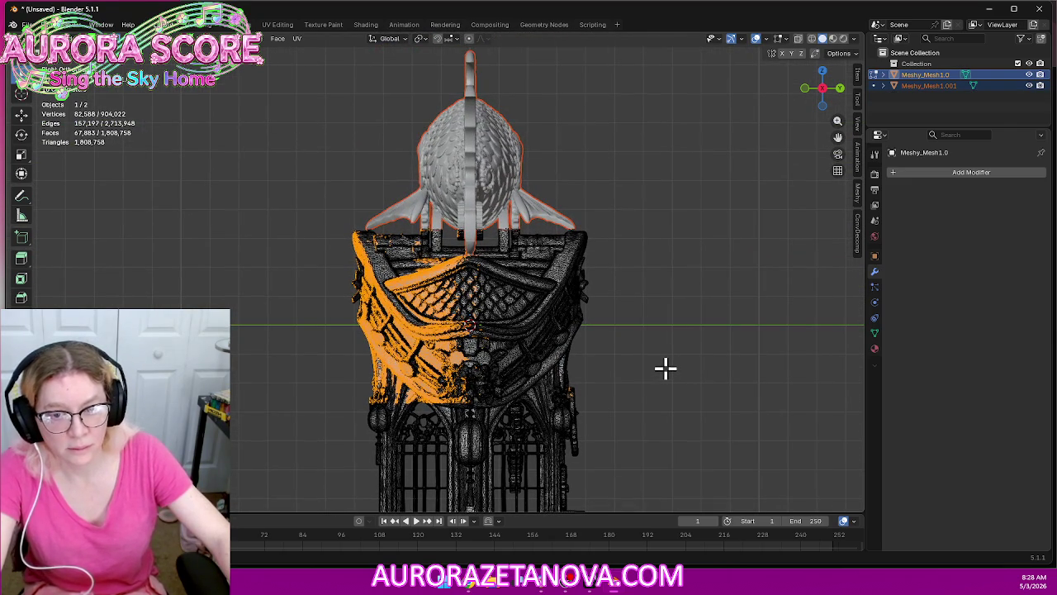
Clear the roof selection, rejoin the pieces, and separate the fish again as Meshy_Mesh1.0.001
key("alt+a")
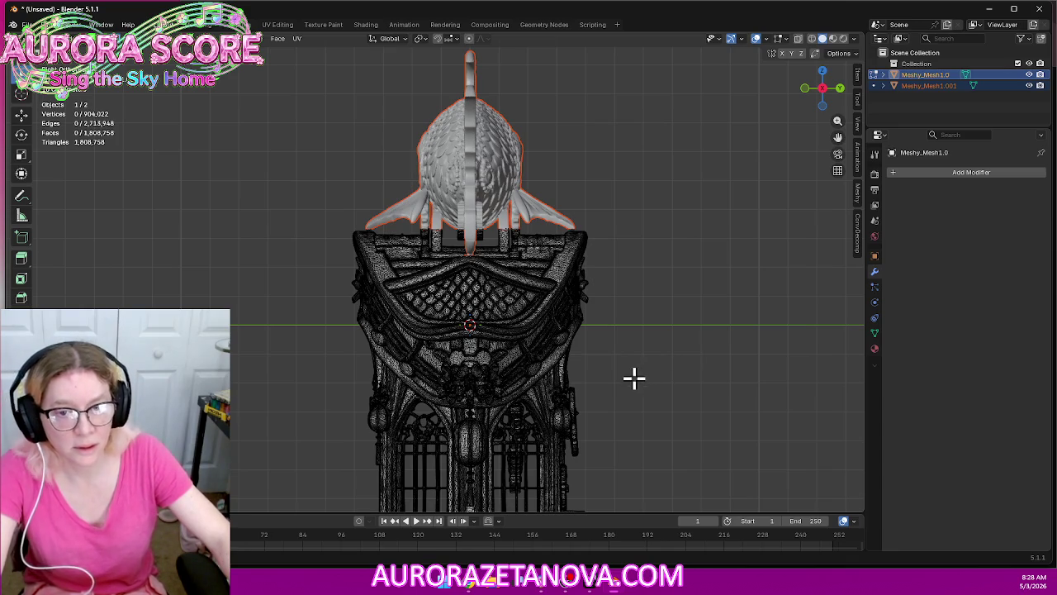
key("ctrl+j")
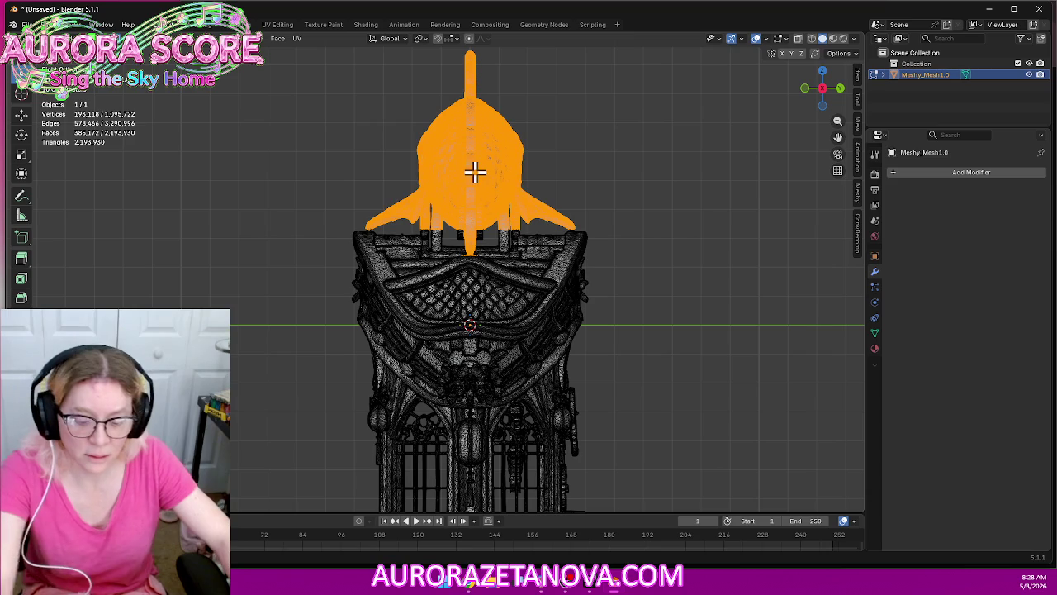
key("p")
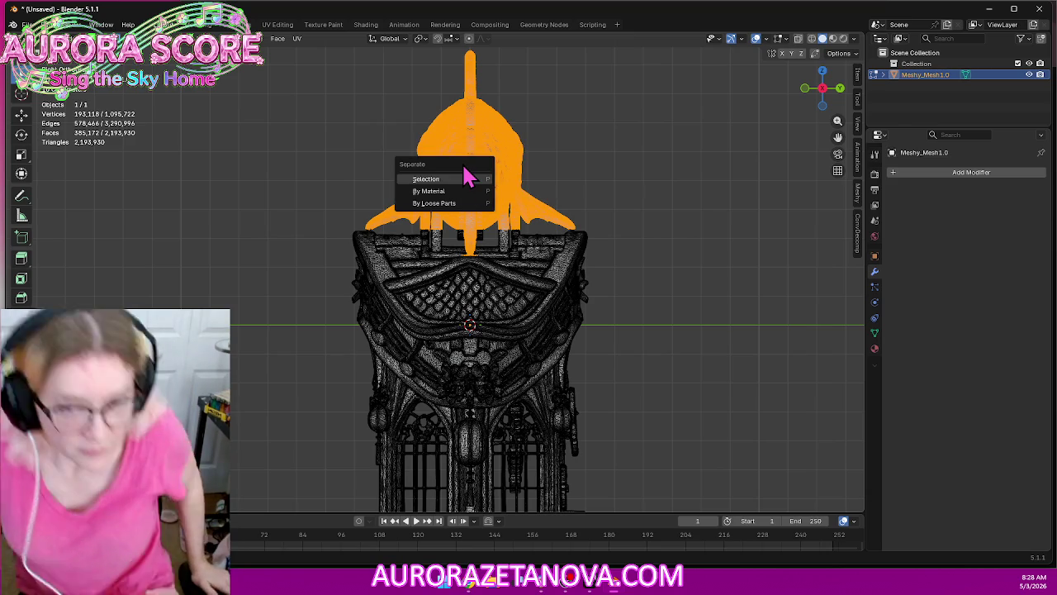
left_click(466, 177)
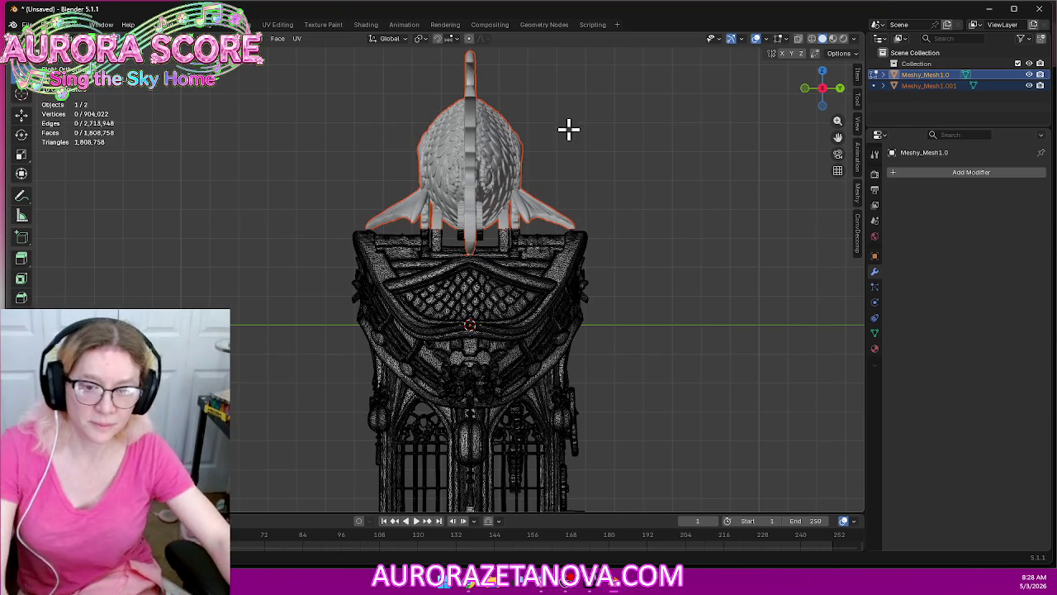
In wireframe shading, select the whole roof and separate it into its own object
left_click_drag(711, 189, 287, 408)
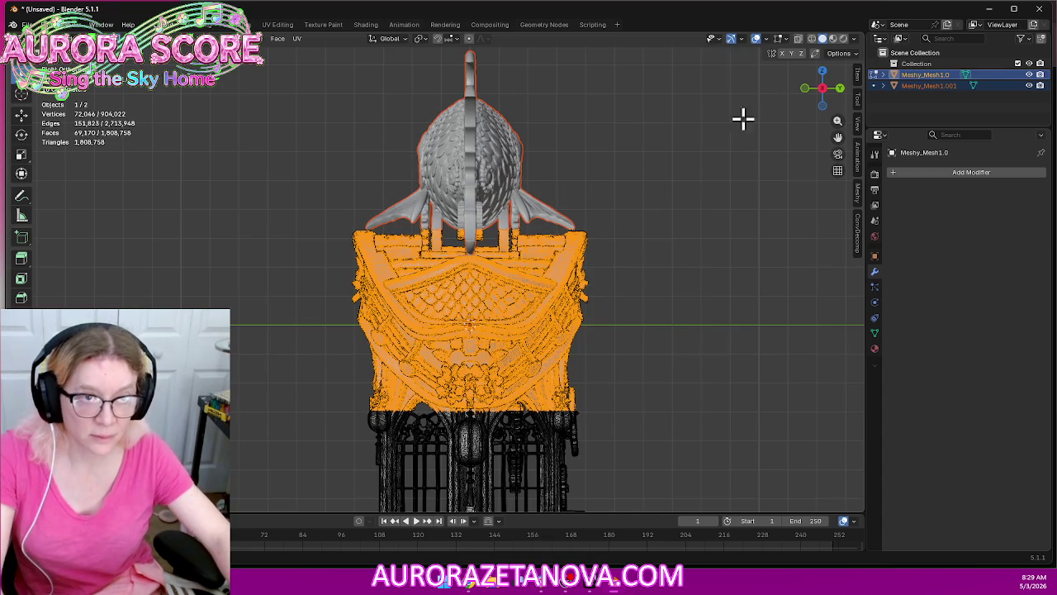
left_click(813, 42)
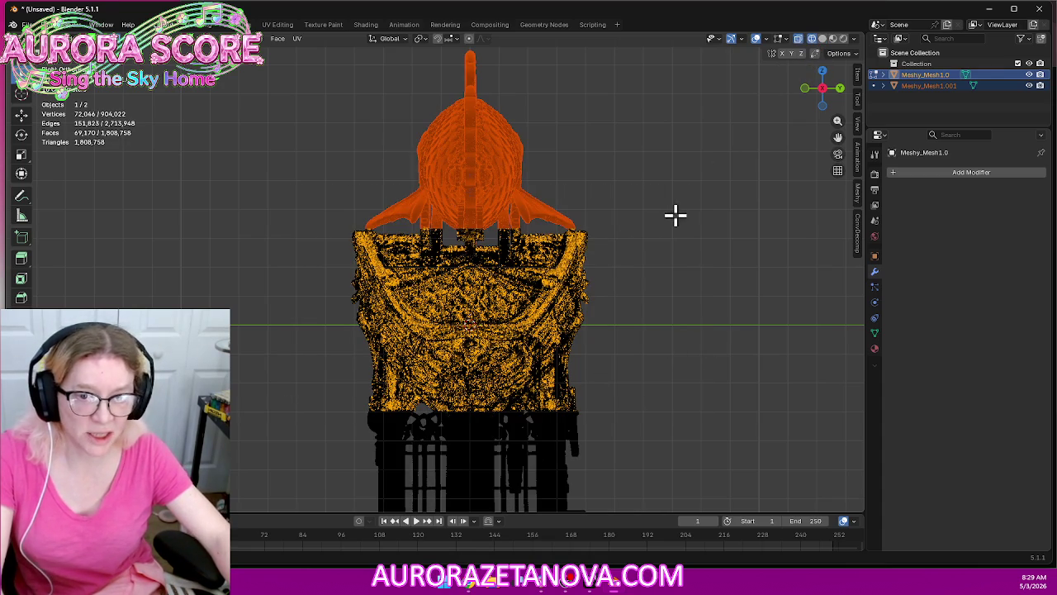
left_click_drag(722, 180, 256, 408)
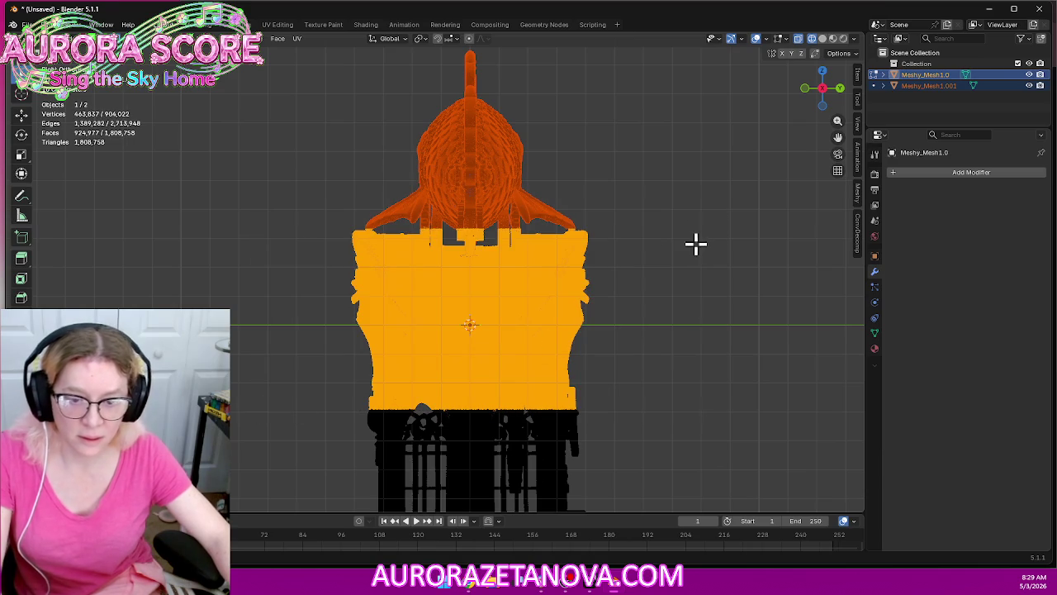
key("p")
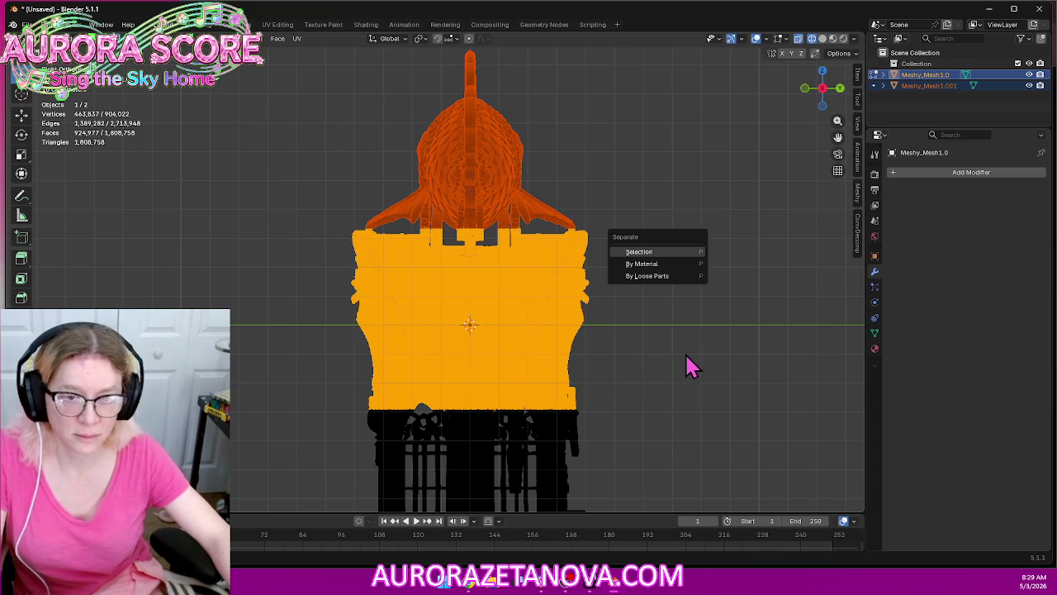
key("s")
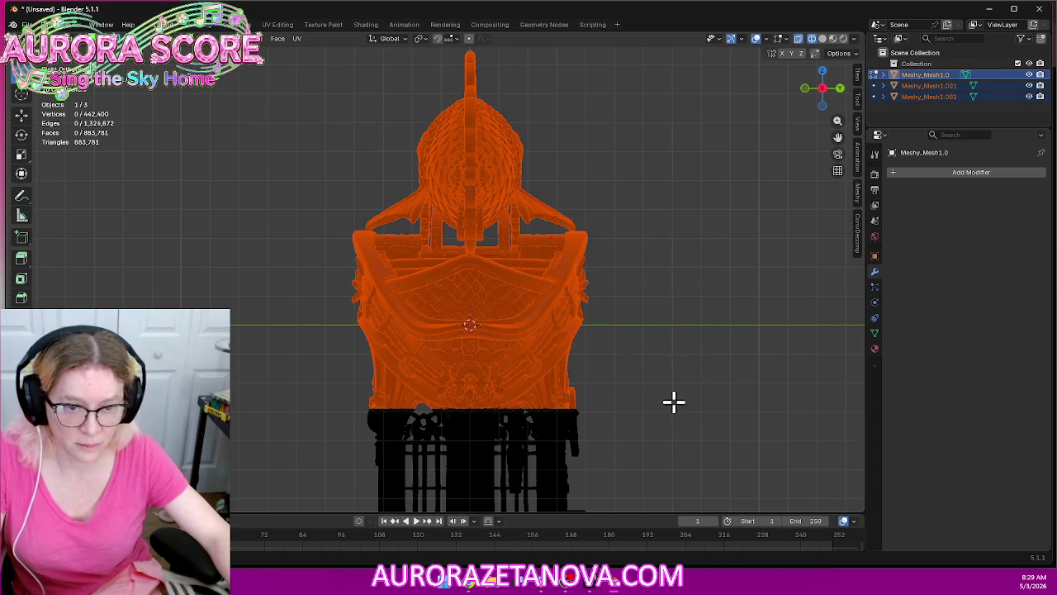
Box-select the flat base slab and separate it into its own object
mouse_move(673, 402)
middle_mouse_down("shift")
mouse_move(718, 73)
mouse_move(694, 86)
middle_mouse_up("shift")
scroll(496, 331, "up", 2)
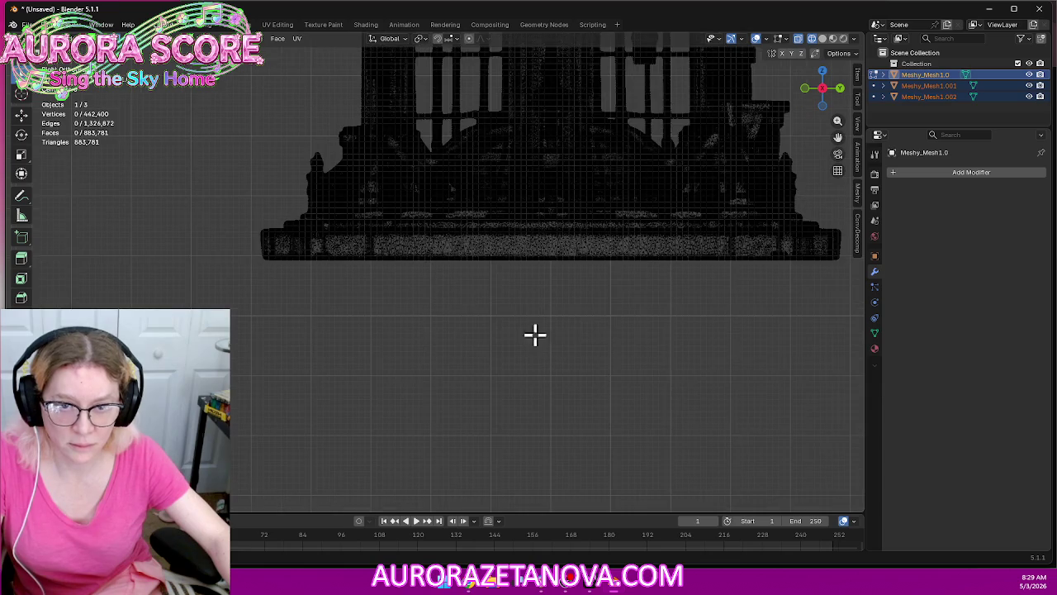
scroll(469, 345, "up", 1)
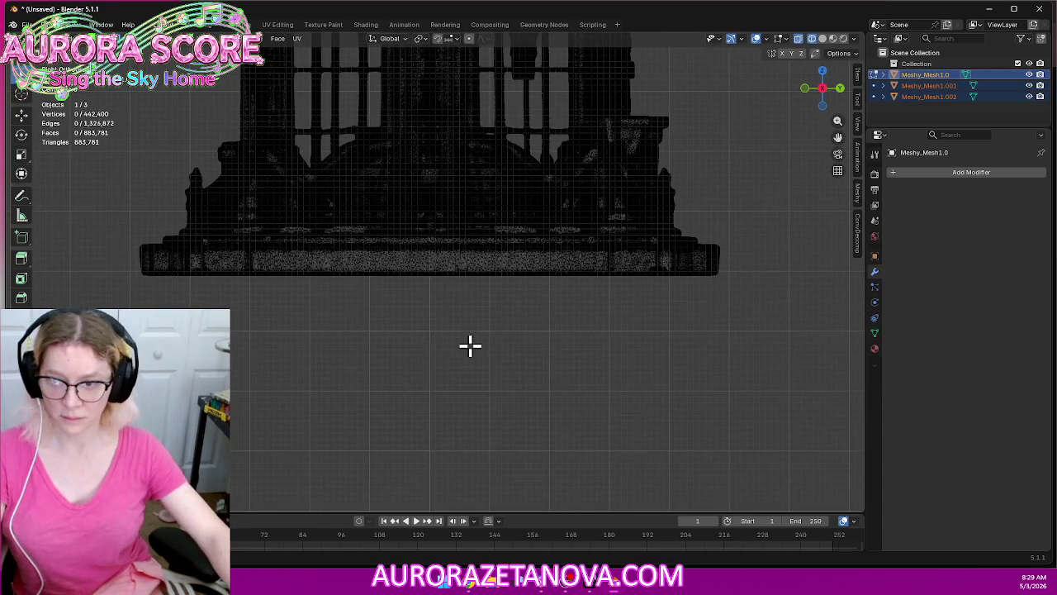
scroll(470, 345, "up", 1)
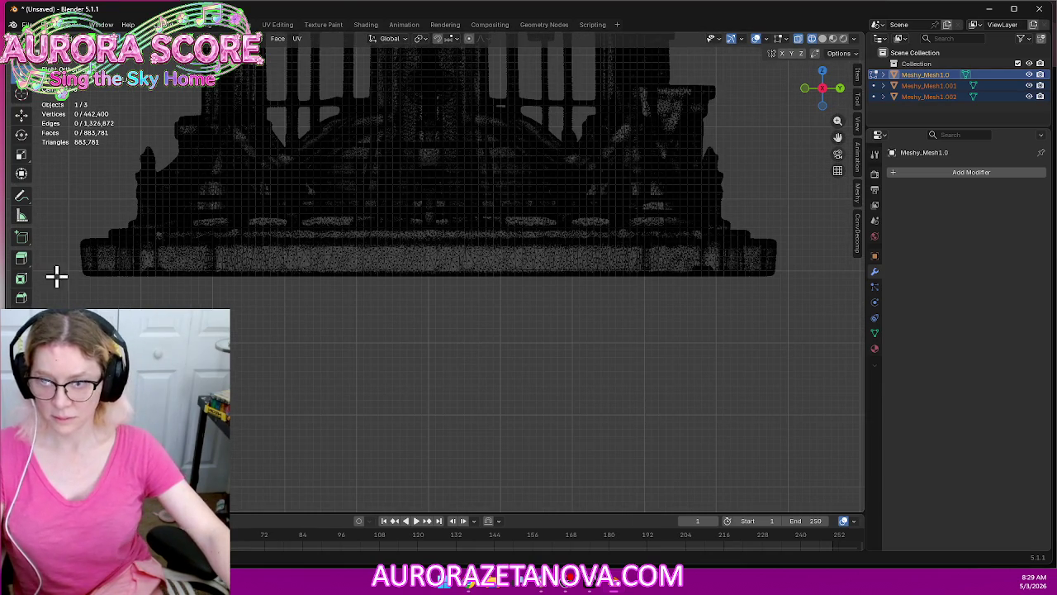
left_click_drag(52, 318, 817, 228)
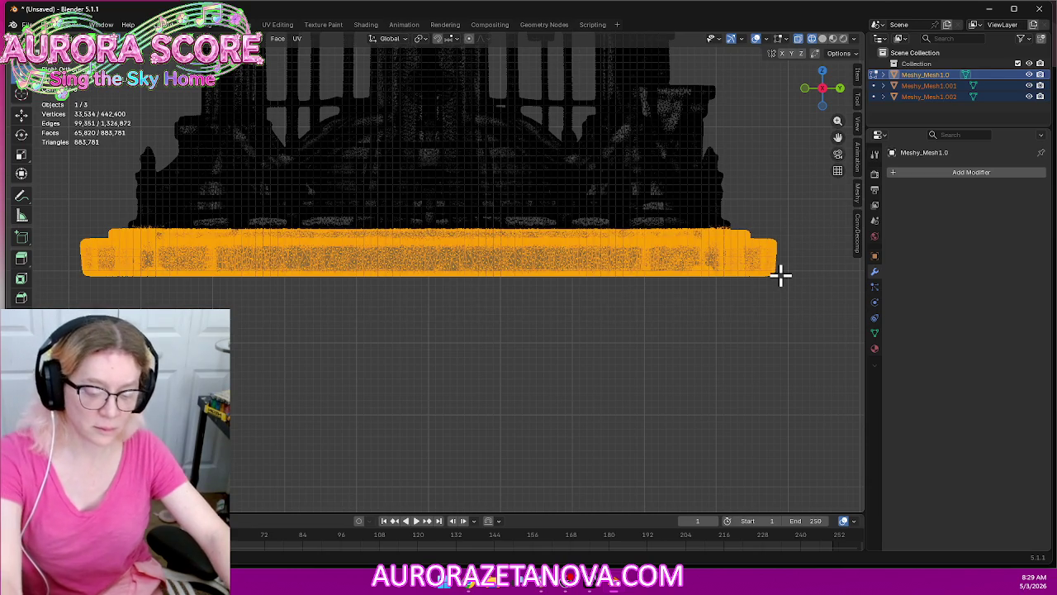
key("p")
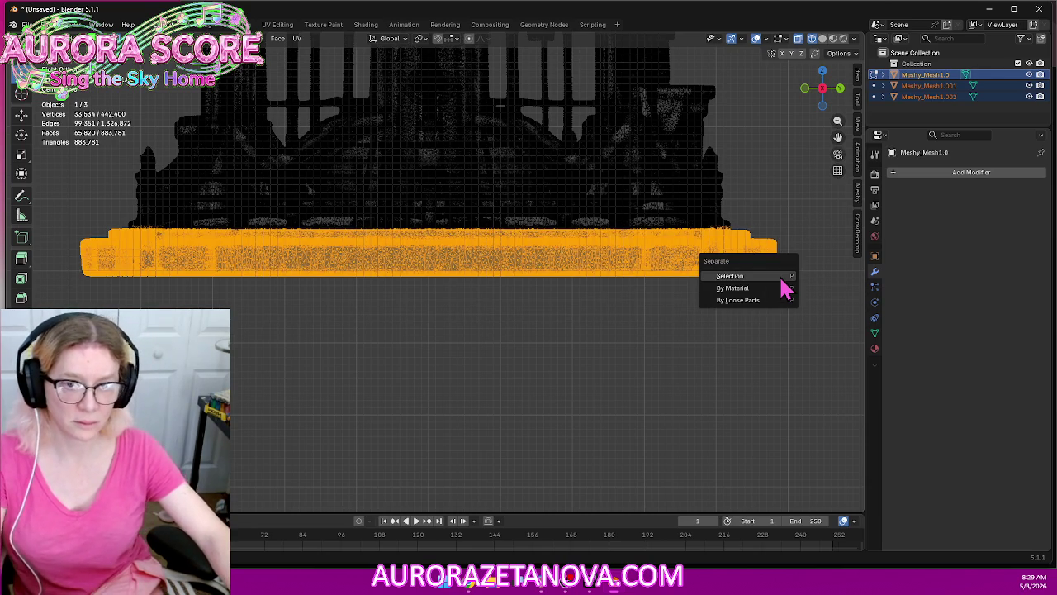
key("Return")
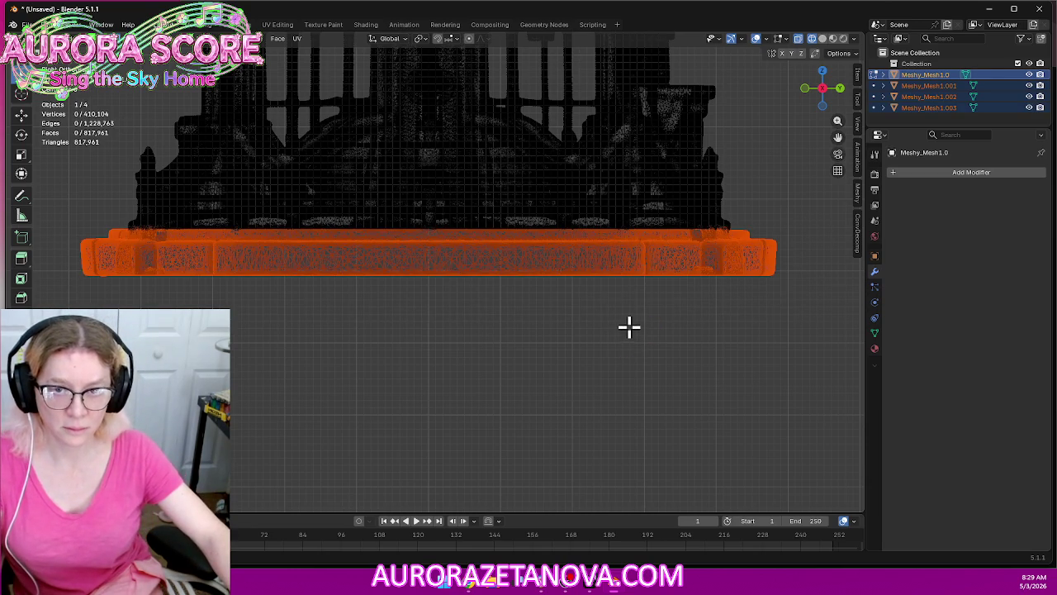
scroll(608, 345, "down", 1)
scroll(608, 344, "down", 2)
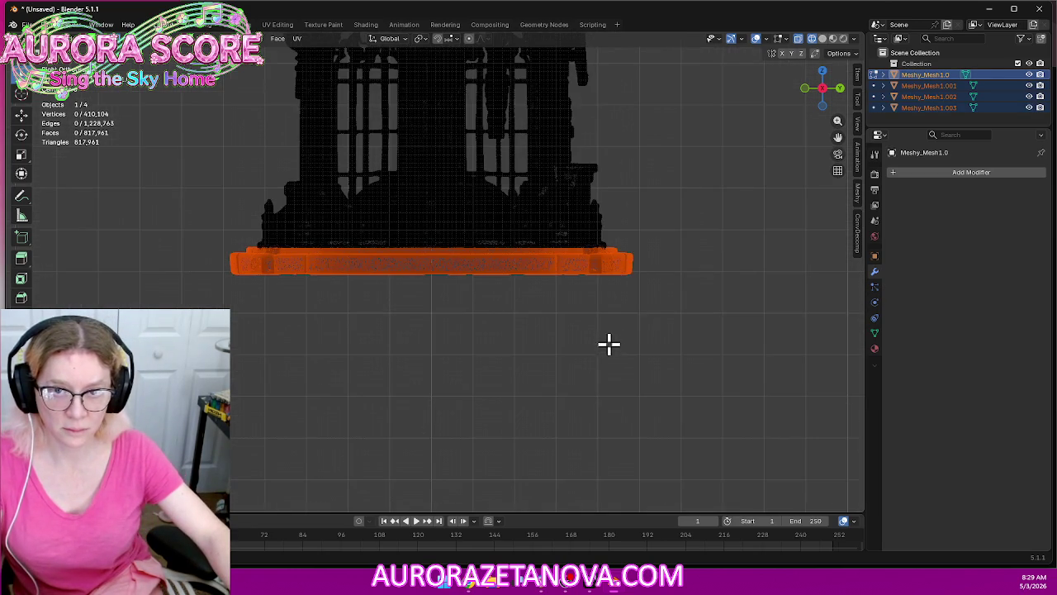
Box-select the left pillar and separate it into a new object
middle_click_drag(678, 196, 723, 289, "shift")
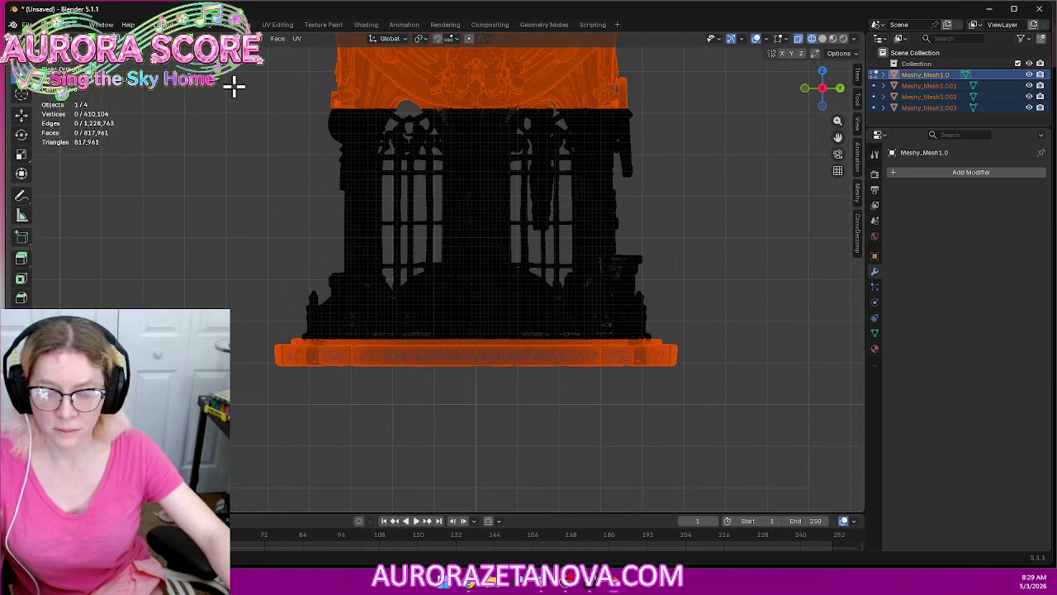
left_click_drag(216, 85, 393, 427)
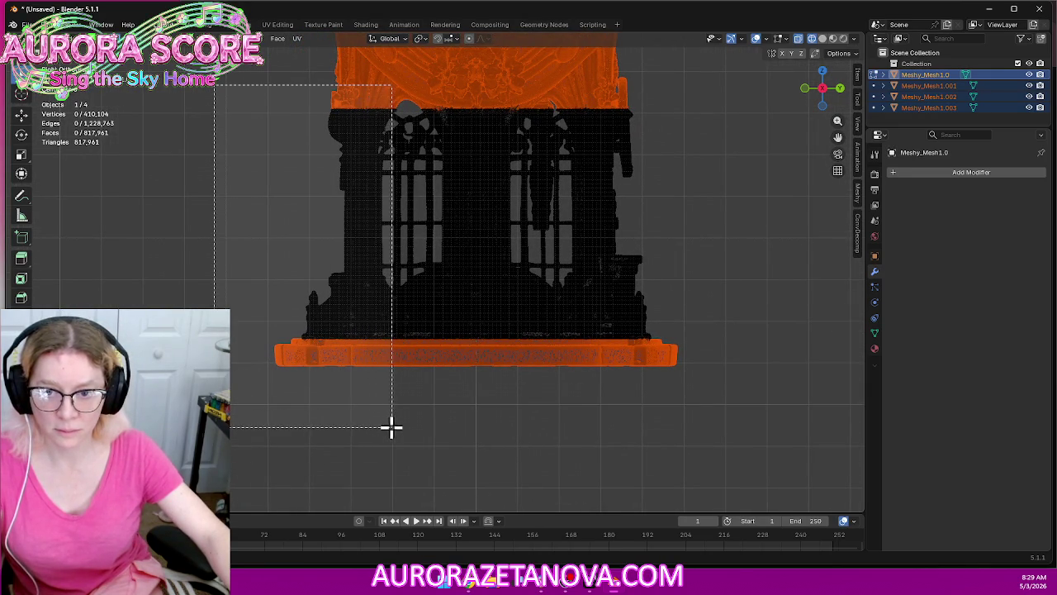
left_click_drag(393, 427, 409, 427)
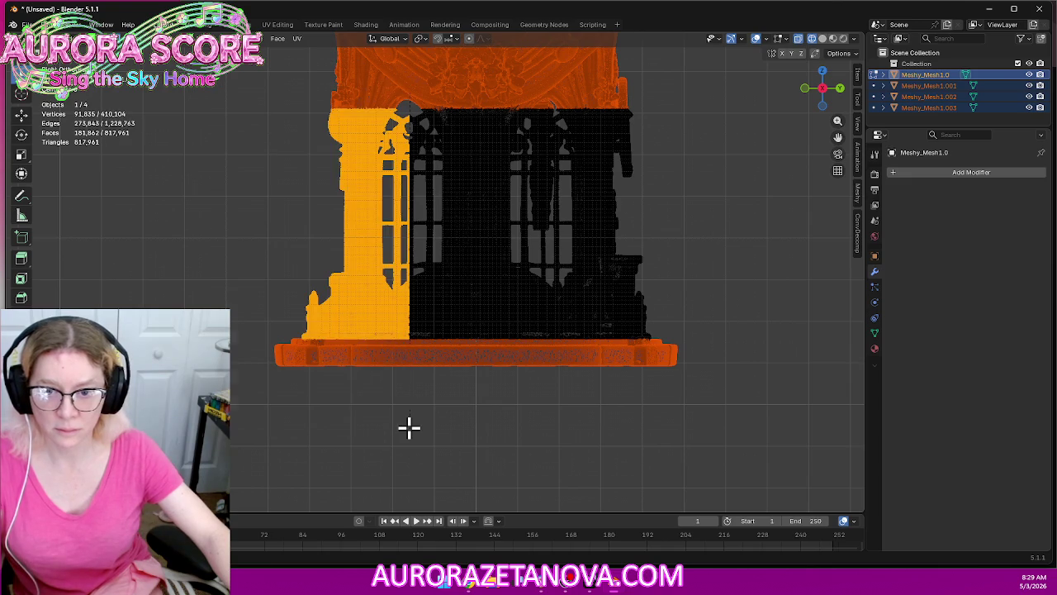
key("p")
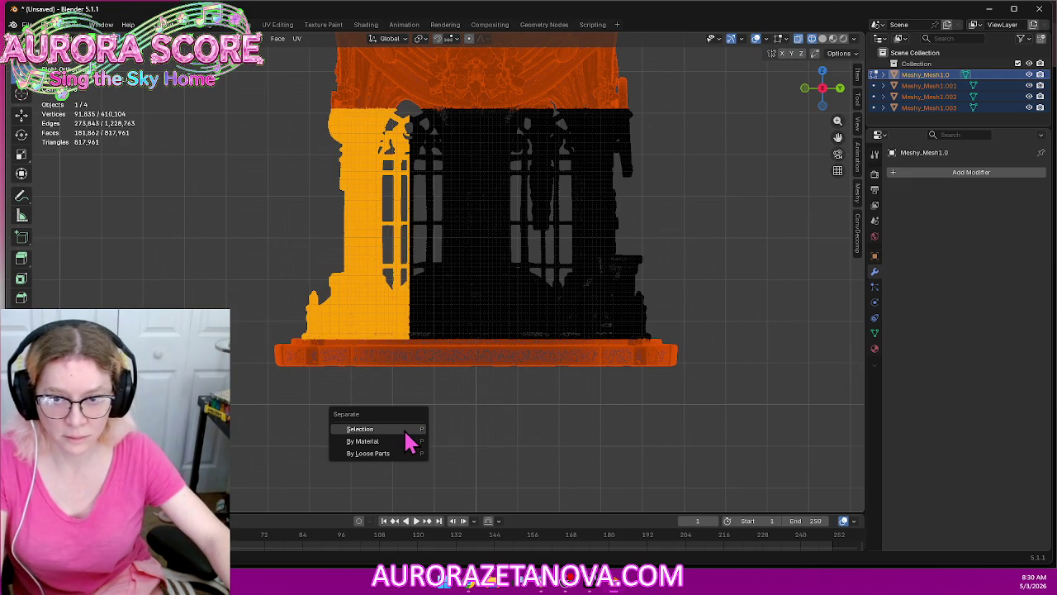
left_click(403, 429)
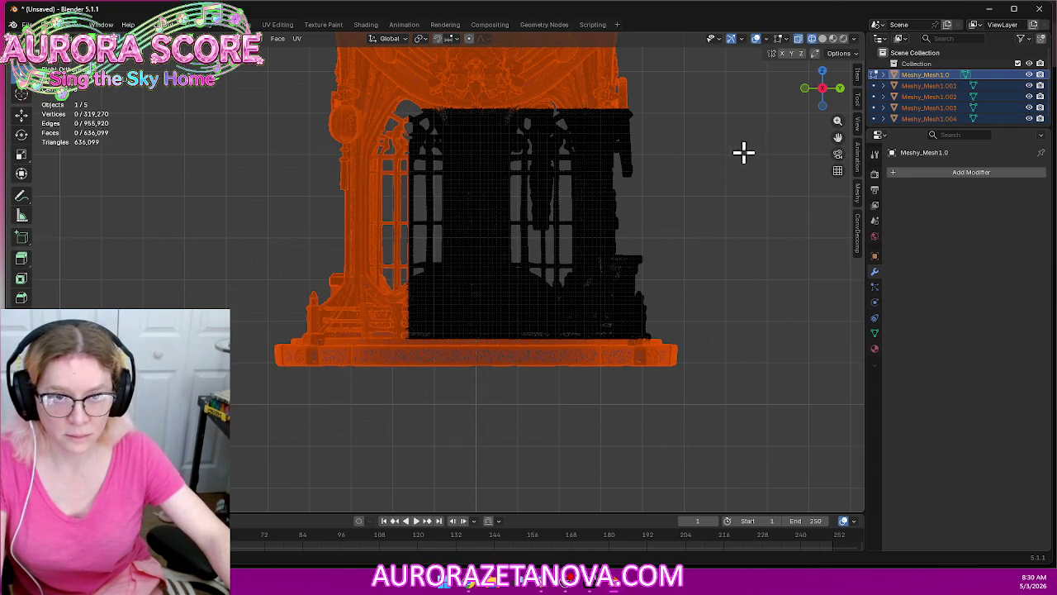
Box-select the right pillar and separate it into a new object
left_click_drag(801, 460, 546, 49)
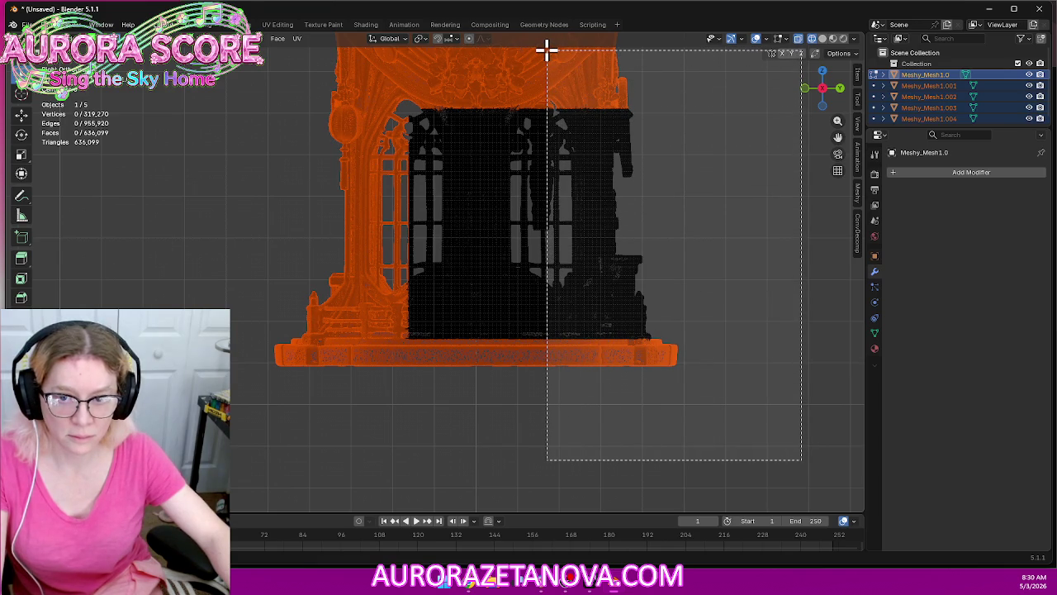
left_click_drag(546, 50, 544, 49)
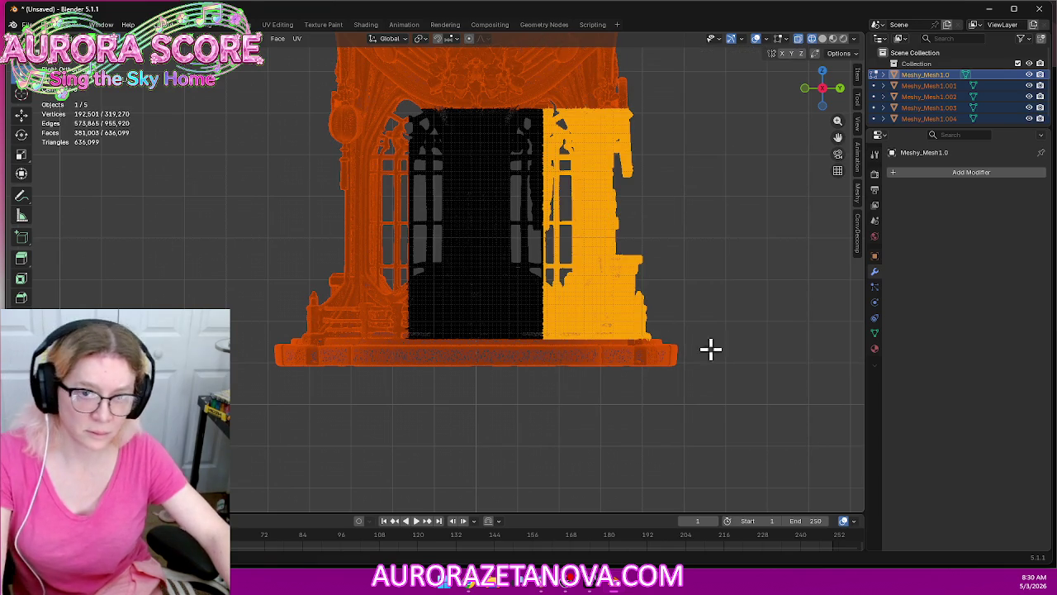
key("p")
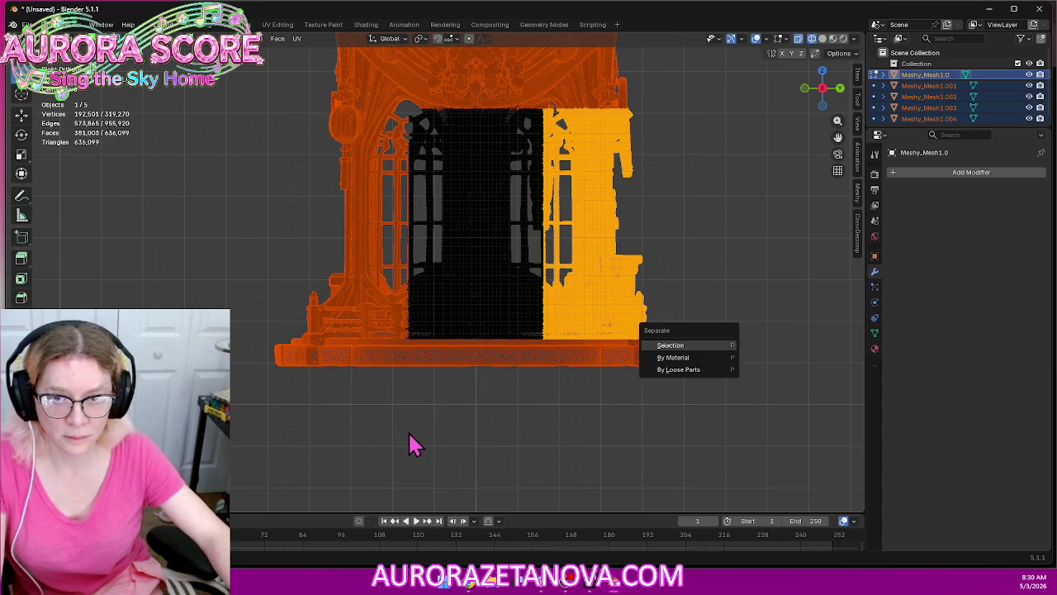
key("Return")
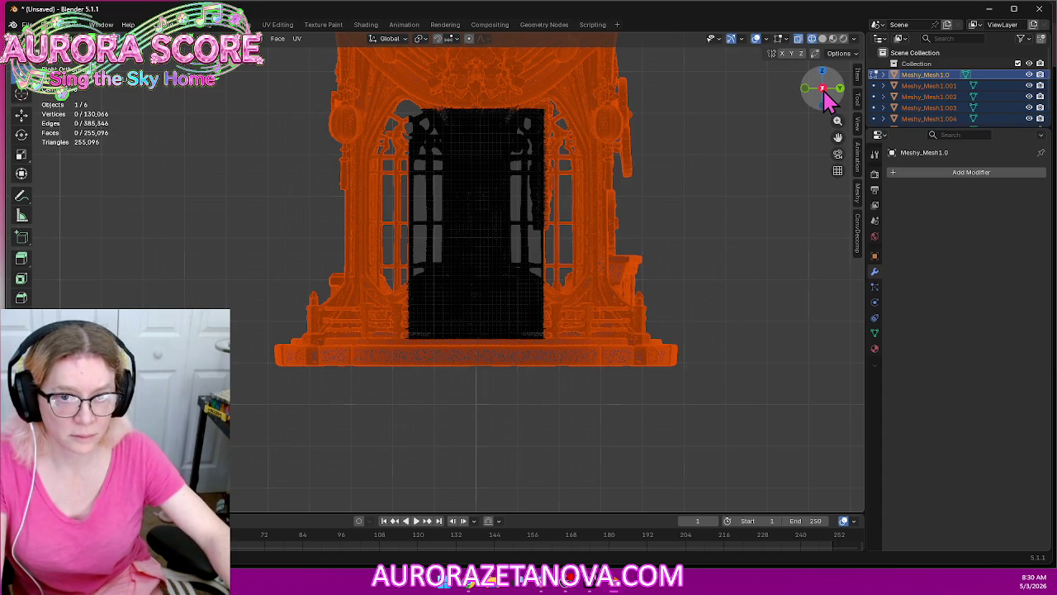
From a side view, box-select the gear cluster and central pedestal and separate them
left_click(823, 91)
left_click(823, 89)
left_click(823, 89)
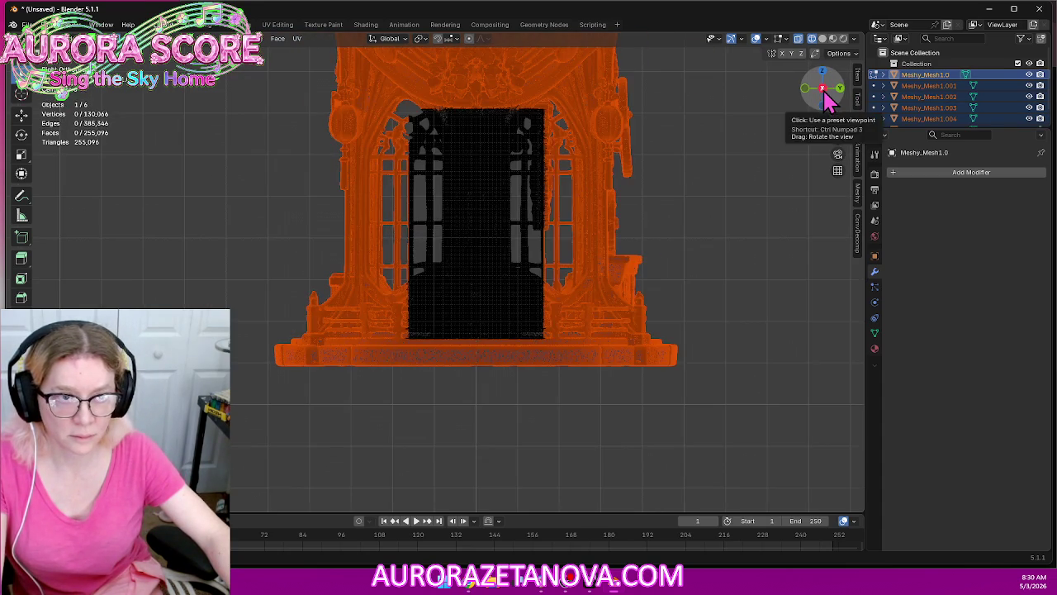
left_click(840, 89)
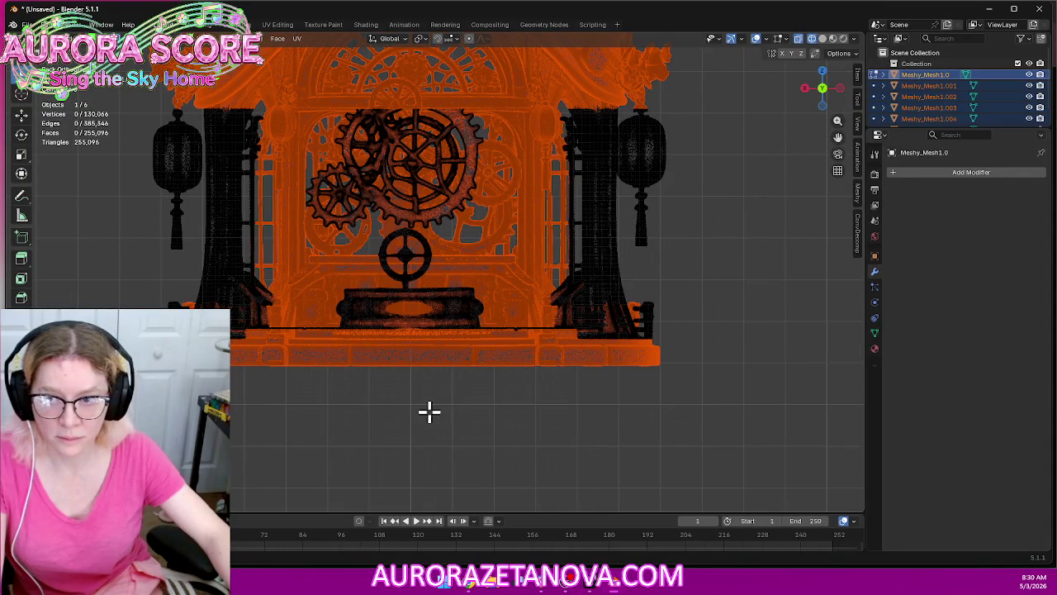
scroll(429, 413, "down", 2)
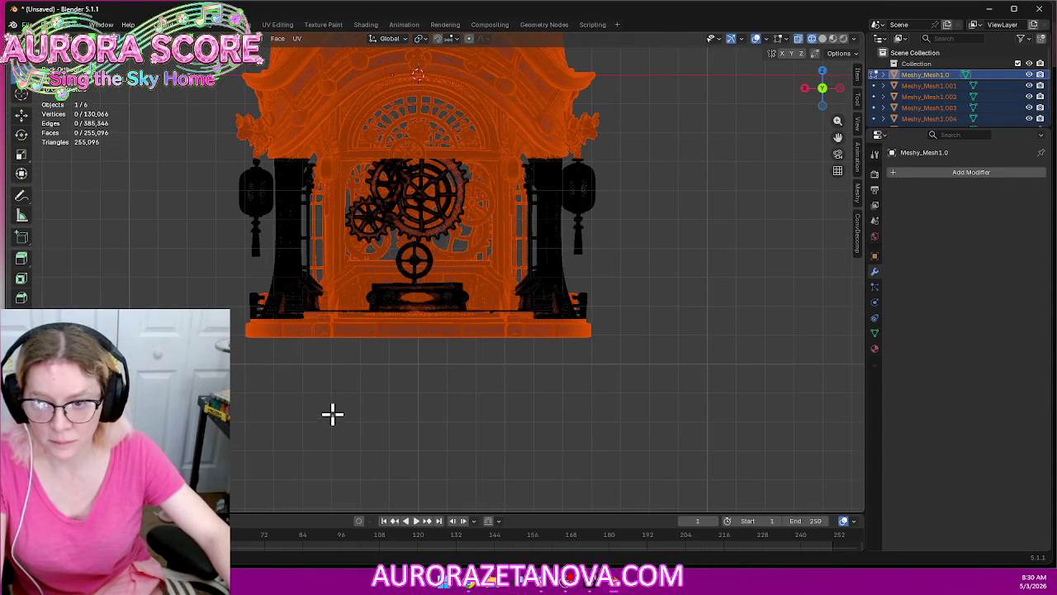
left_click_drag(332, 416, 511, 96)
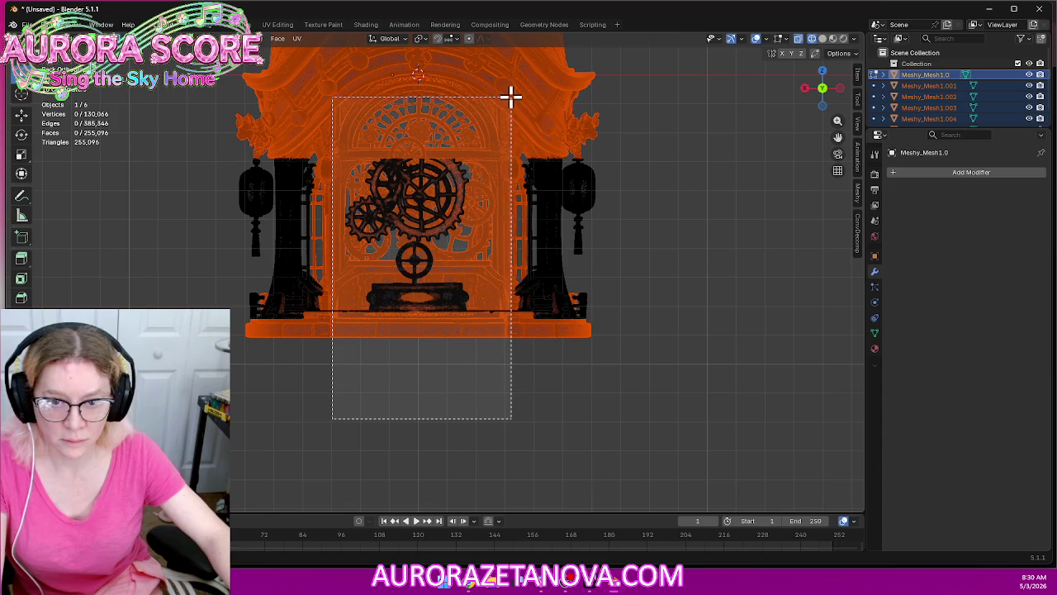
left_click_drag(511, 96, 513, 104)
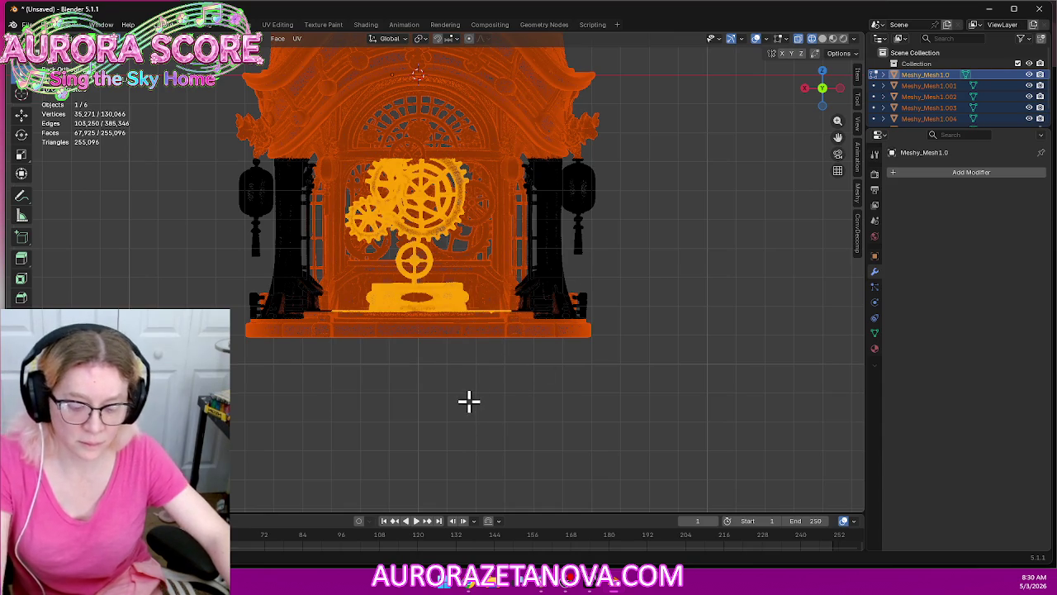
key("p")
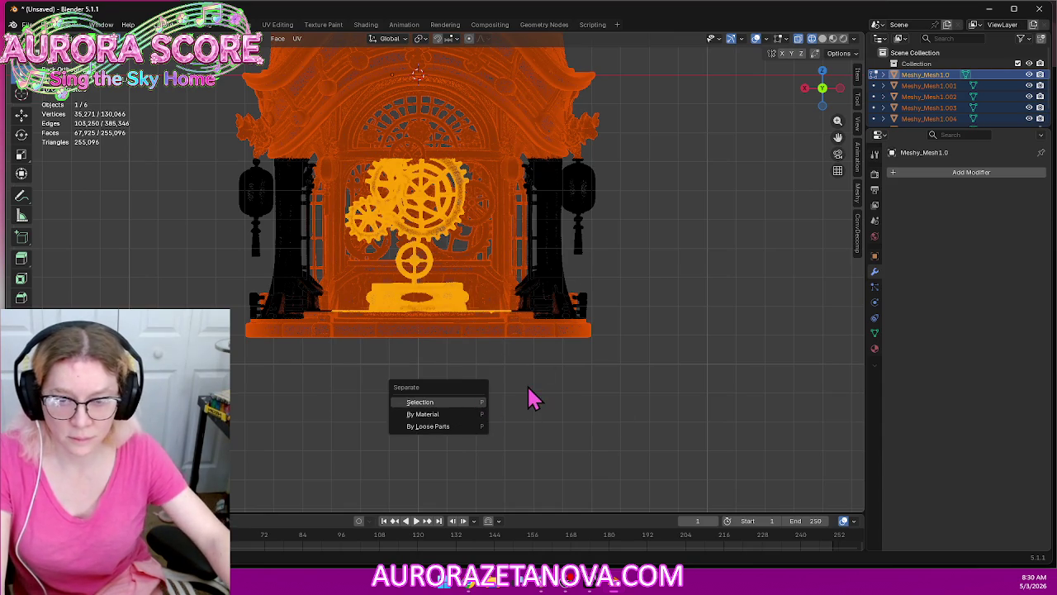
key("Return")
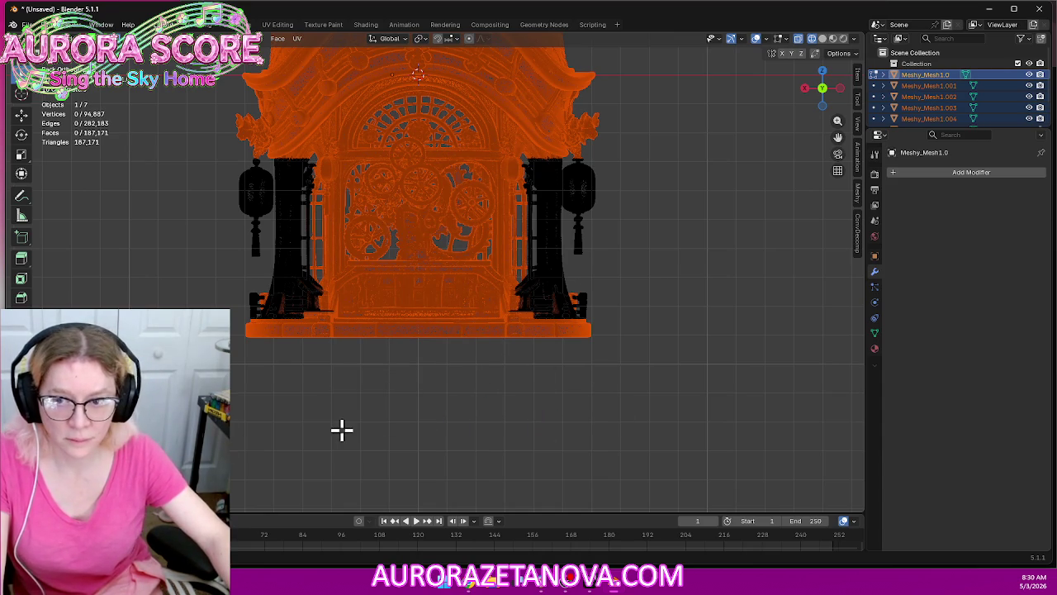
Return to Object Mode, clear the selection, and switch to grey solid shading
left_click(41, 38)
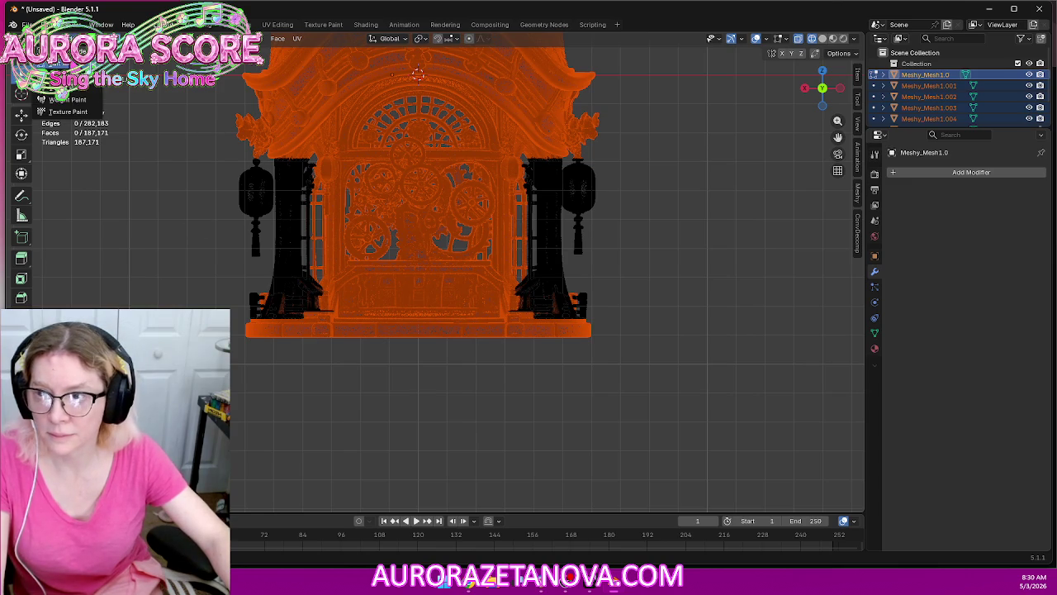
left_click(66, 49)
left_click(496, 445)
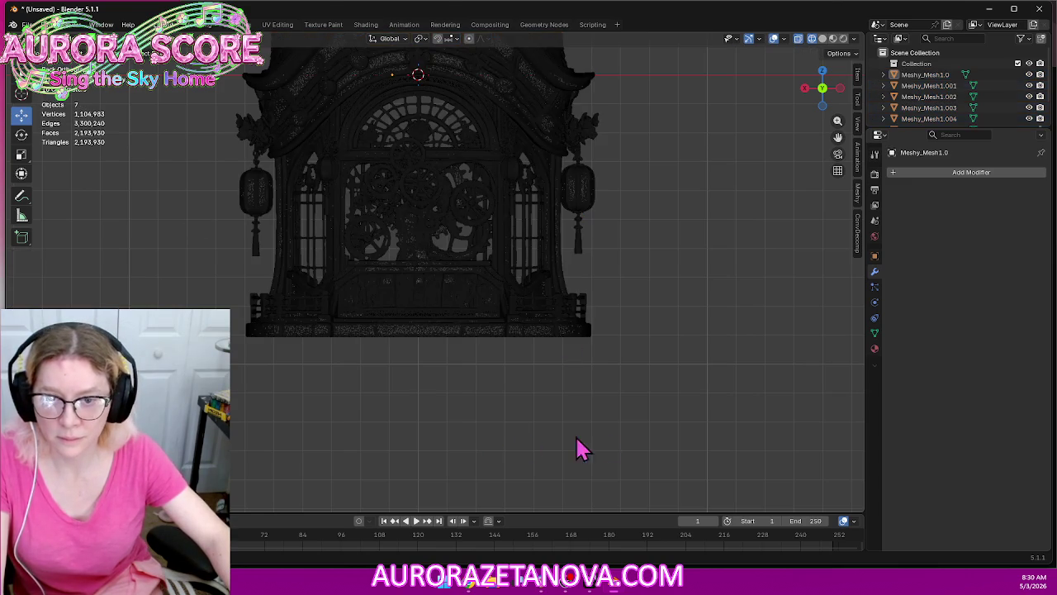
mouse_move(578, 448)
middle_mouse_down()
mouse_move(377, 389)
mouse_move(413, 445)
mouse_move(696, 416)
mouse_move(642, 401)
mouse_move(670, 404)
middle_mouse_up()
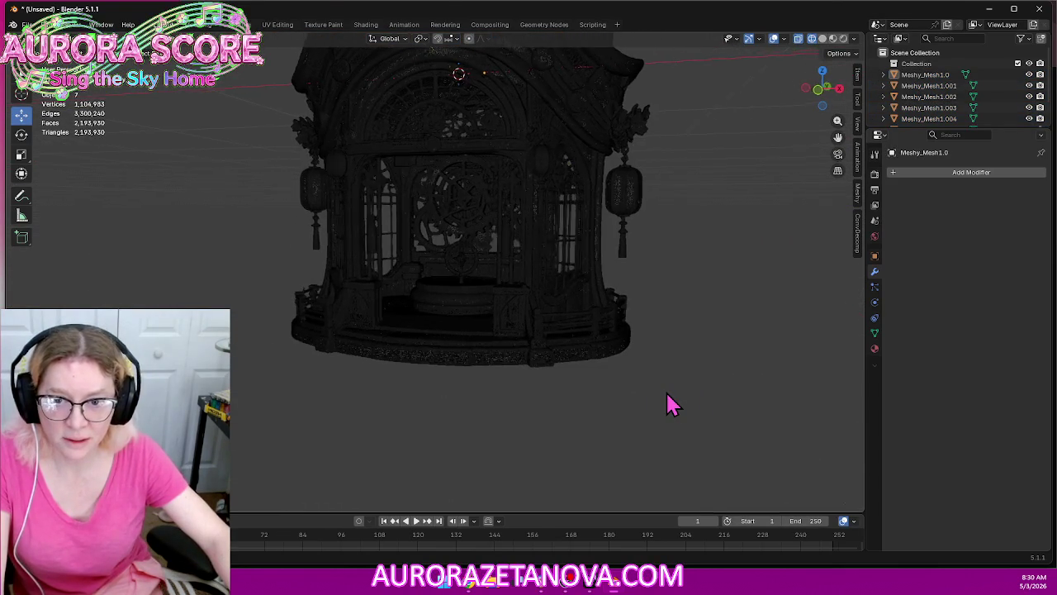
scroll(670, 397, "down", 2)
mouse_move(668, 266)
middle_mouse_down()
mouse_move(656, 391)
mouse_move(649, 381)
mouse_move(860, 8)
middle_mouse_up()
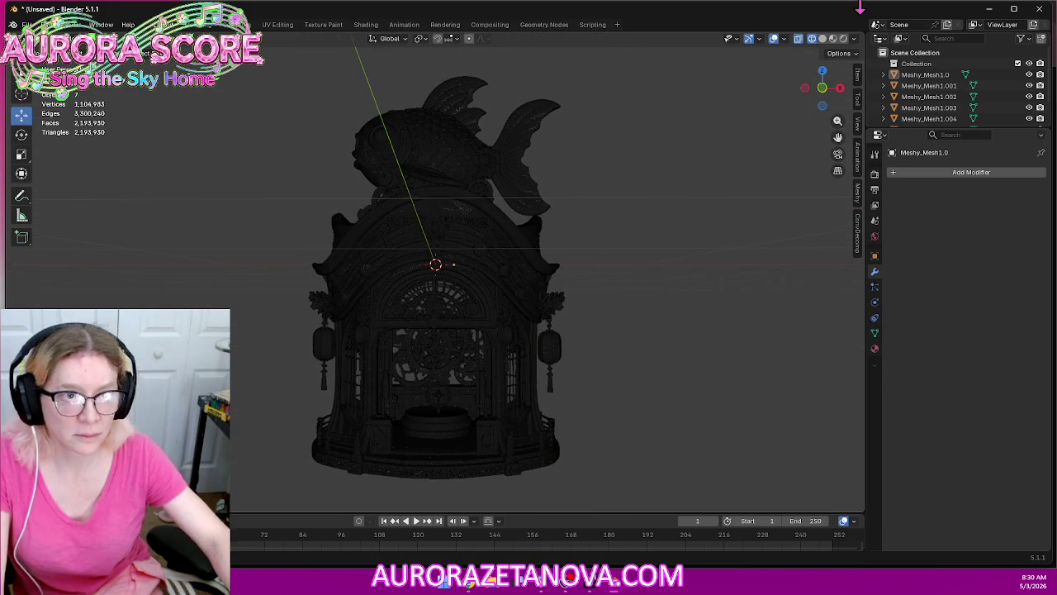
left_click(822, 40)
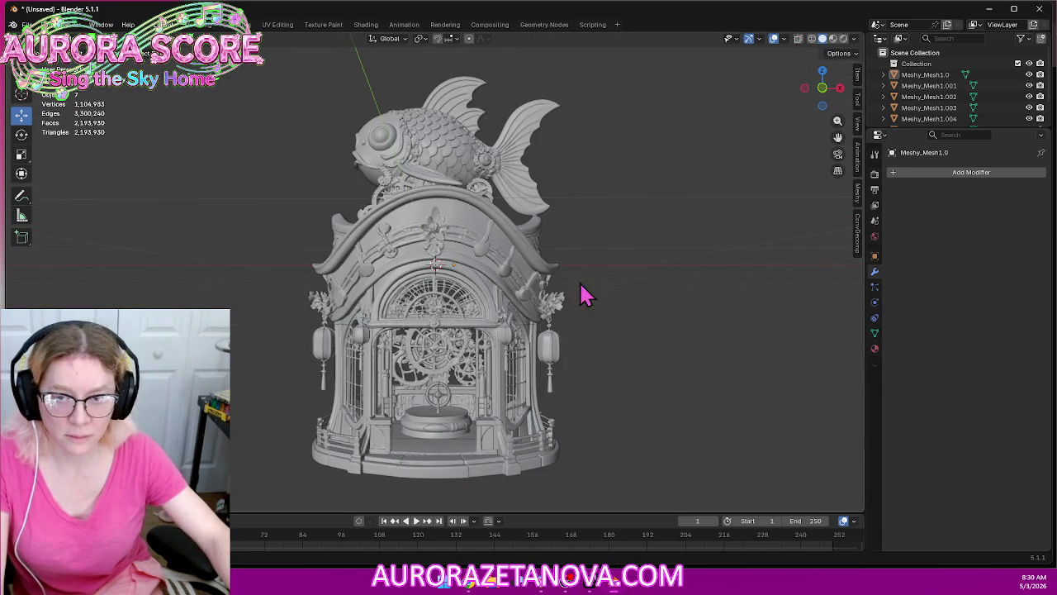
middle_click_drag(607, 309, 616, 314)
Slide the fish, roof, and gears-pedestal apart along X to confirm they are separate
left_click(443, 140)
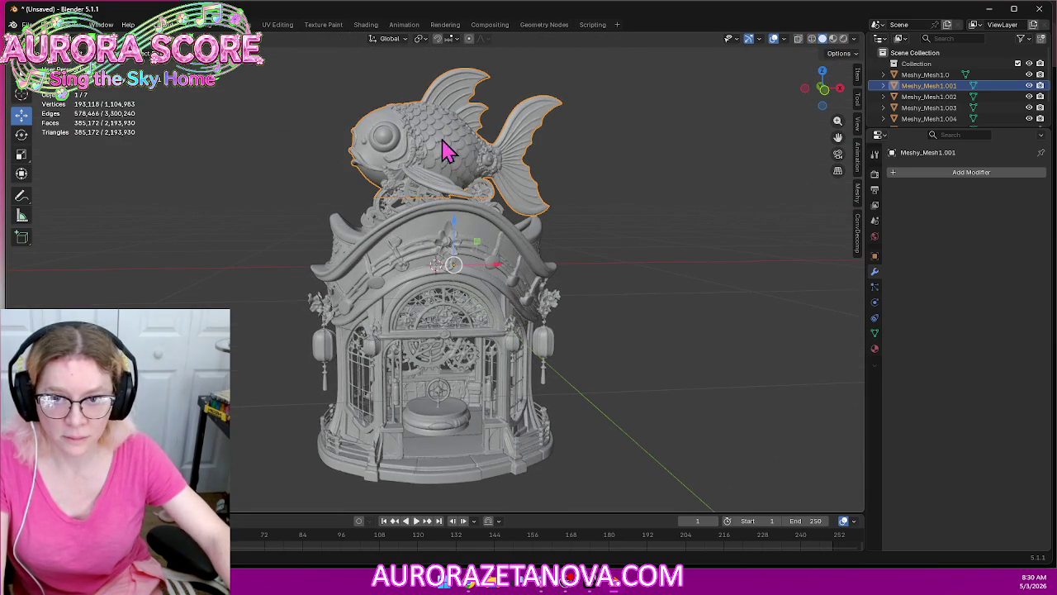
key("g")
key("x")
left_click(739, 258)
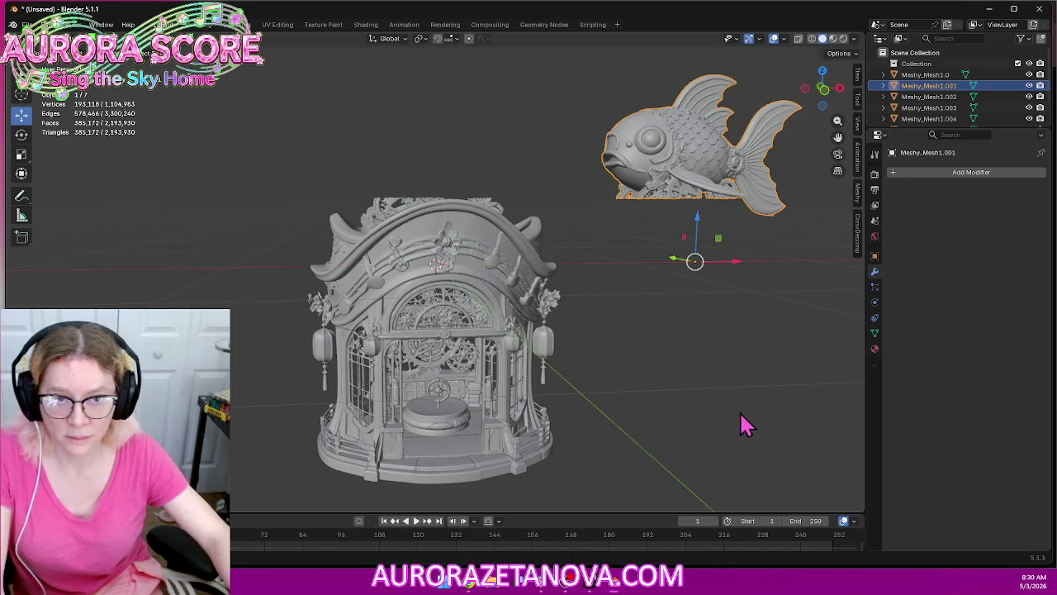
left_click(443, 235)
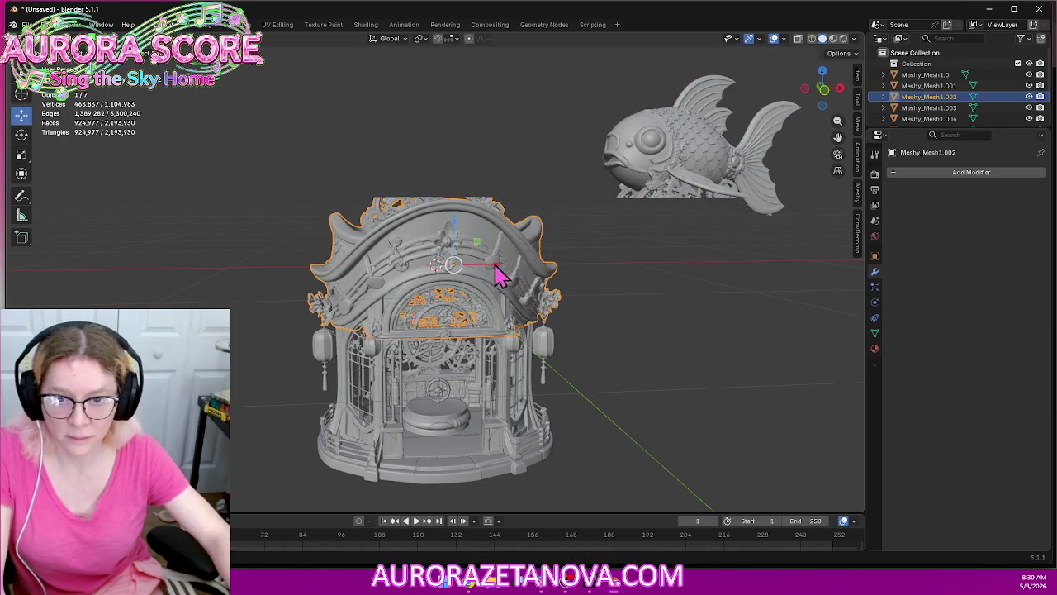
key("g")
key("x")
left_click(236, 295)
left_click(465, 372)
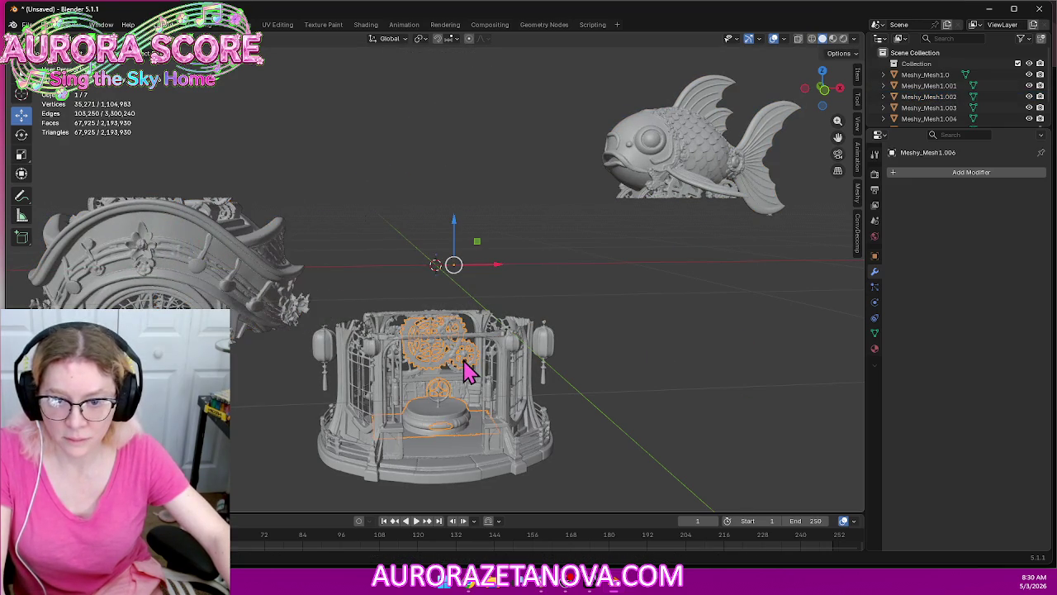
key("g")
key("x")
left_click(710, 351)
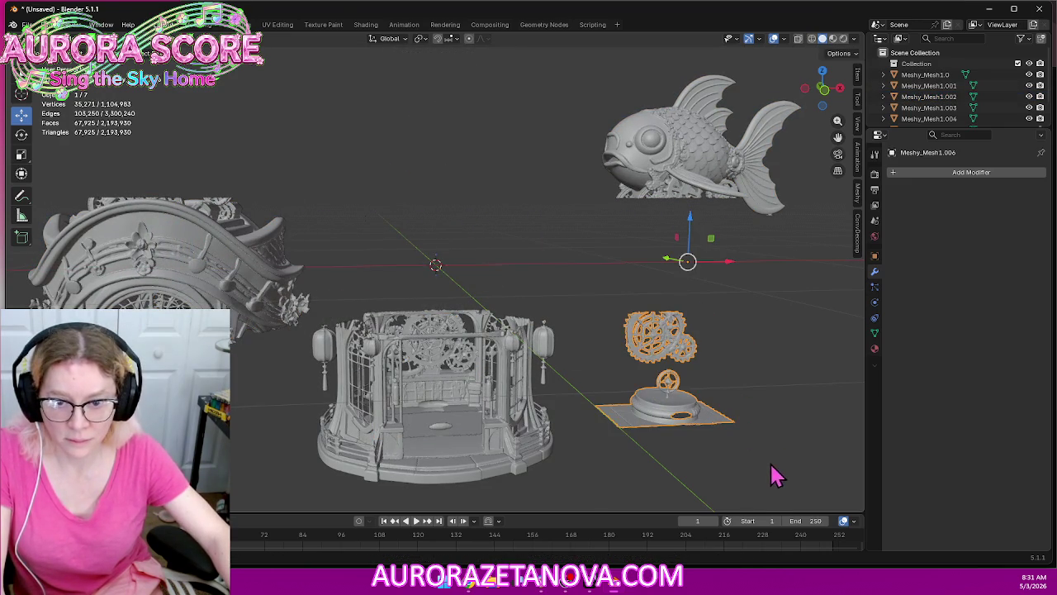
Undo the moves to reassemble the shrine and deselect everything
key("ctrl+z")
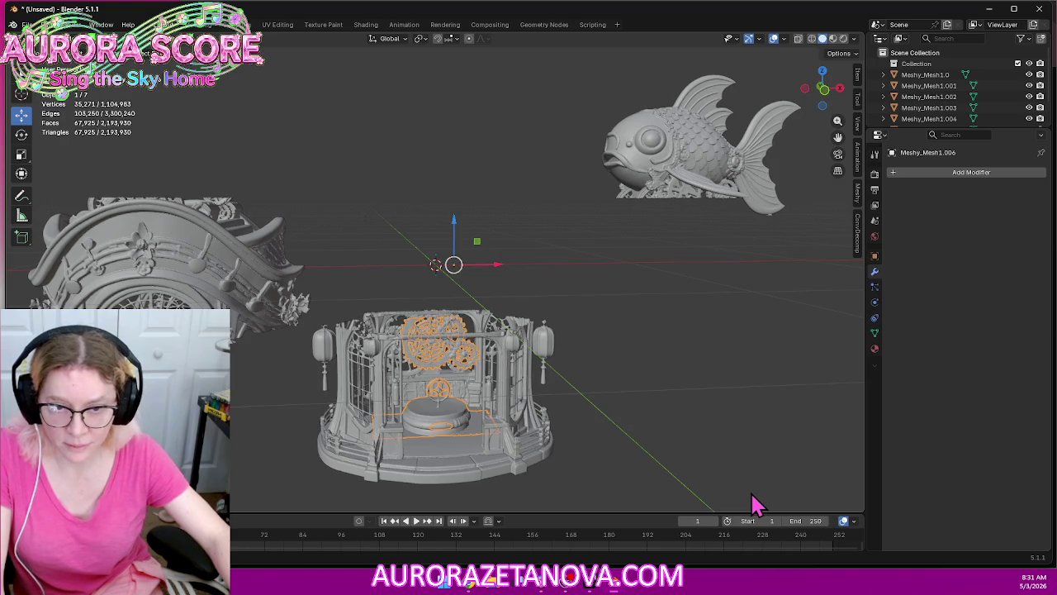
key("ctrl+z")
key("ctrl+z")
key("ctrl+z")
key("ctrl+z")
left_click(768, 485)
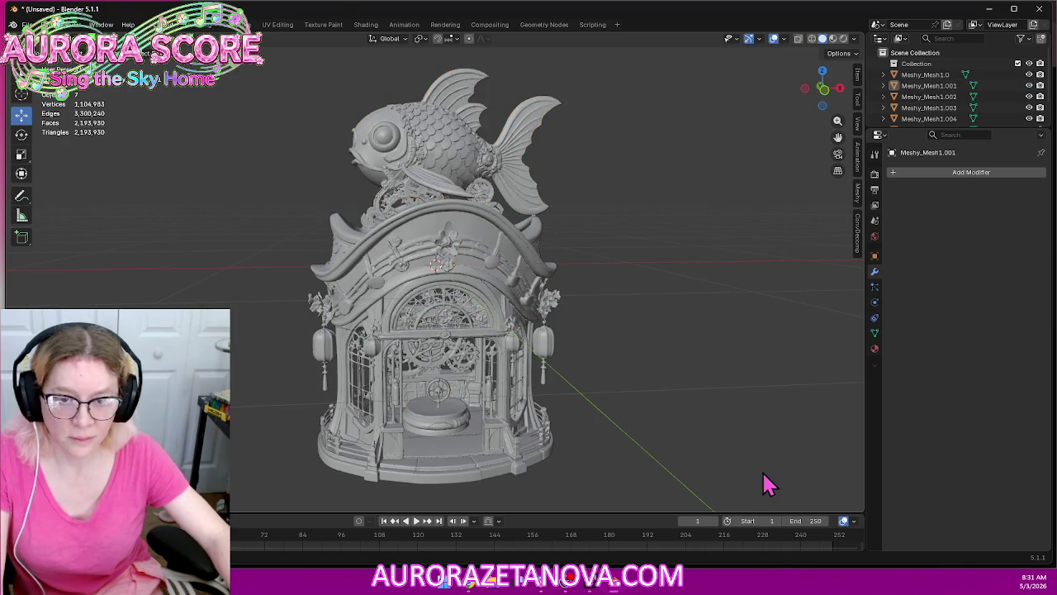
Orbit around the shrine and select the fish object Meshy_Mesh1.001
mouse_move(741, 401)
middle_mouse_down()
mouse_move(702, 385)
mouse_move(724, 377)
middle_mouse_up()
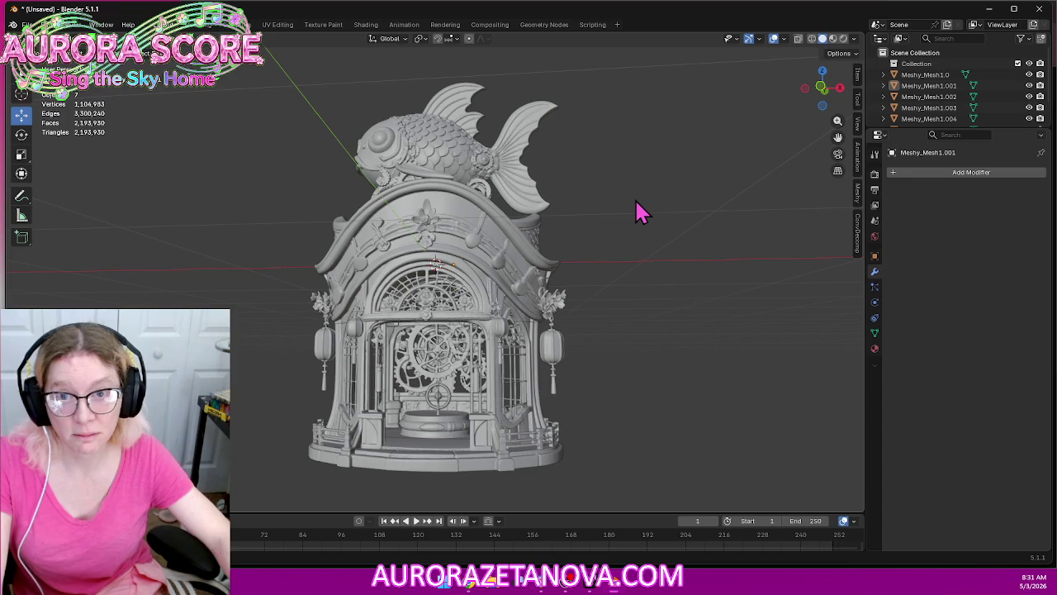
mouse_move(609, 283)
middle_mouse_down()
mouse_move(626, 333)
mouse_move(594, 365)
mouse_move(653, 300)
mouse_move(639, 316)
mouse_move(658, 340)
mouse_move(652, 314)
mouse_move(658, 333)
middle_mouse_up()
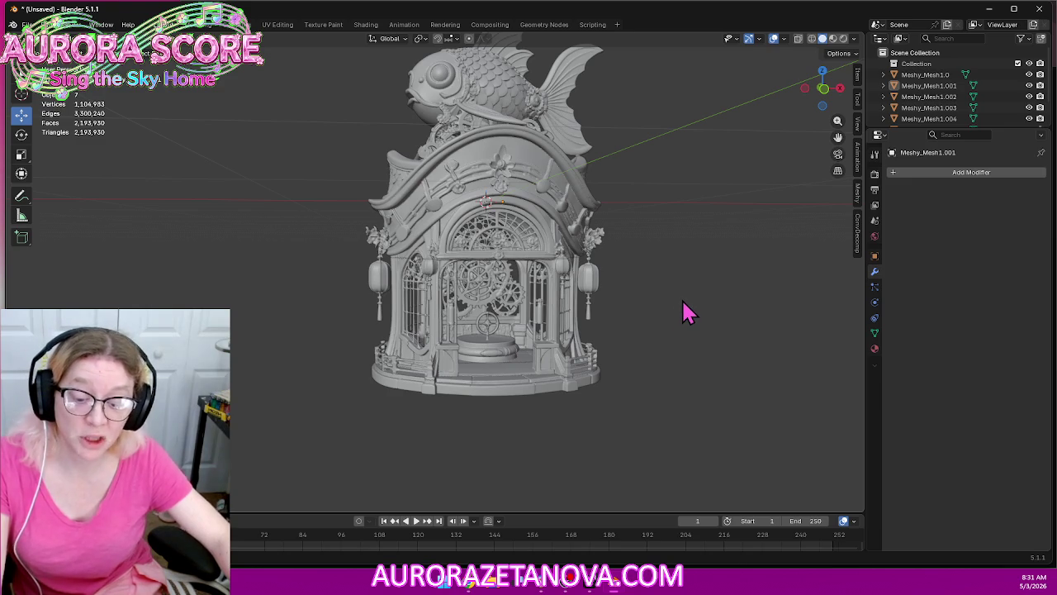
mouse_move(644, 279)
middle_mouse_down()
mouse_move(656, 275)
mouse_move(632, 281)
mouse_move(653, 246)
mouse_move(633, 302)
mouse_move(653, 326)
middle_mouse_up()
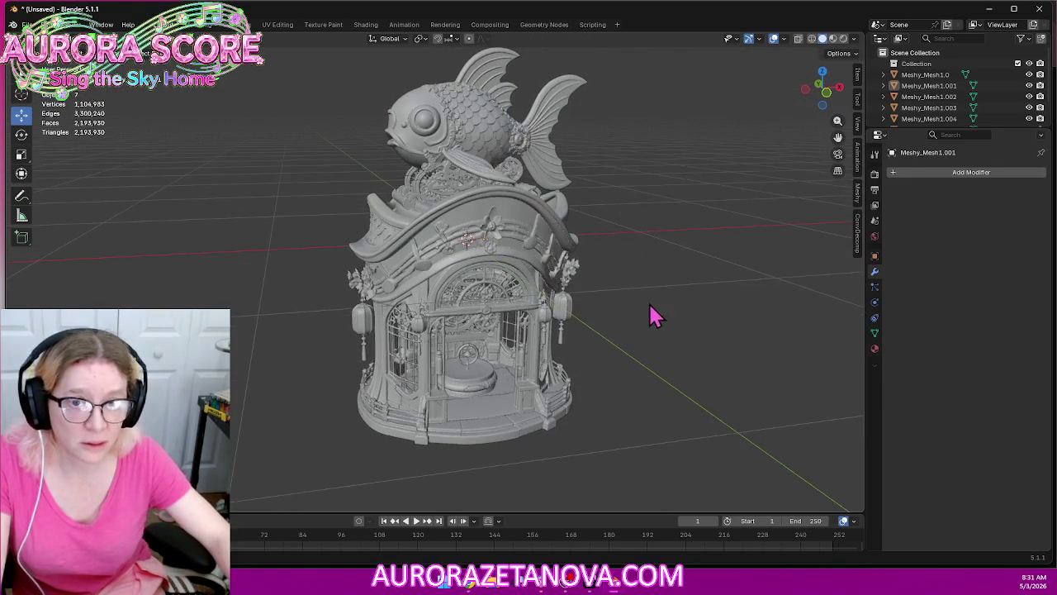
left_click(473, 138)
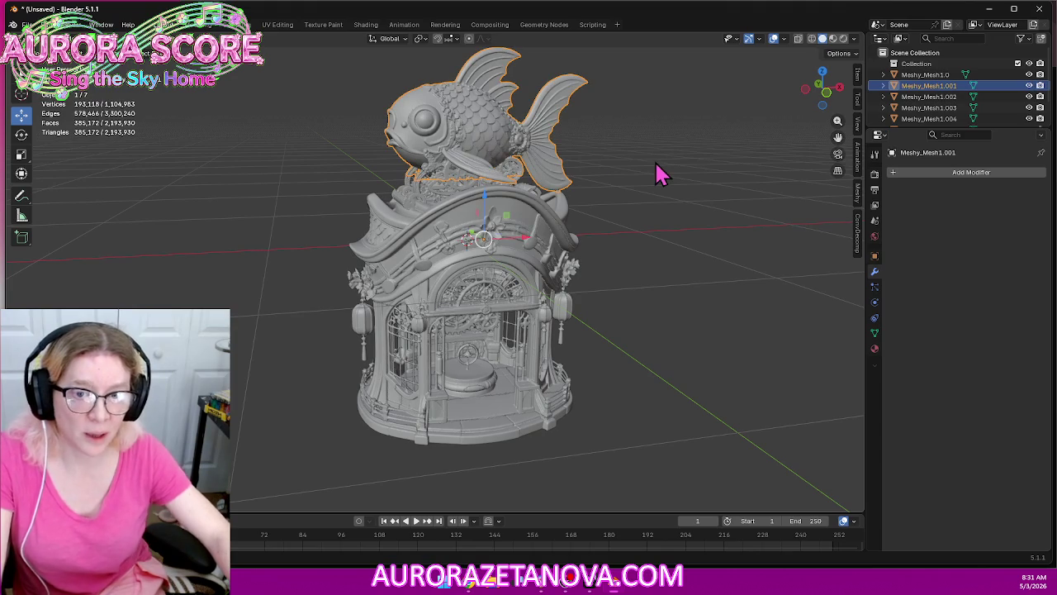
mouse_move(727, 263)
middle_mouse_down()
mouse_move(691, 231)
mouse_move(724, 288)
mouse_move(716, 272)
mouse_move(611, 290)
mouse_move(715, 300)
mouse_move(719, 269)
mouse_move(691, 213)
mouse_move(696, 236)
middle_mouse_up()
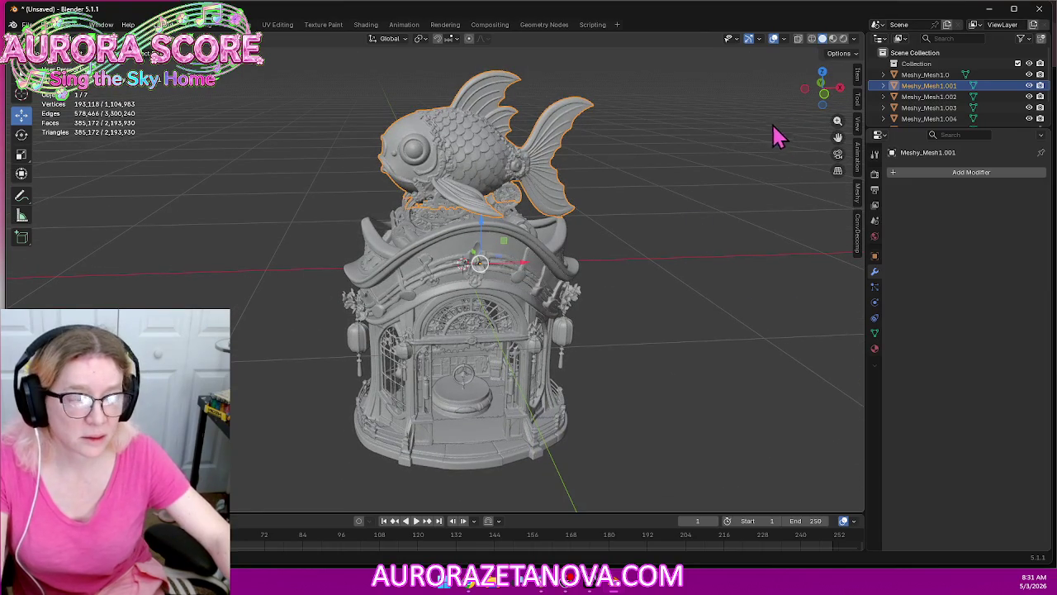
Add a Remesh modifier to the fish with a 0.08 m voxel size
left_click(944, 170)
mouse_move(895, 170)
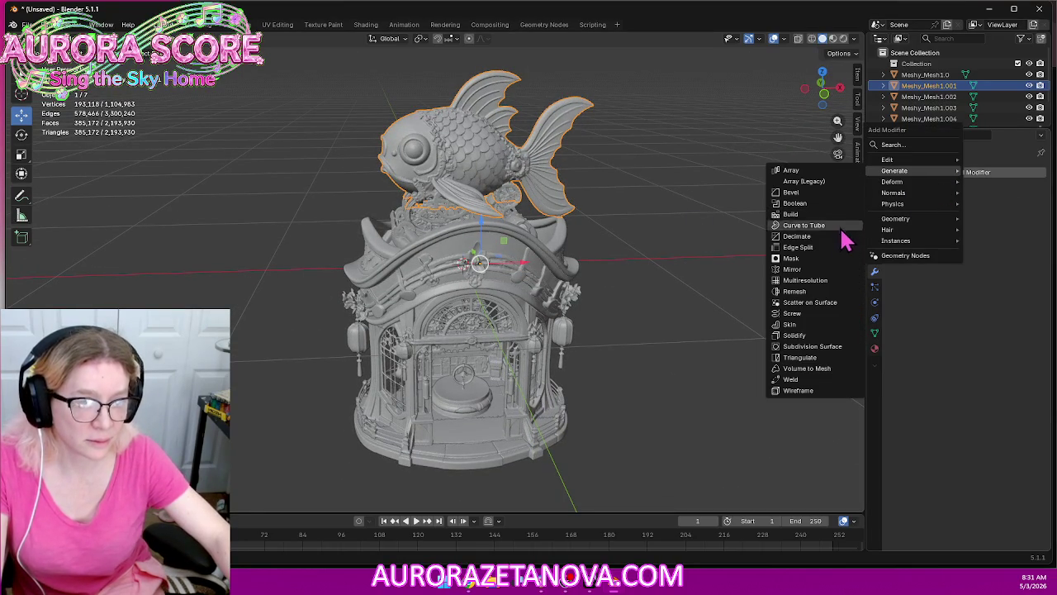
left_click(818, 294)
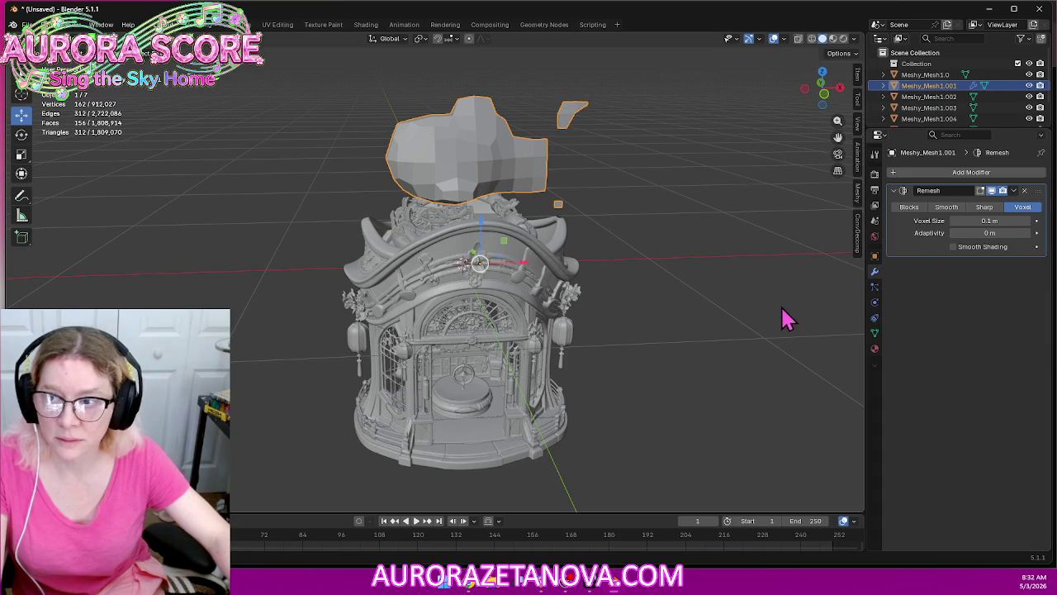
mouse_move(786, 318)
middle_mouse_down()
mouse_move(644, 315)
mouse_move(632, 164)
middle_mouse_up()
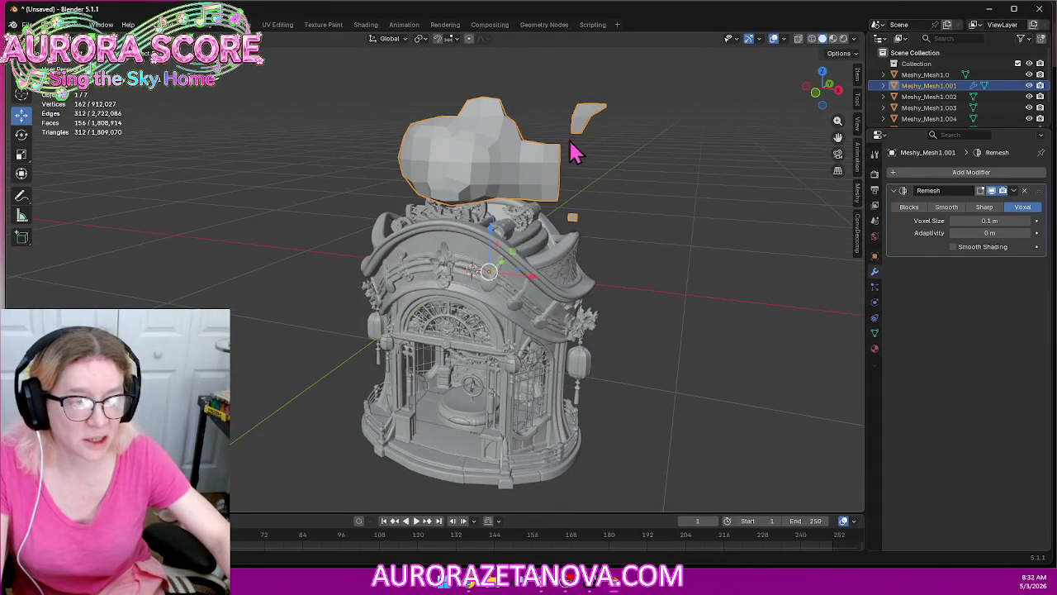
left_click(953, 221)
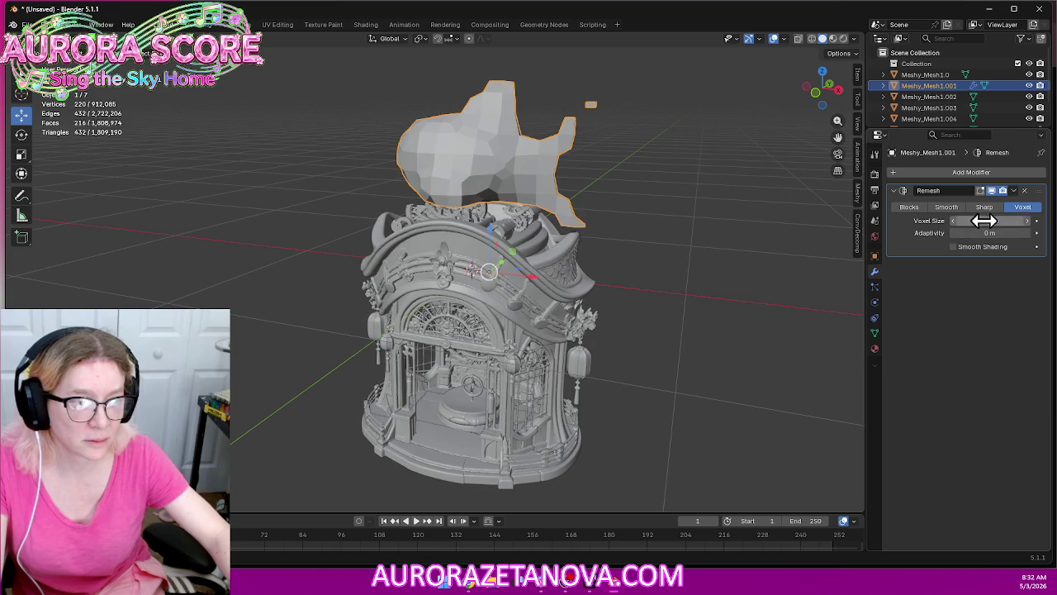
left_click(953, 220)
mouse_move(538, 300)
middle_mouse_down()
mouse_move(782, 315)
mouse_move(779, 300)
middle_mouse_up()
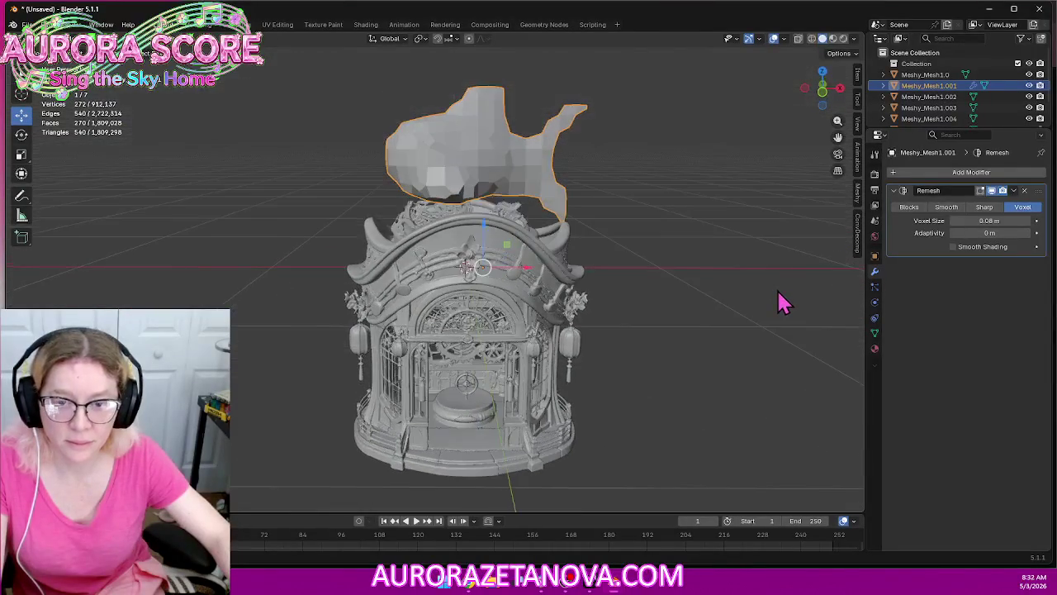
Select the roof piece Meshy_Mesh1.002
left_click(920, 75)
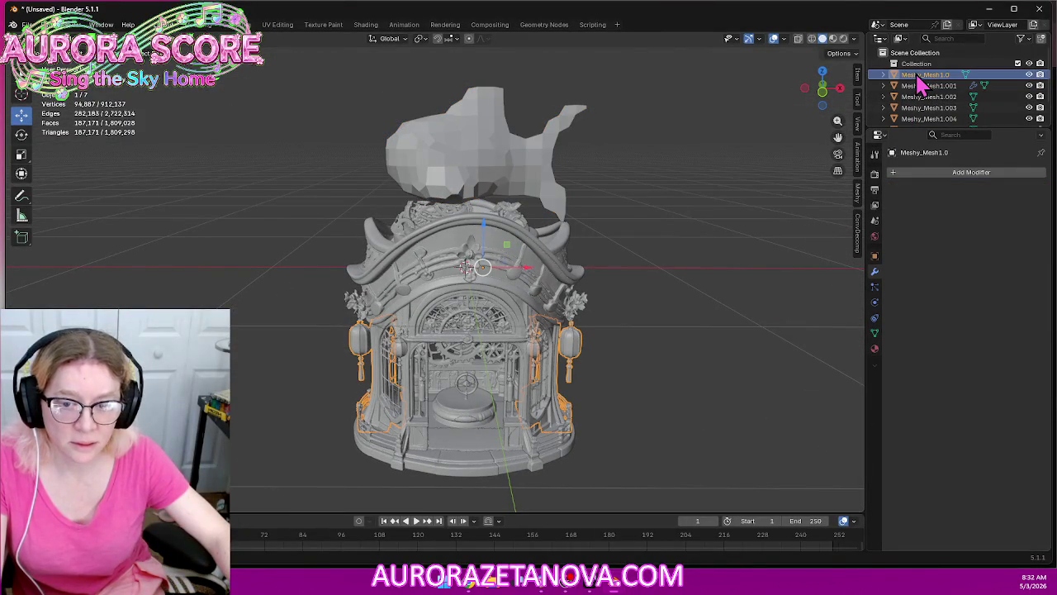
left_click(473, 266)
middle_click_drag(644, 308, 590, 295)
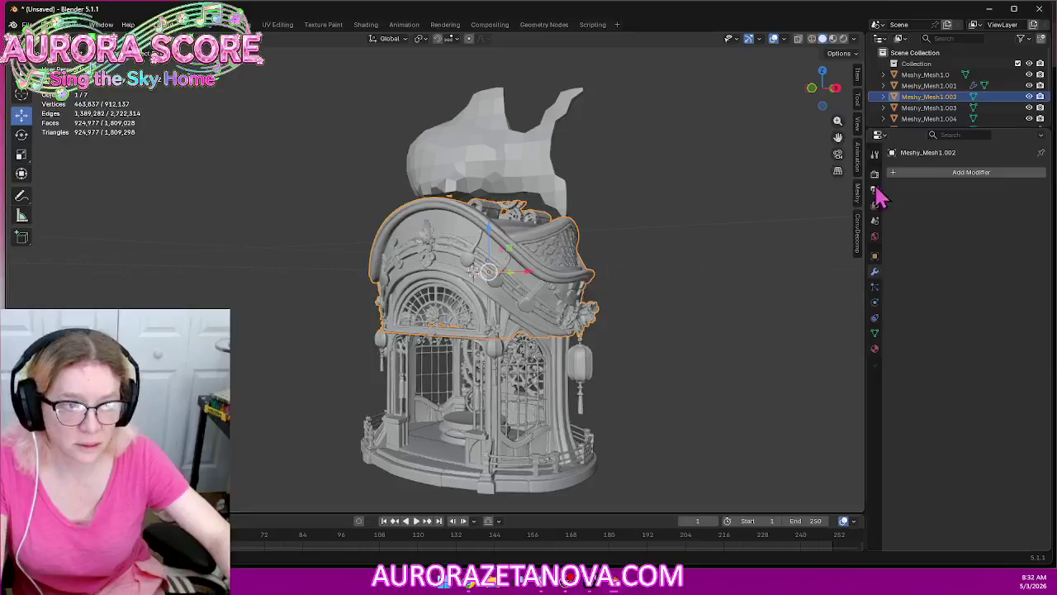
Add a Remesh modifier to the roof and step its voxel size up to 0.16 m
left_click(938, 172)
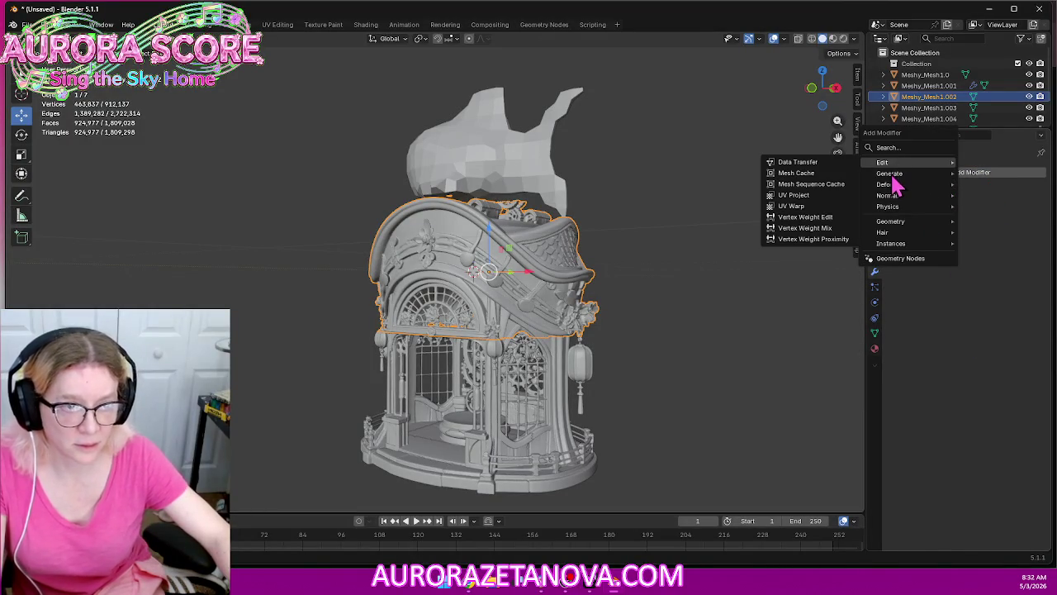
mouse_move(890, 173)
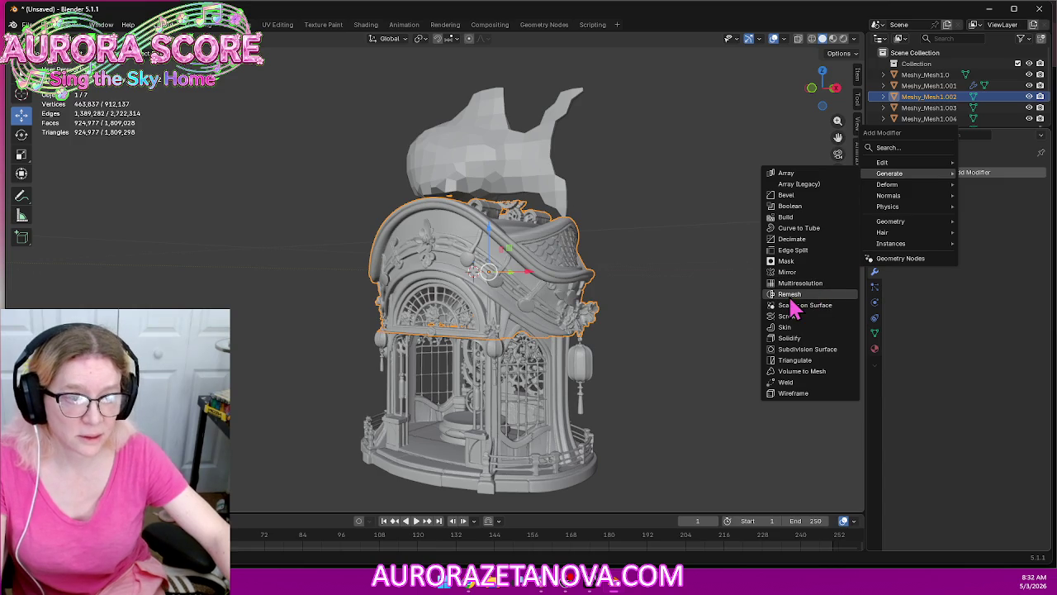
left_click(813, 295)
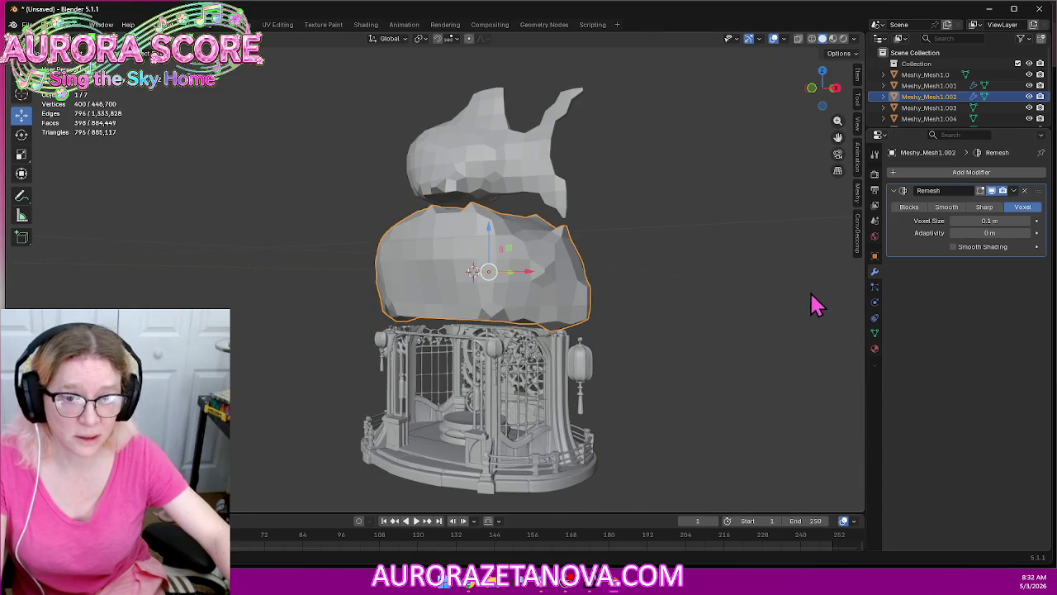
mouse_move(636, 331)
middle_mouse_down()
mouse_move(719, 318)
mouse_move(667, 355)
mouse_move(647, 309)
middle_mouse_up()
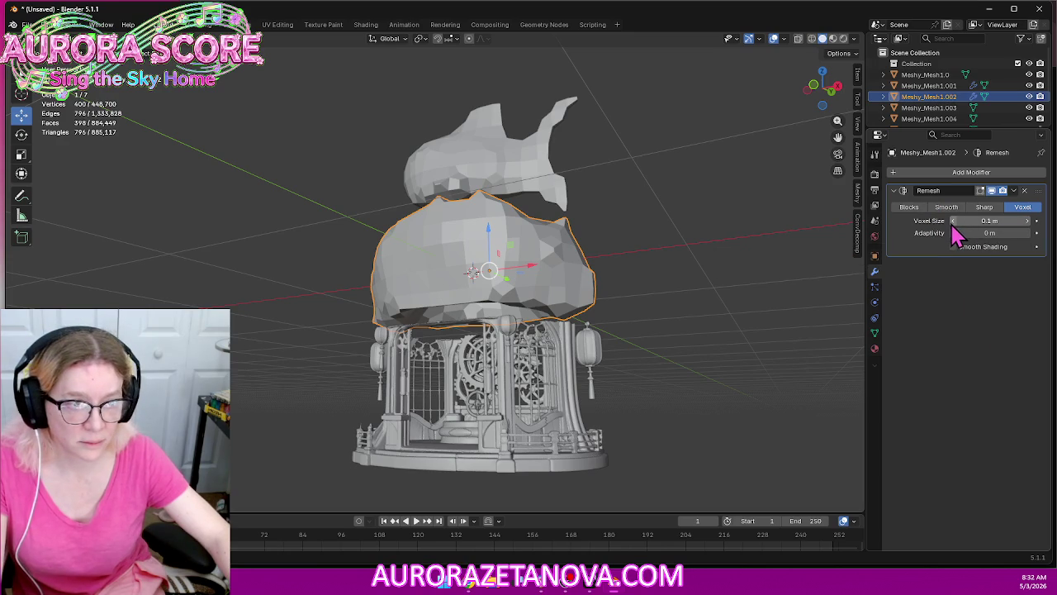
left_click(1032, 231)
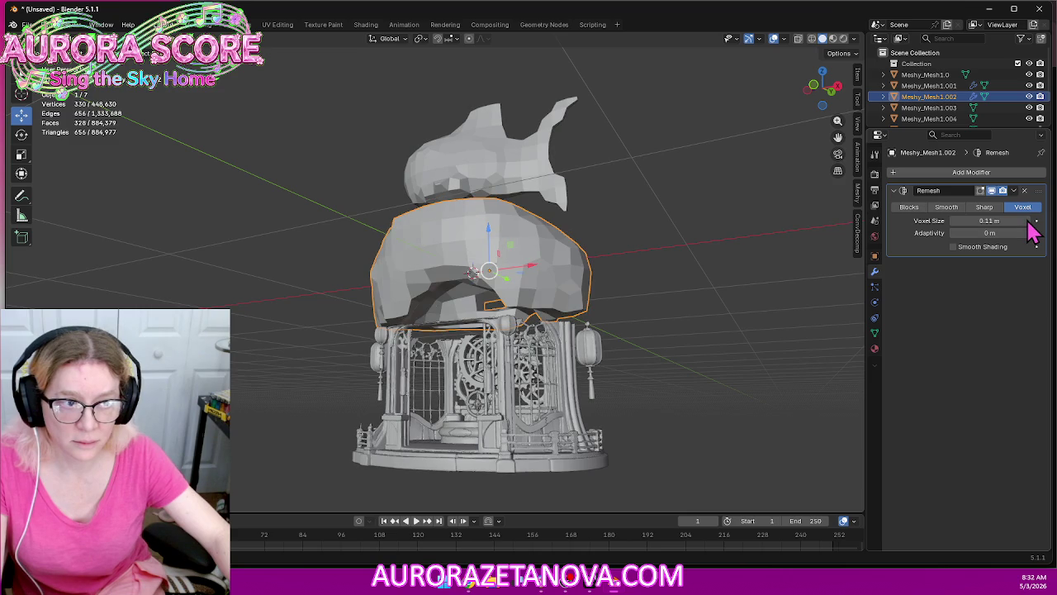
left_click(1032, 231)
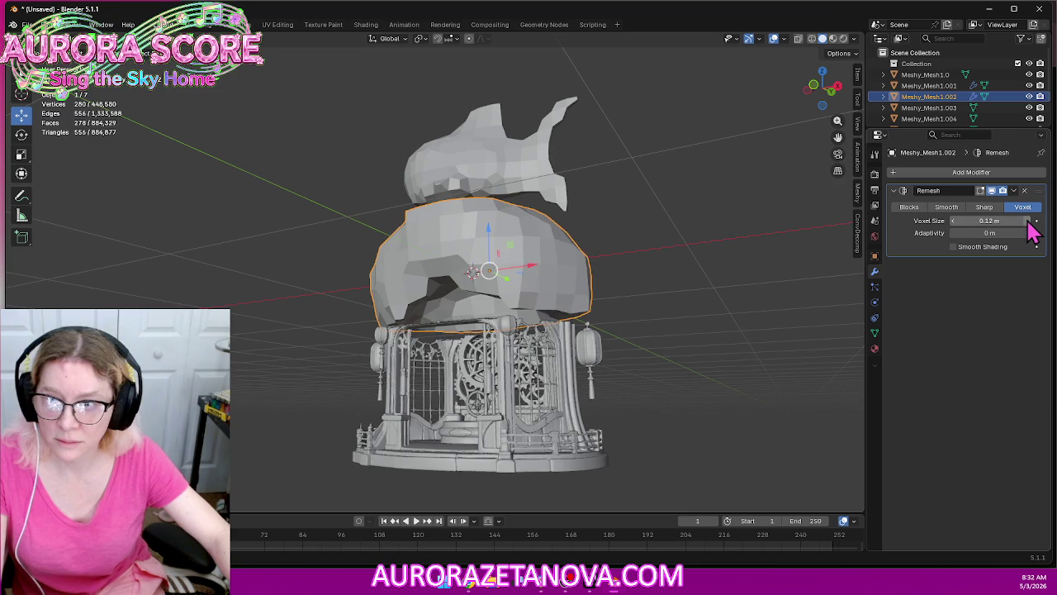
left_click(1030, 222)
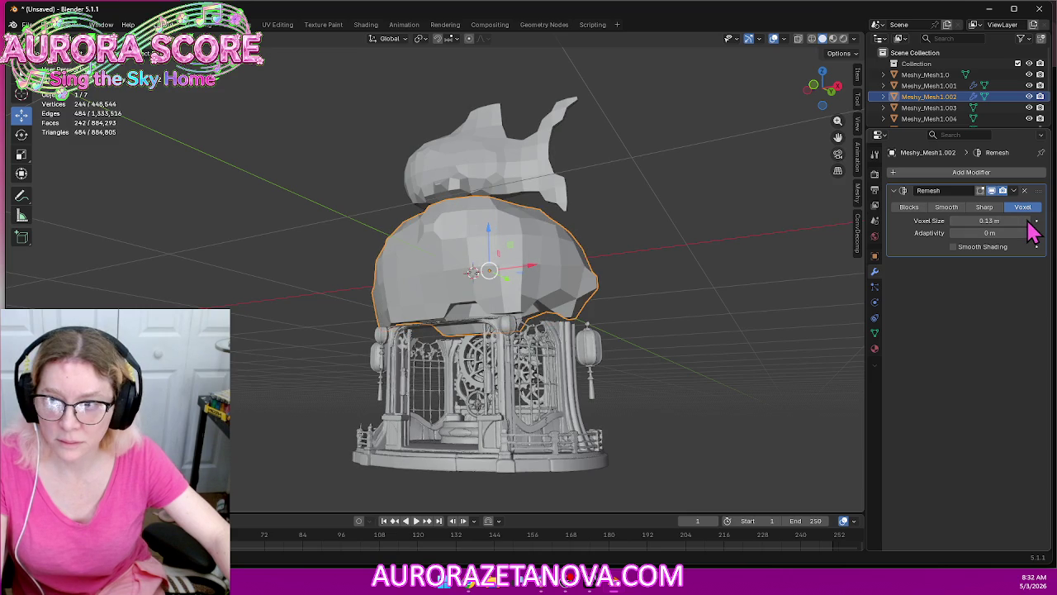
left_click(1034, 221)
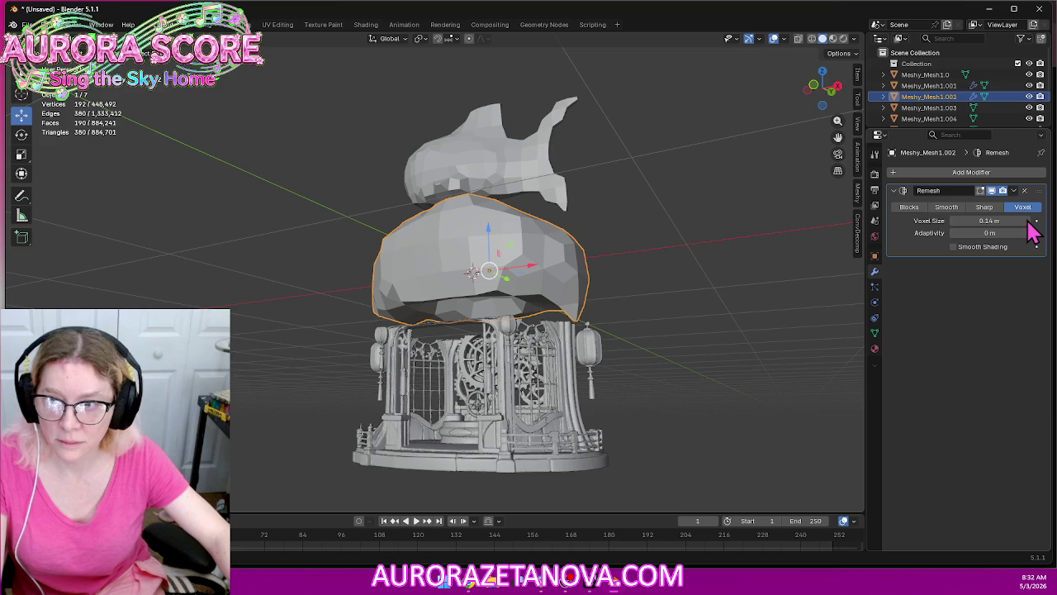
left_click(1034, 221)
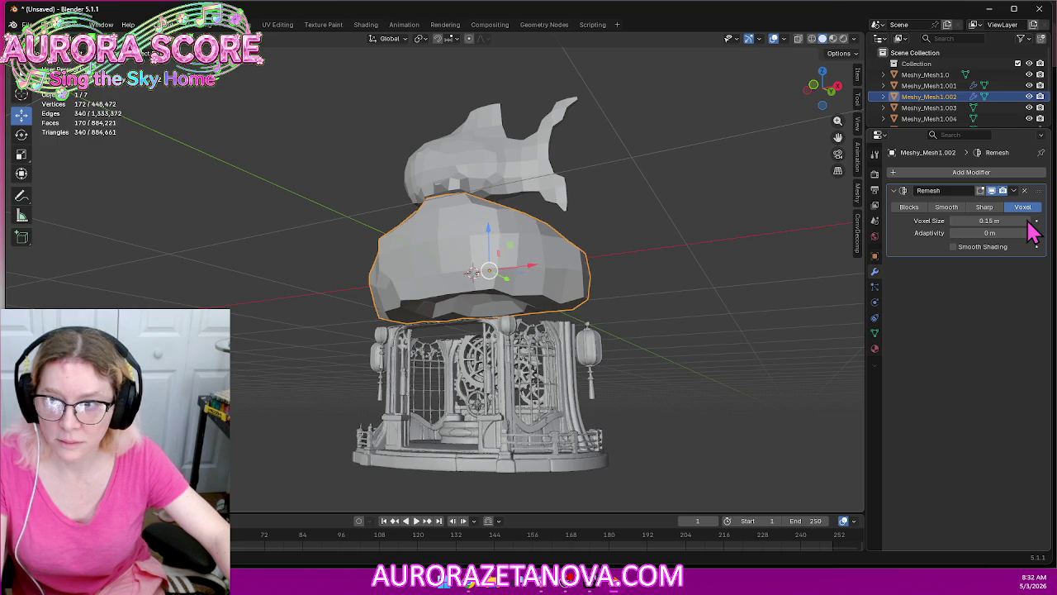
left_click(1034, 221)
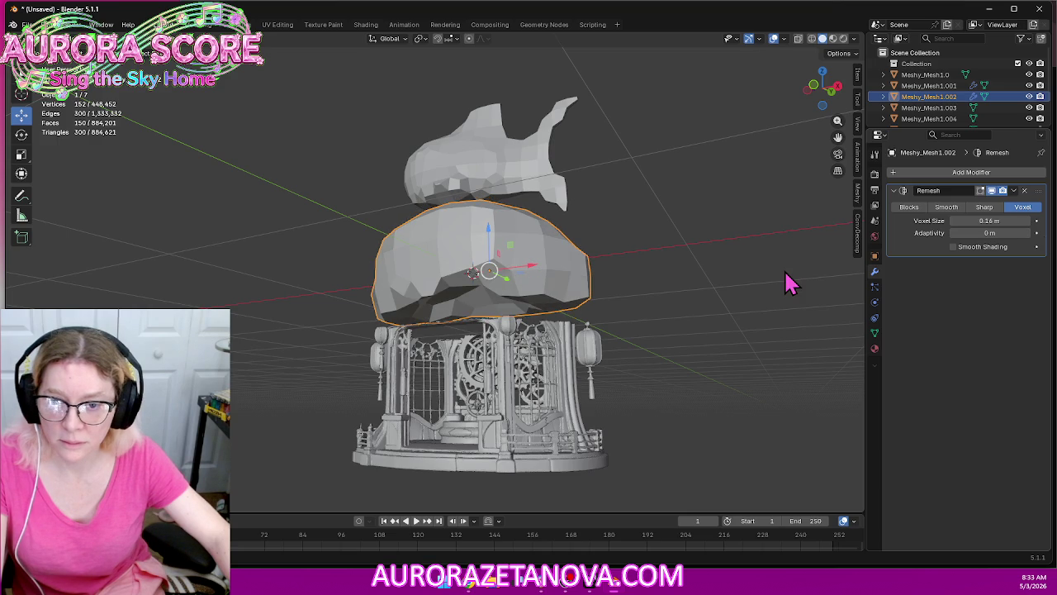
Inspect the remeshed roof and try voxel sizes between 0.16 and 0.18 m
middle_click_drag(788, 283, 686, 266)
left_click(670, 250)
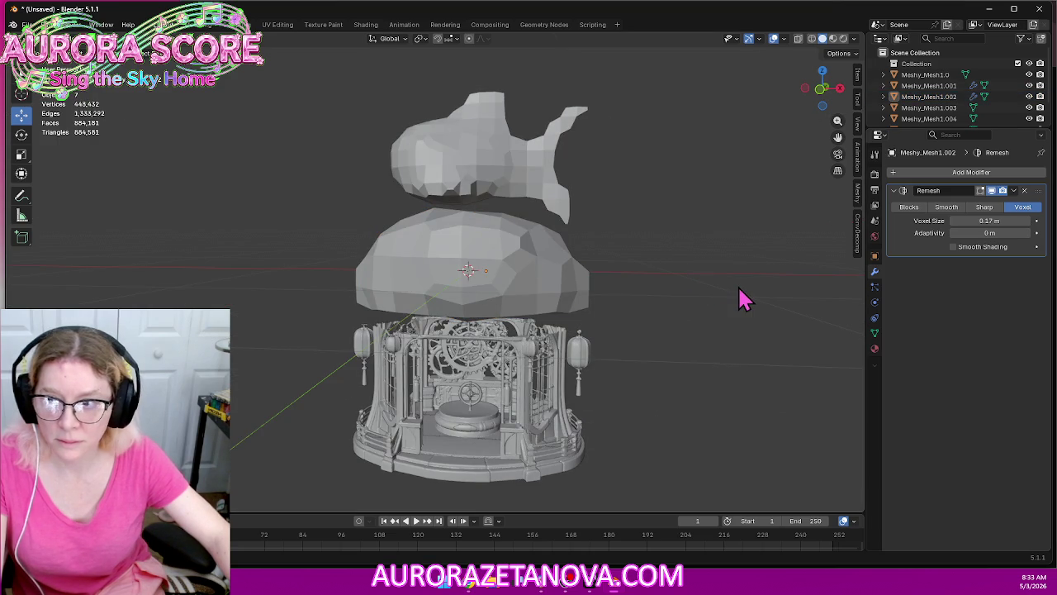
mouse_move(747, 306)
middle_mouse_down()
mouse_move(701, 234)
mouse_move(748, 255)
middle_mouse_up()
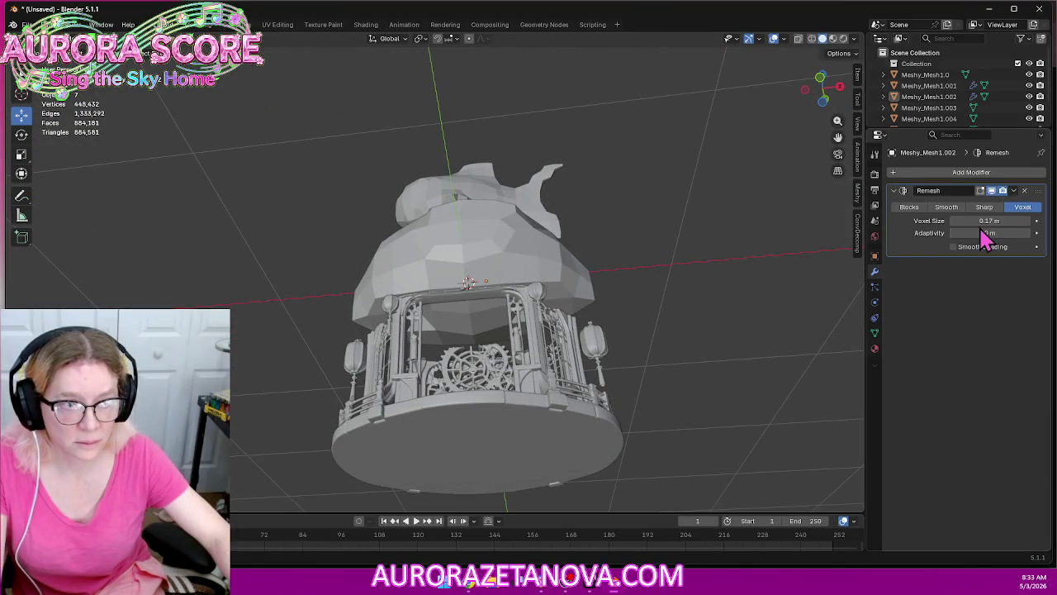
left_click(502, 264)
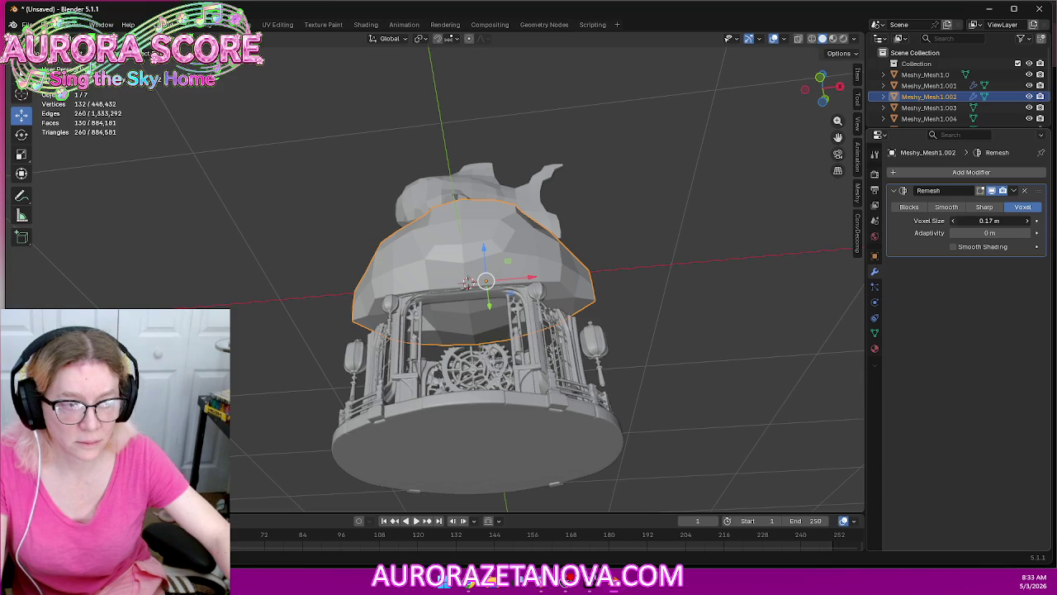
left_click(955, 225)
middle_click_drag(726, 238, 715, 256)
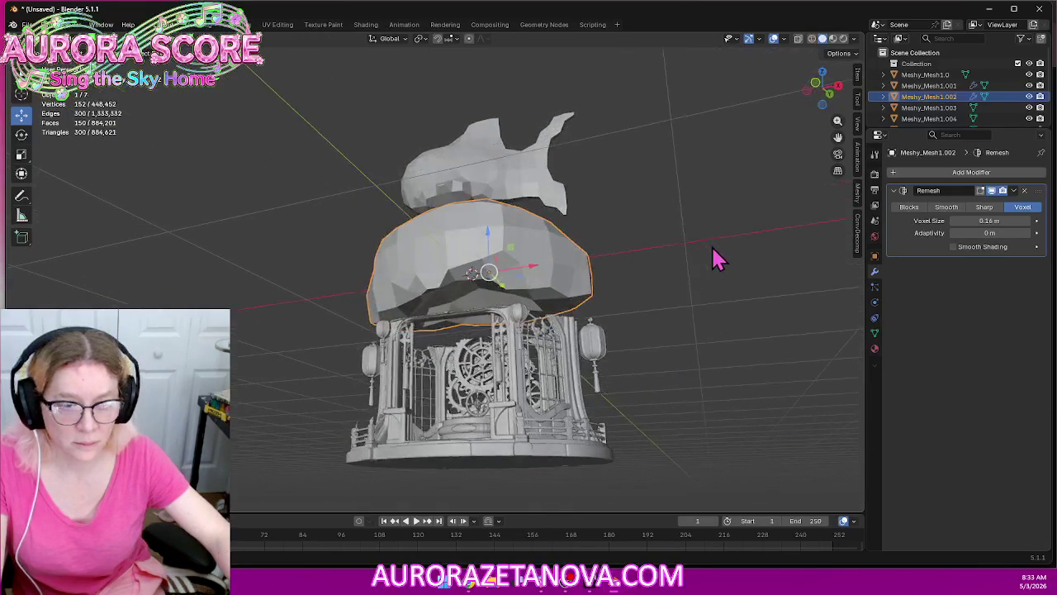
left_click(1029, 224)
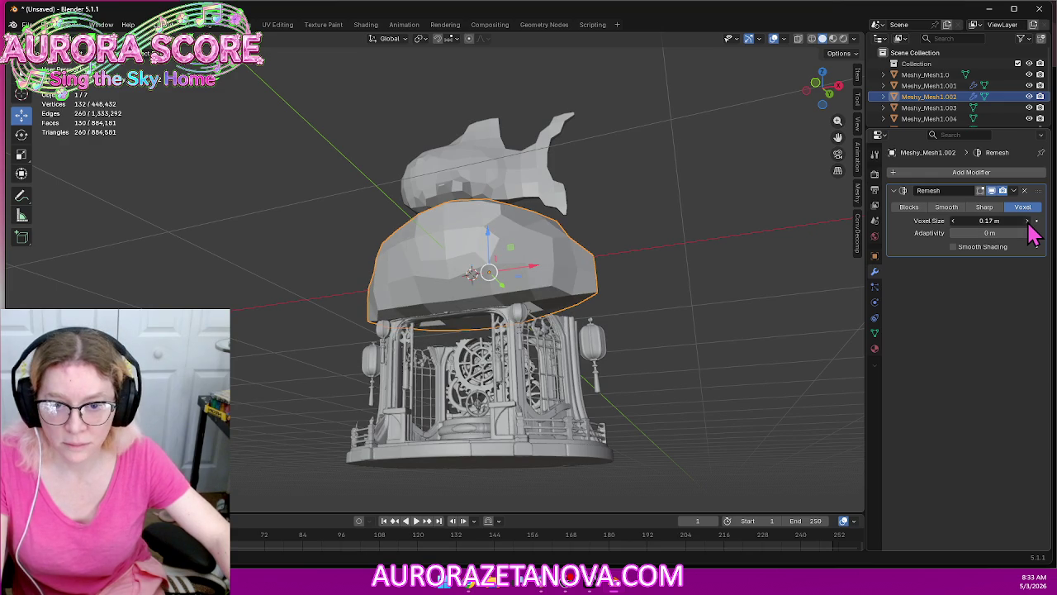
left_click(1028, 224)
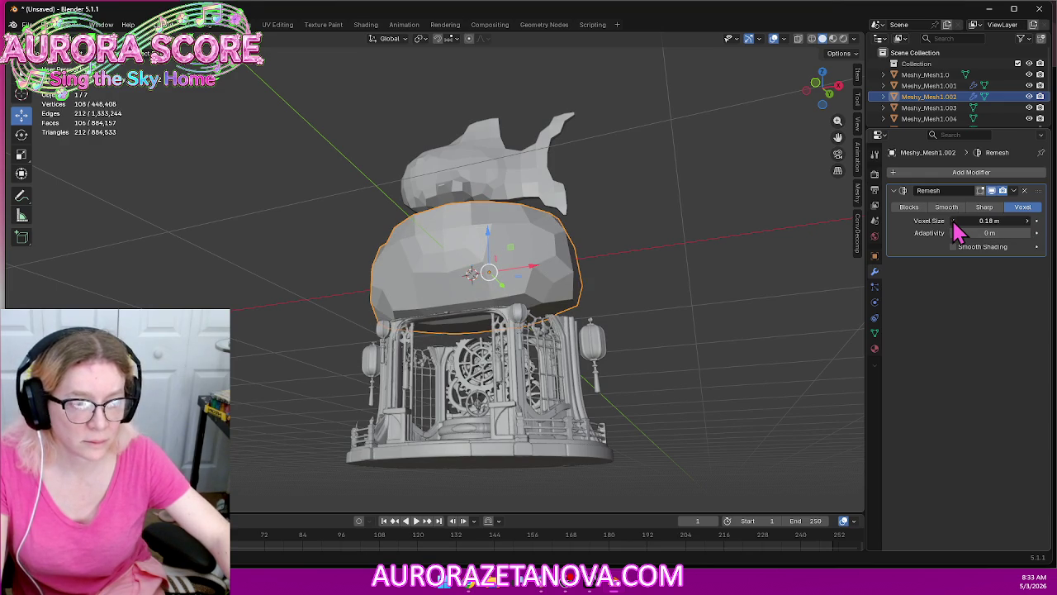
Enter 0.15 m as the roof's final Remesh voxel size
left_click_drag(1007, 231, 999, 221)
left_click(999, 219)
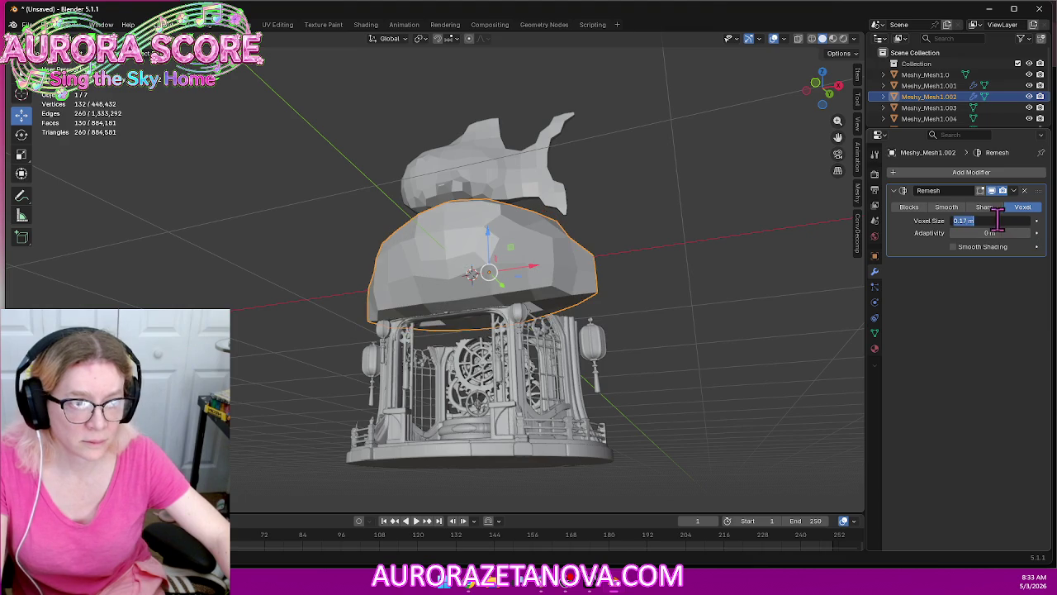
type("0.15")
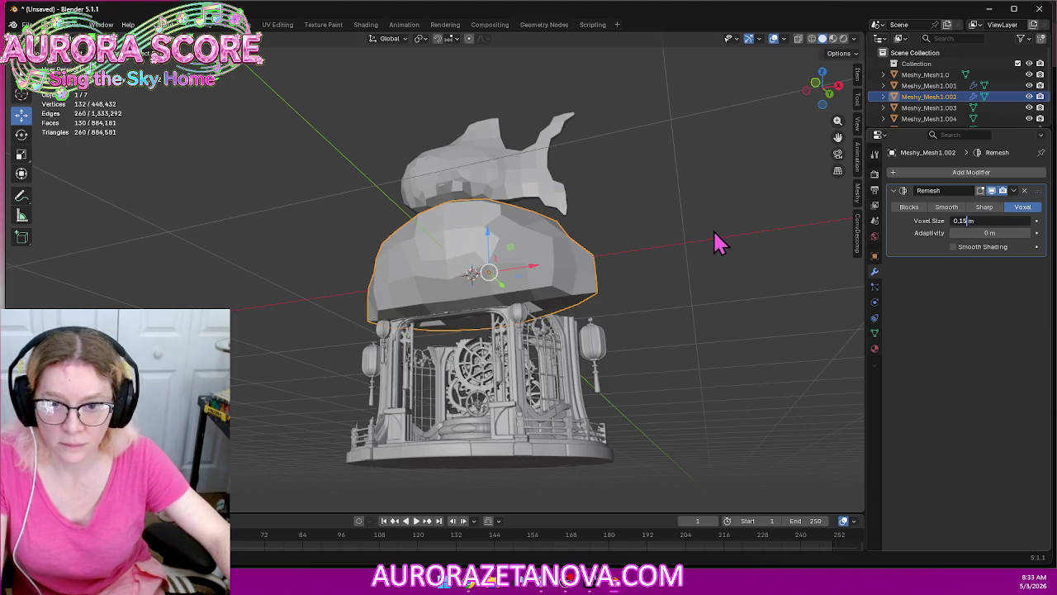
key("Return")
mouse_move(703, 229)
middle_mouse_down()
mouse_move(733, 190)
mouse_move(727, 256)
middle_mouse_up()
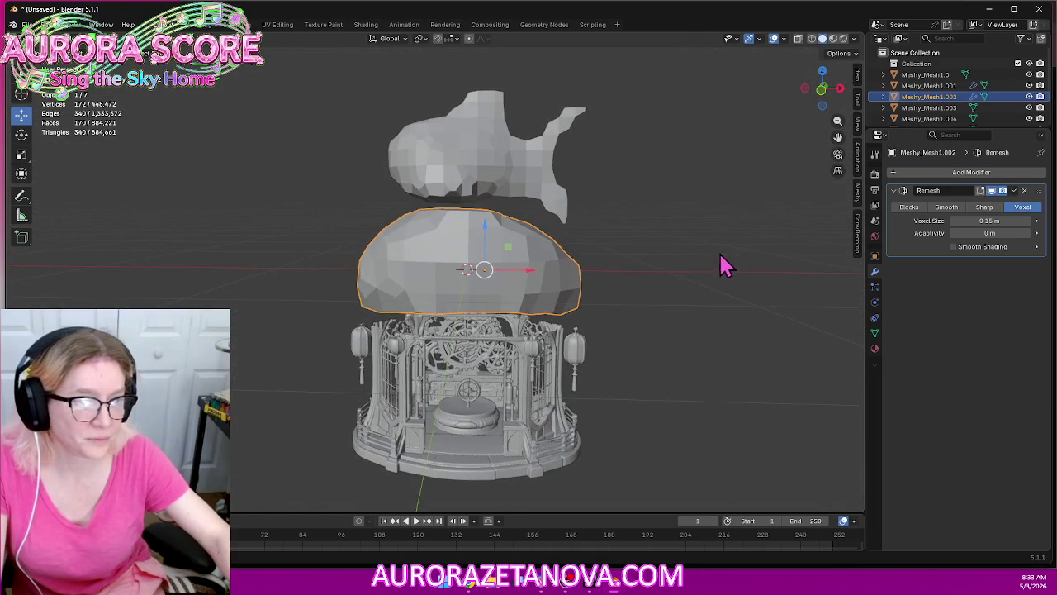
left_click(947, 108)
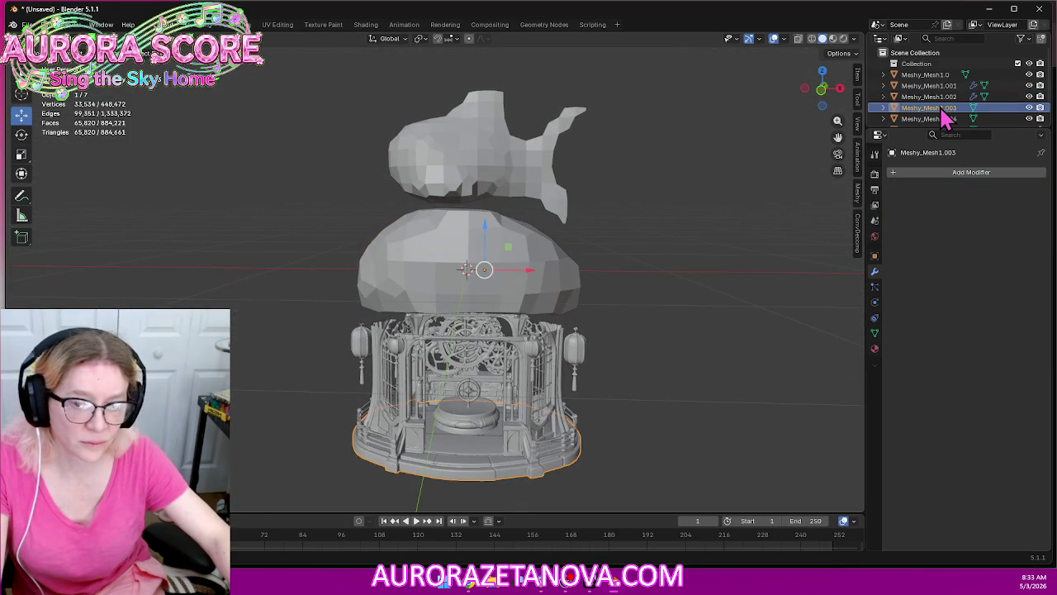
Test a Remesh modifier on the base slab Meshy_Mesh1.003, then delete that object
left_click(955, 173)
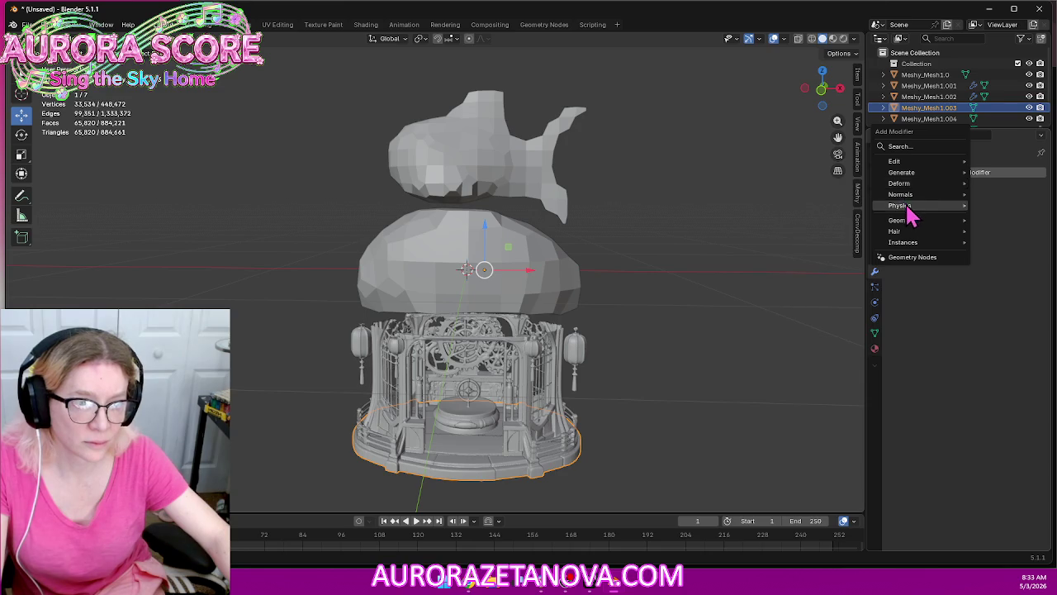
mouse_move(901, 172)
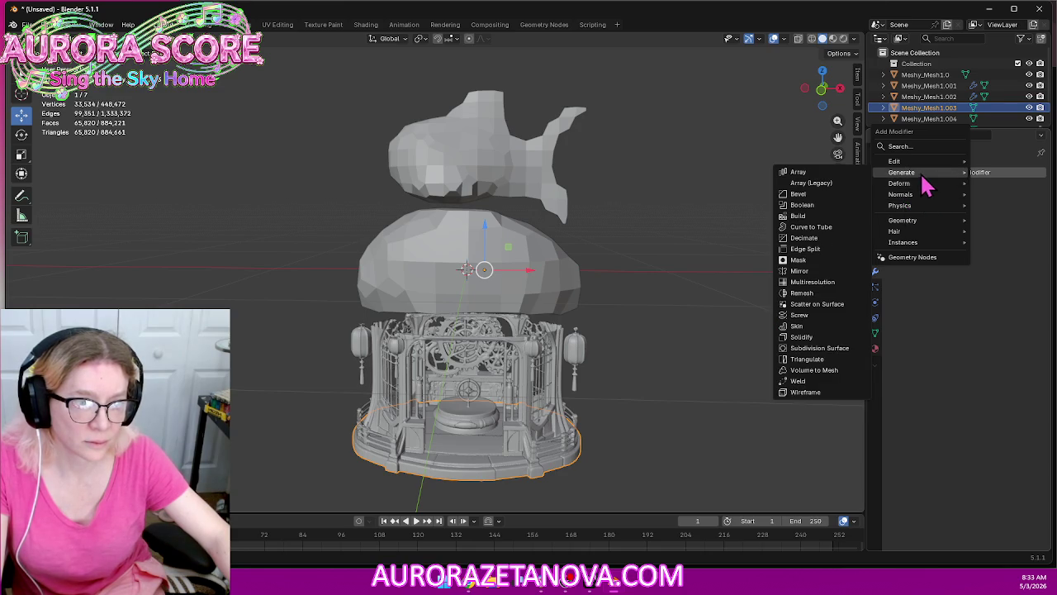
left_click(825, 293)
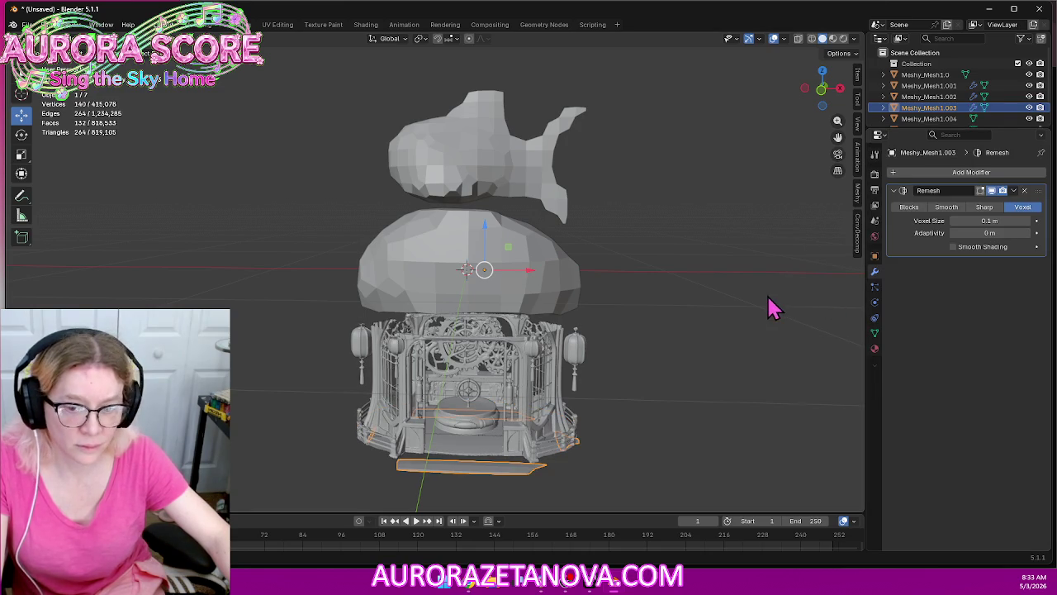
mouse_move(751, 363)
middle_mouse_down()
mouse_move(732, 322)
mouse_move(741, 281)
mouse_move(652, 288)
mouse_move(630, 317)
mouse_move(644, 335)
mouse_move(724, 347)
mouse_move(753, 390)
mouse_move(788, 304)
mouse_move(759, 312)
mouse_move(743, 341)
middle_mouse_up()
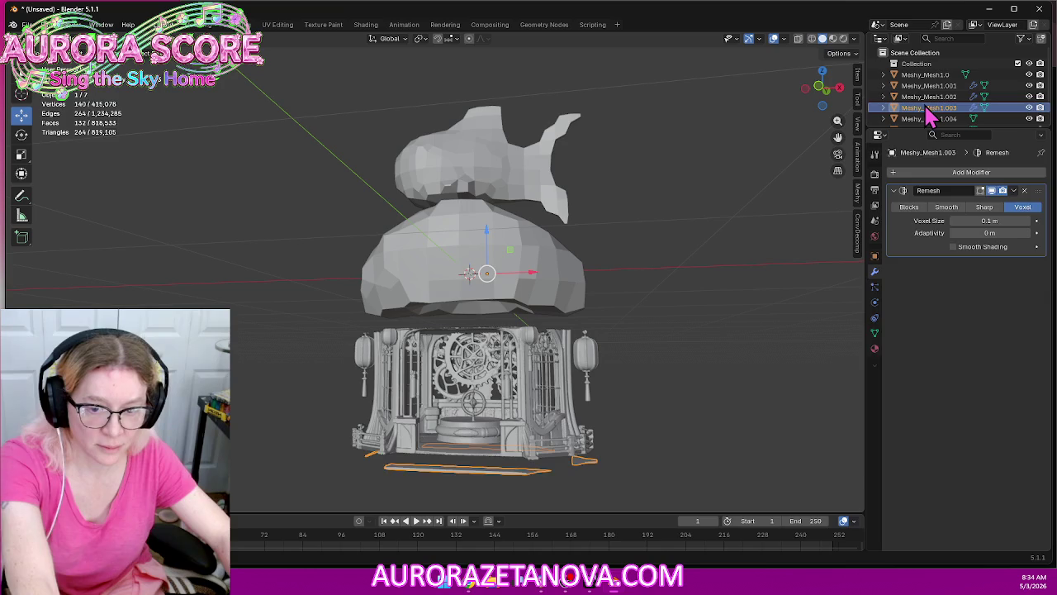
key("x")
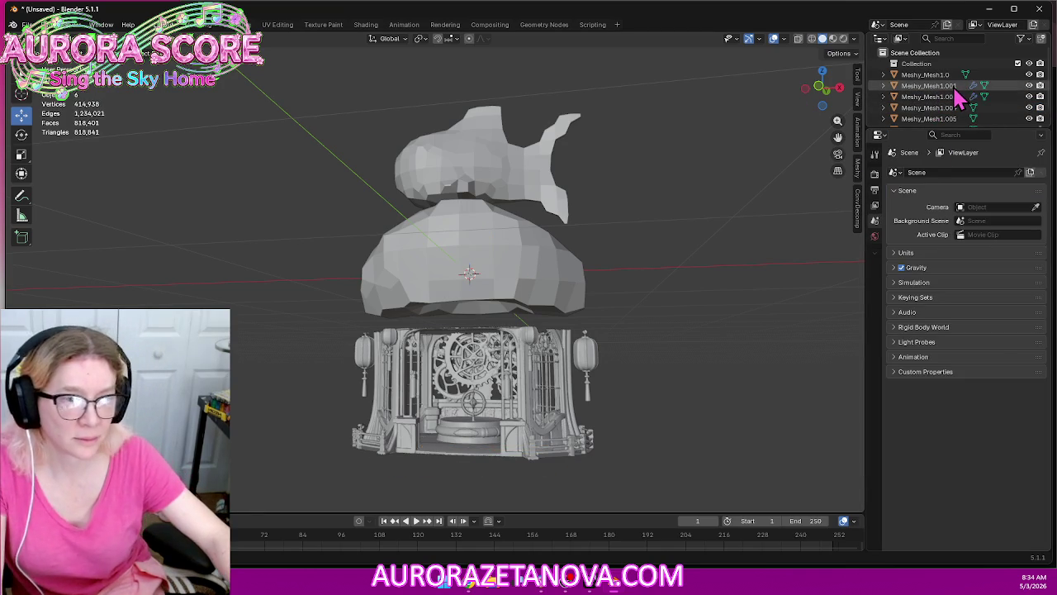
left_click(950, 86)
left_click(941, 96)
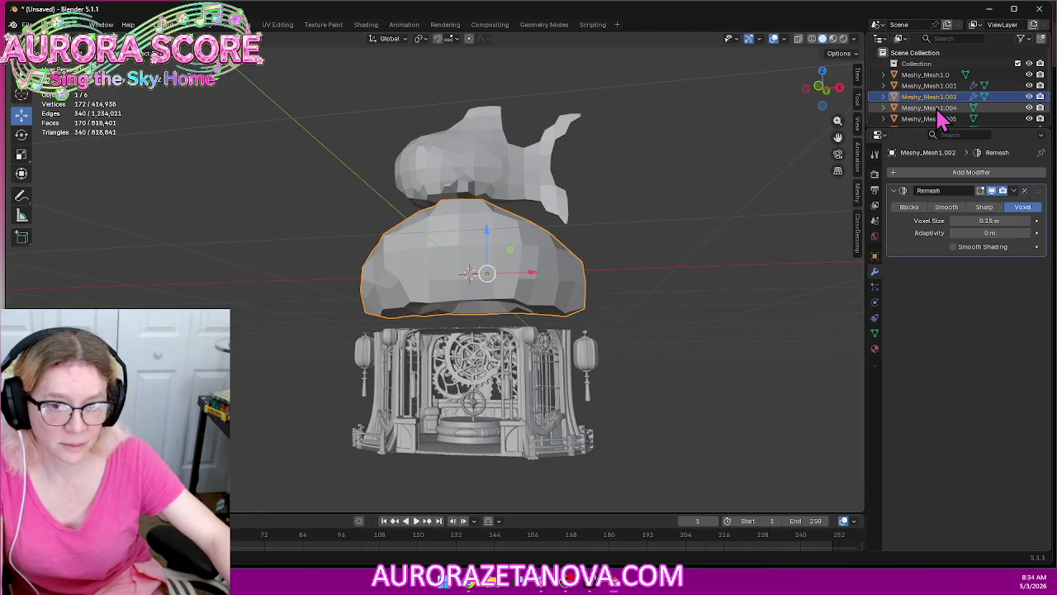
Select the pillar structure Meshy_Mesh1.004 and add a Remesh modifier to it
left_click(941, 107)
mouse_move(737, 192)
middle_mouse_down()
mouse_move(649, 255)
mouse_move(648, 267)
mouse_move(785, 261)
mouse_move(741, 262)
mouse_move(722, 336)
middle_mouse_up()
scroll(689, 243, "up", 3)
scroll(679, 285, "up", 3)
mouse_move(678, 285)
middle_mouse_down()
mouse_move(599, 309)
mouse_move(615, 279)
middle_mouse_up()
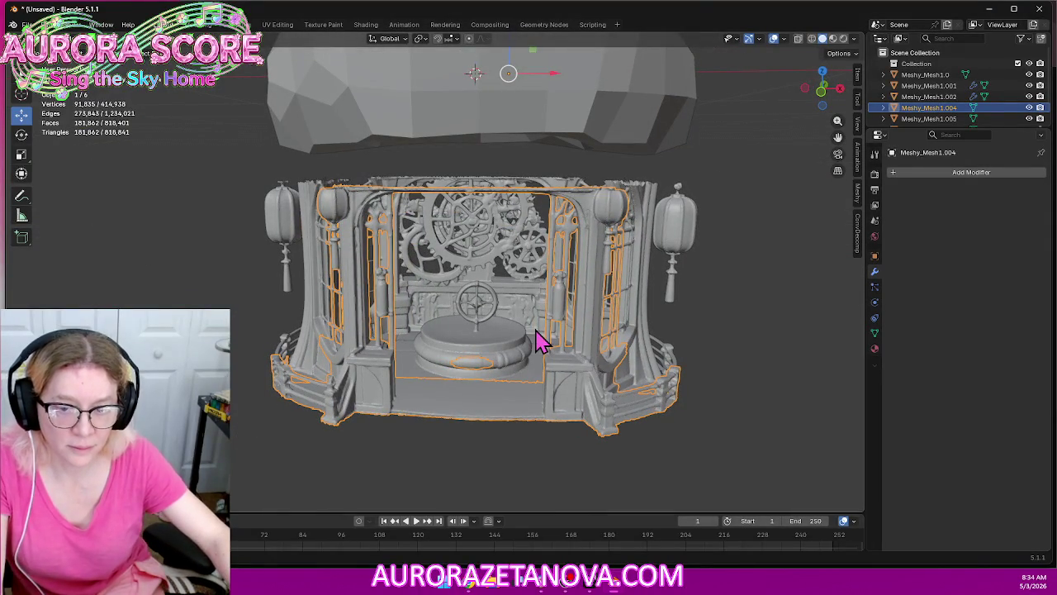
left_click(945, 173)
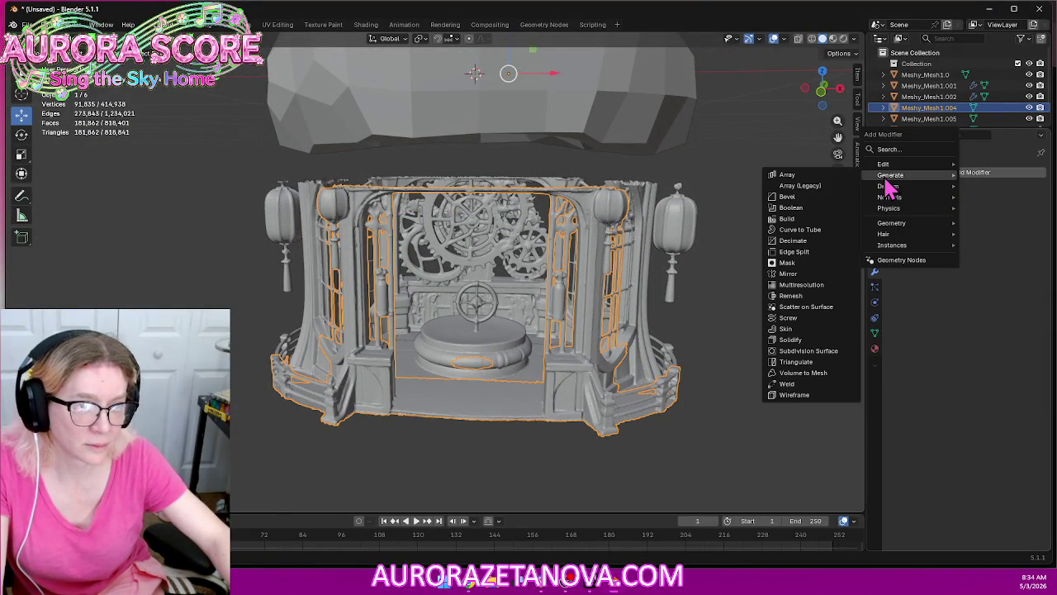
left_click(808, 299)
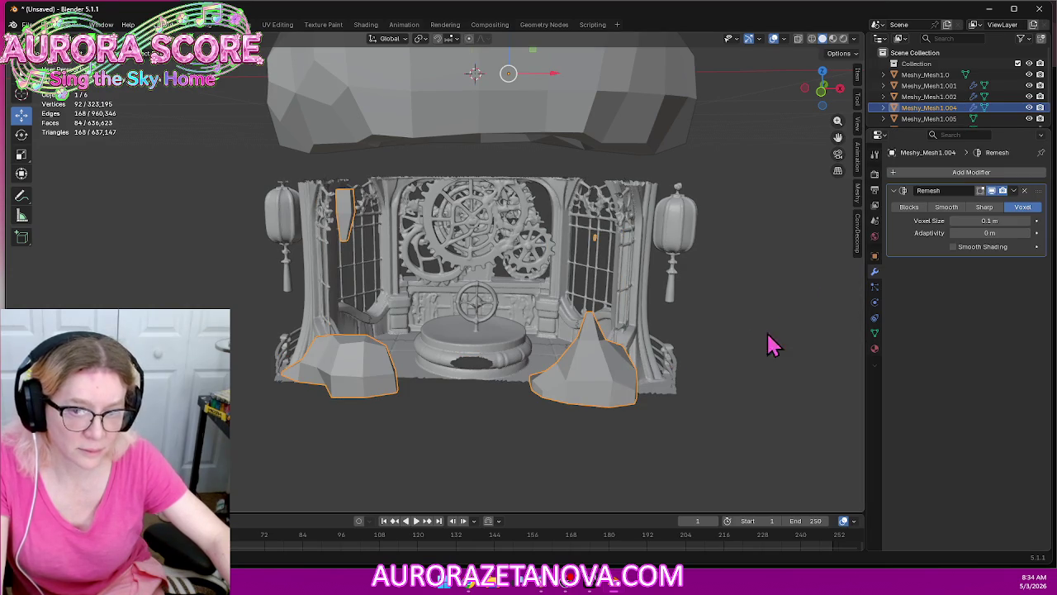
Try voxel sizes 0.2, 0.15, 0.19 and 0.18 m, settling on 0.17 m
left_click(985, 221)
type("0.2")
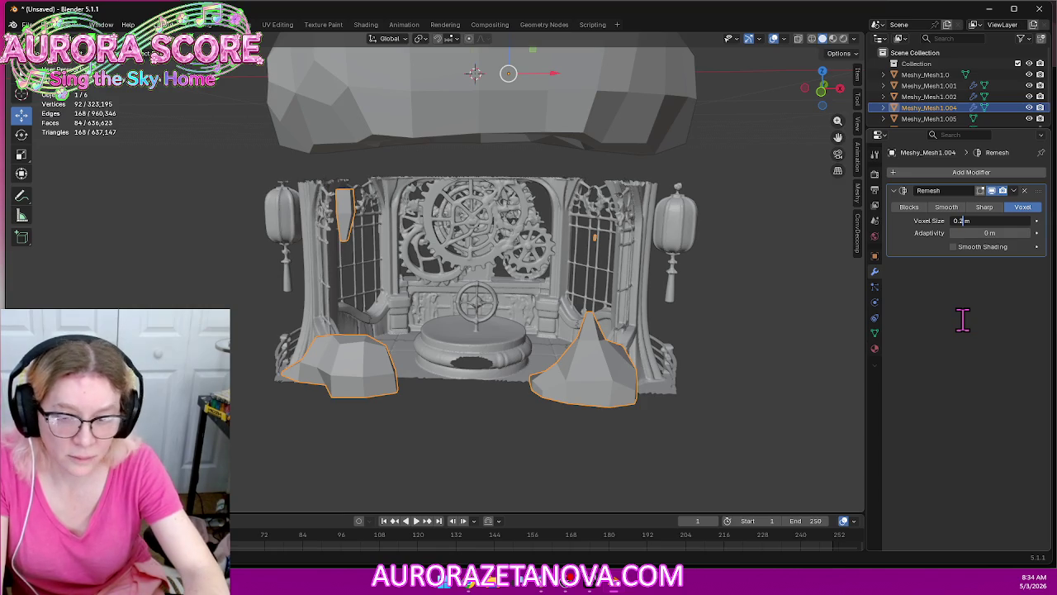
key("Return")
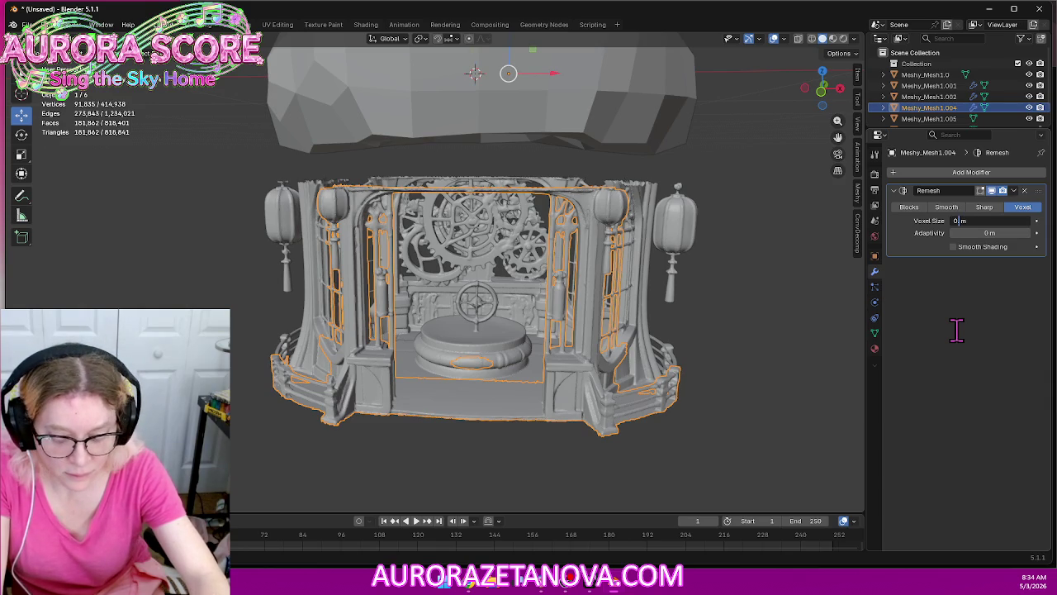
type(".15")
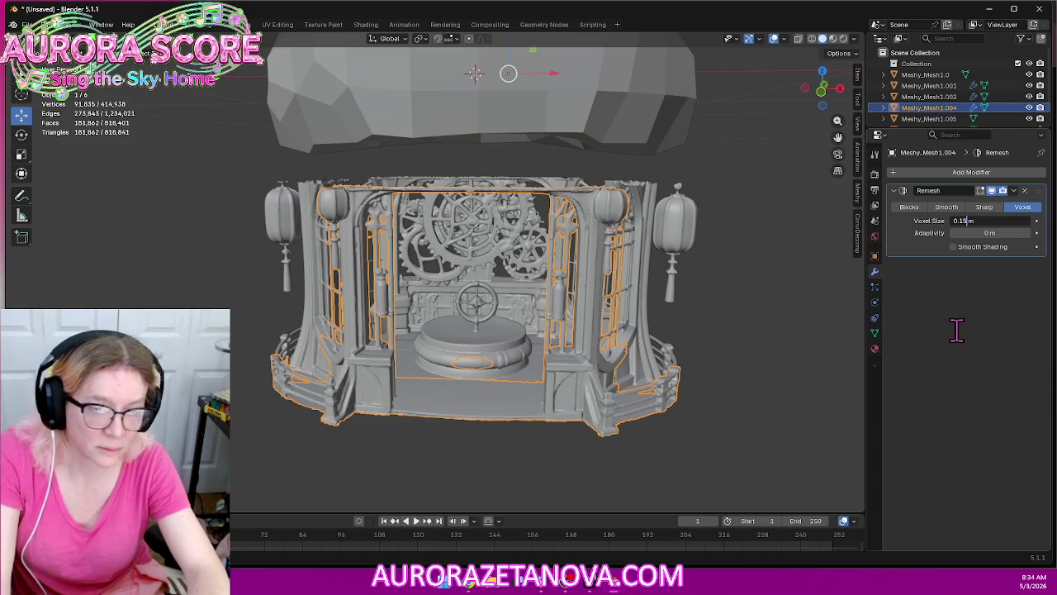
key("Return")
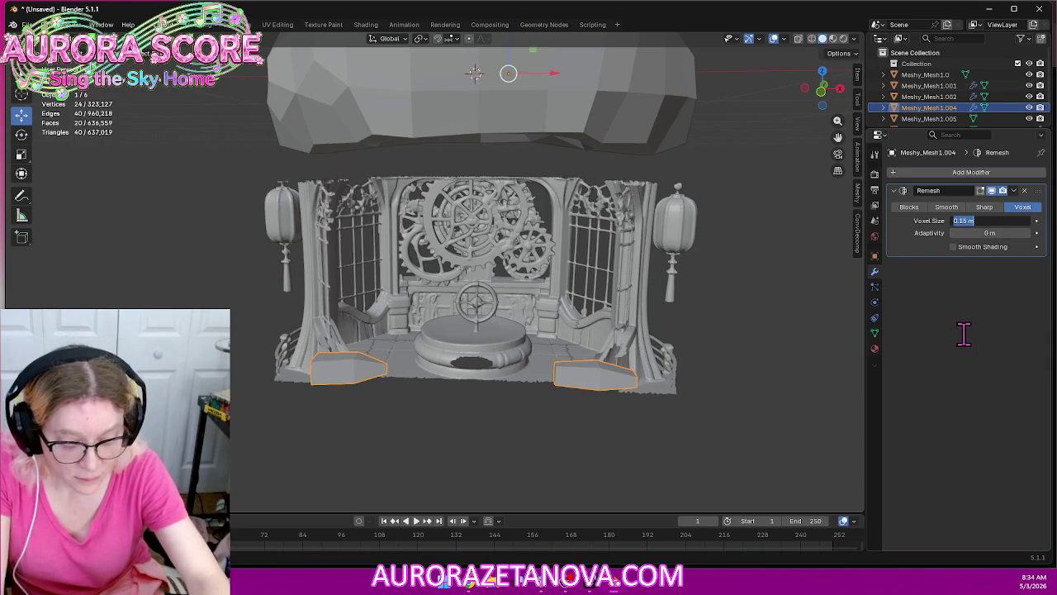
type(".19")
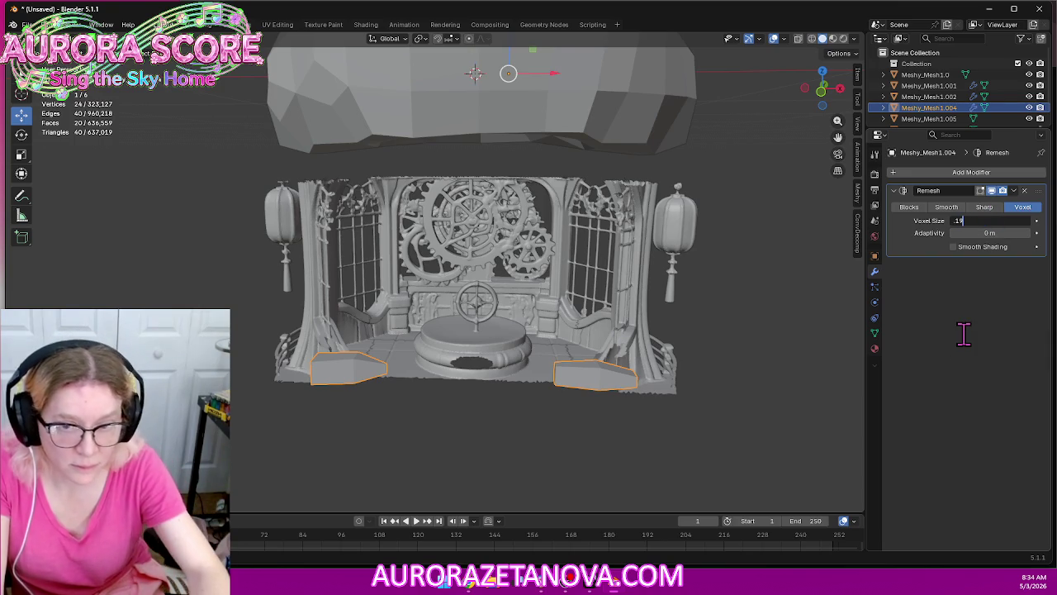
key("Return")
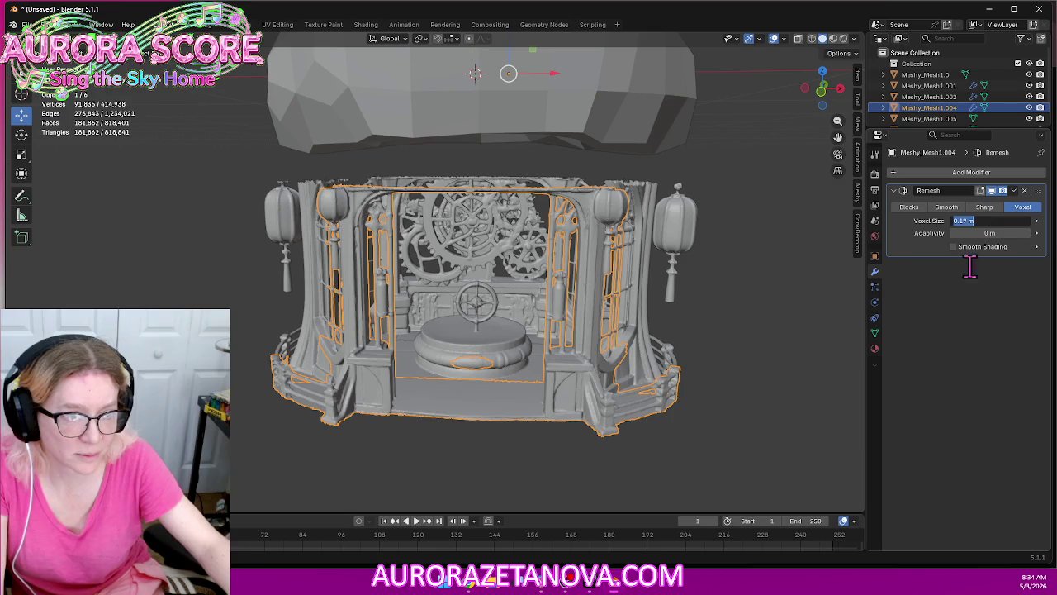
type("8")
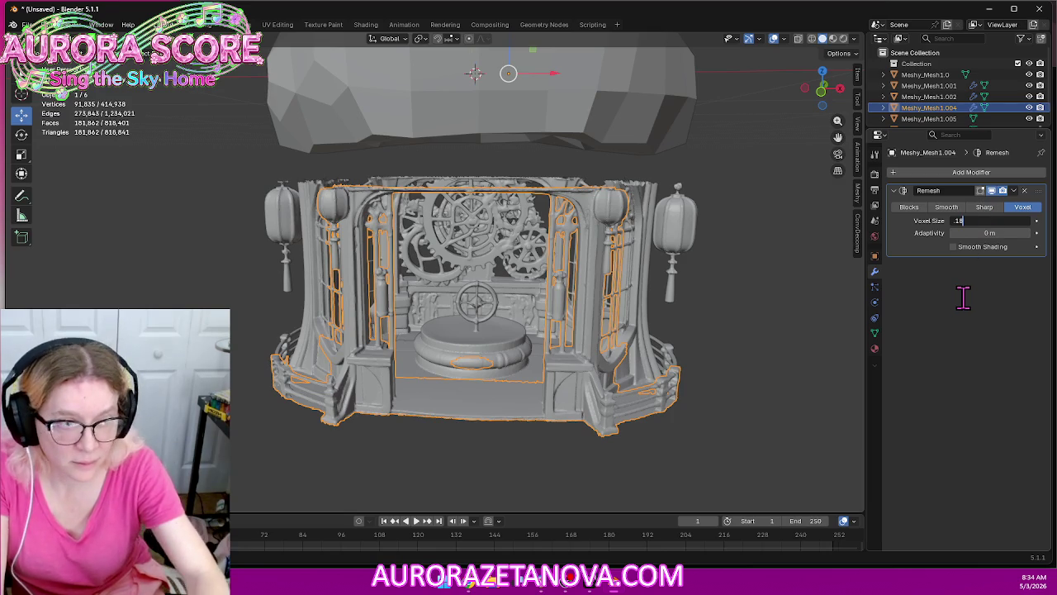
key("Return")
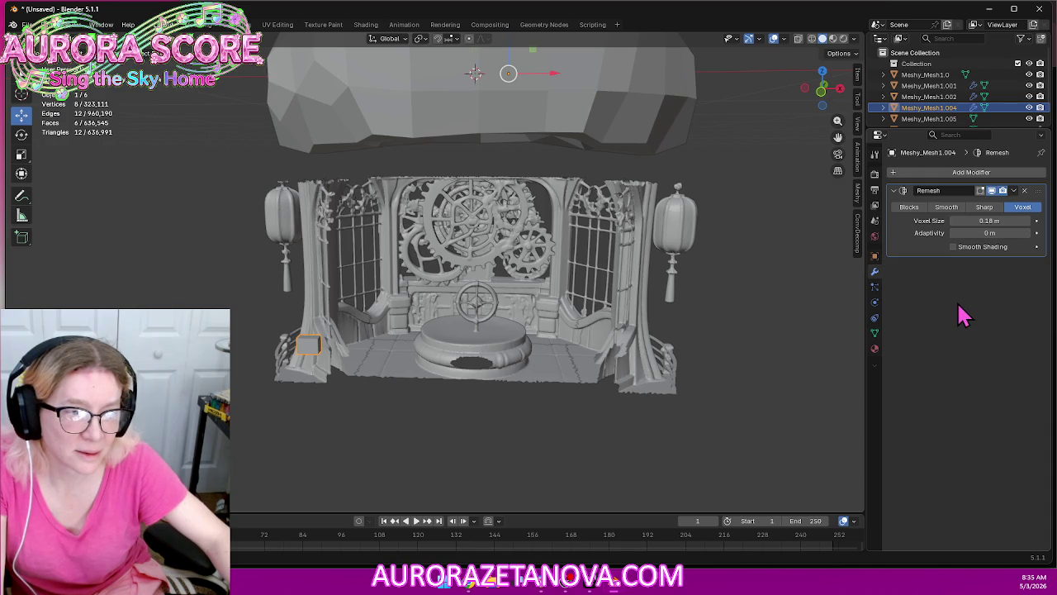
left_click(954, 221)
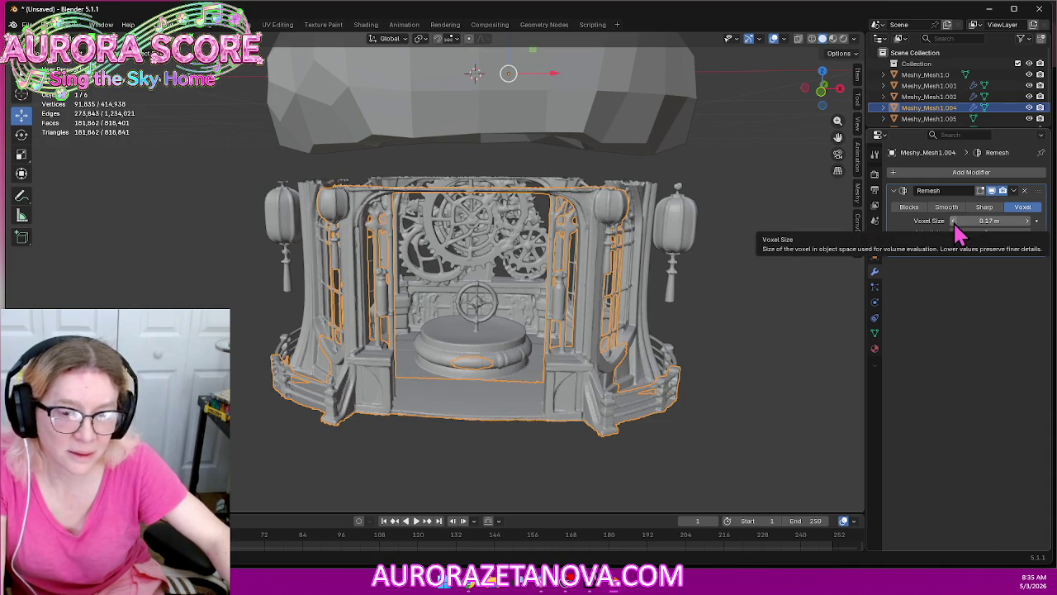
middle_click_drag(570, 349, 652, 362)
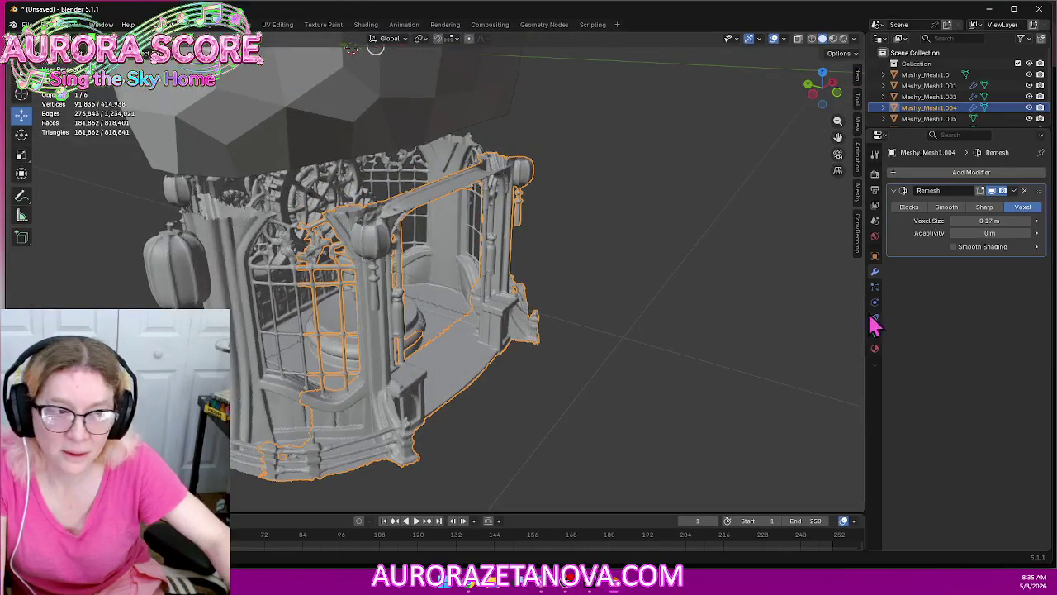
Switch the pillars' Remesh to Blocks mode, turn off Remove Disconnected, and raise Octree Depth to 5
left_click(908, 210)
mouse_move(713, 367)
middle_mouse_down()
mouse_move(618, 345)
mouse_move(670, 354)
middle_mouse_up()
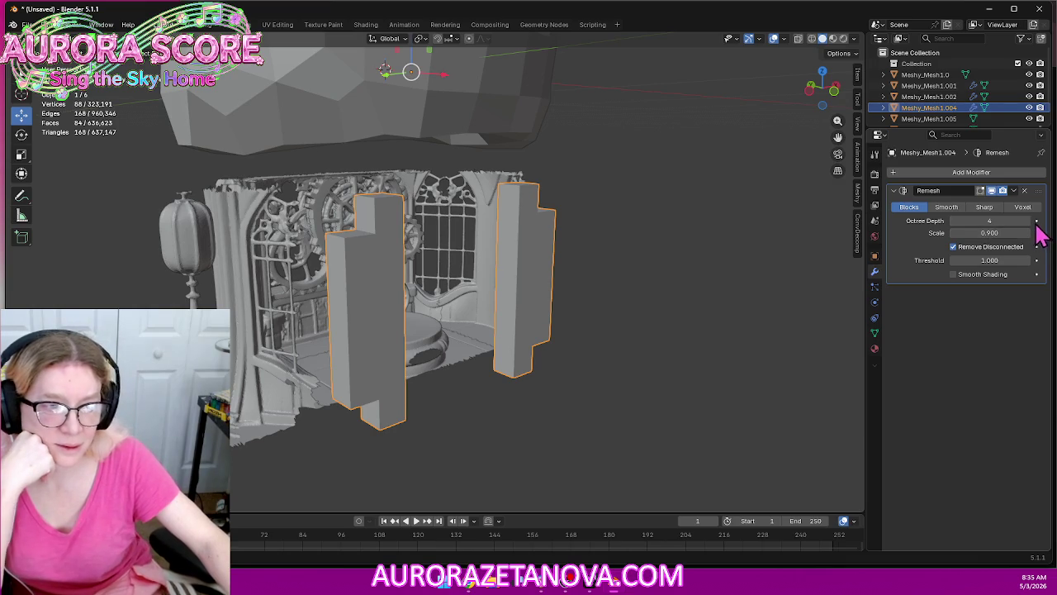
left_click(953, 247)
left_click(956, 250)
left_click(956, 252)
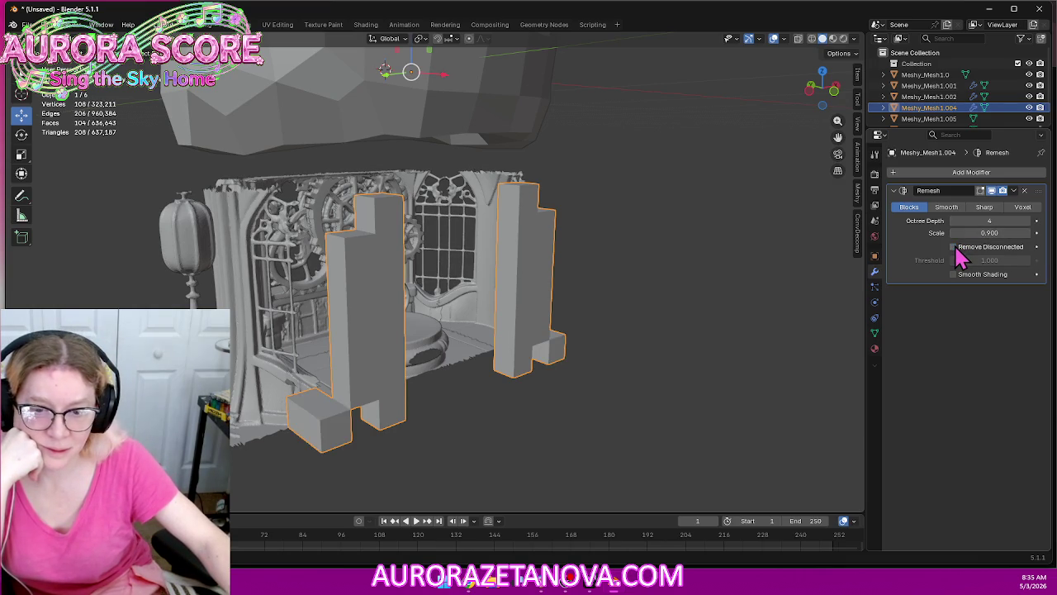
mouse_move(609, 307)
middle_mouse_down()
mouse_move(488, 302)
mouse_move(607, 316)
middle_mouse_up()
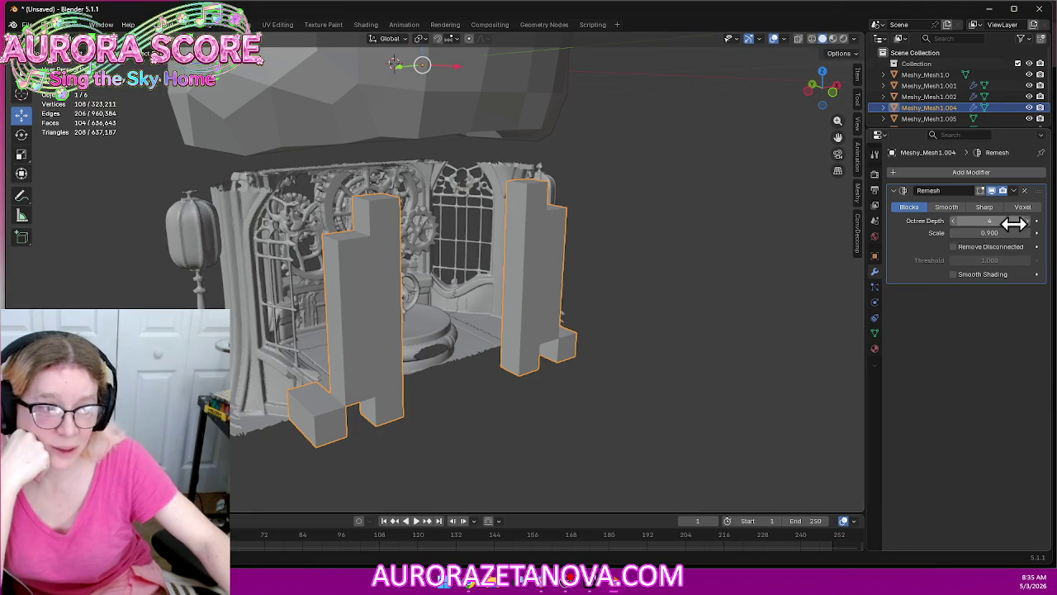
left_click(1028, 221)
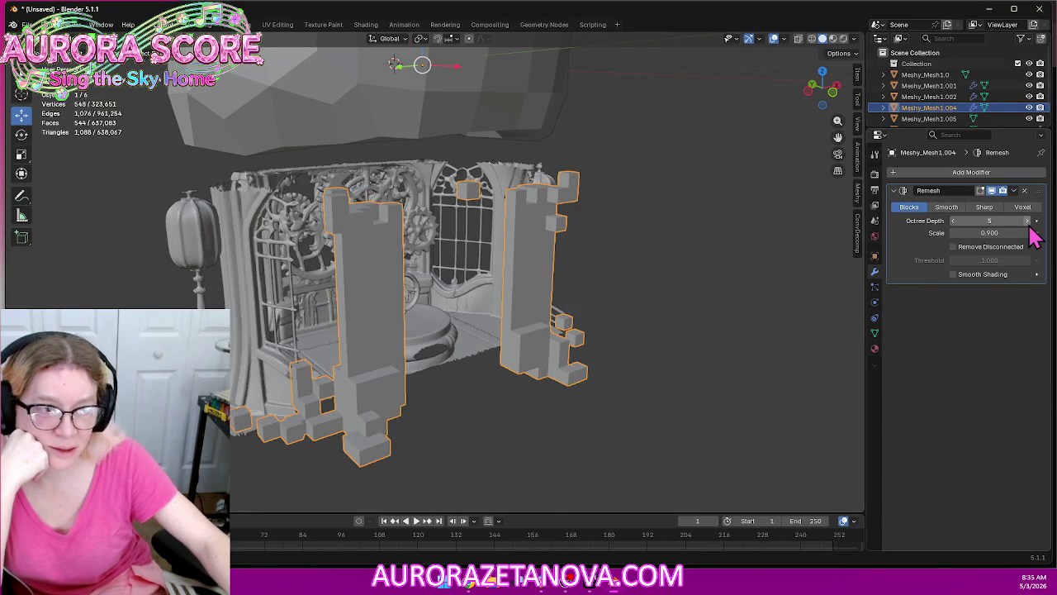
mouse_move(786, 300)
middle_mouse_down()
mouse_move(523, 302)
mouse_move(538, 325)
mouse_move(729, 311)
mouse_move(694, 278)
mouse_move(720, 302)
mouse_move(932, 222)
middle_mouse_up()
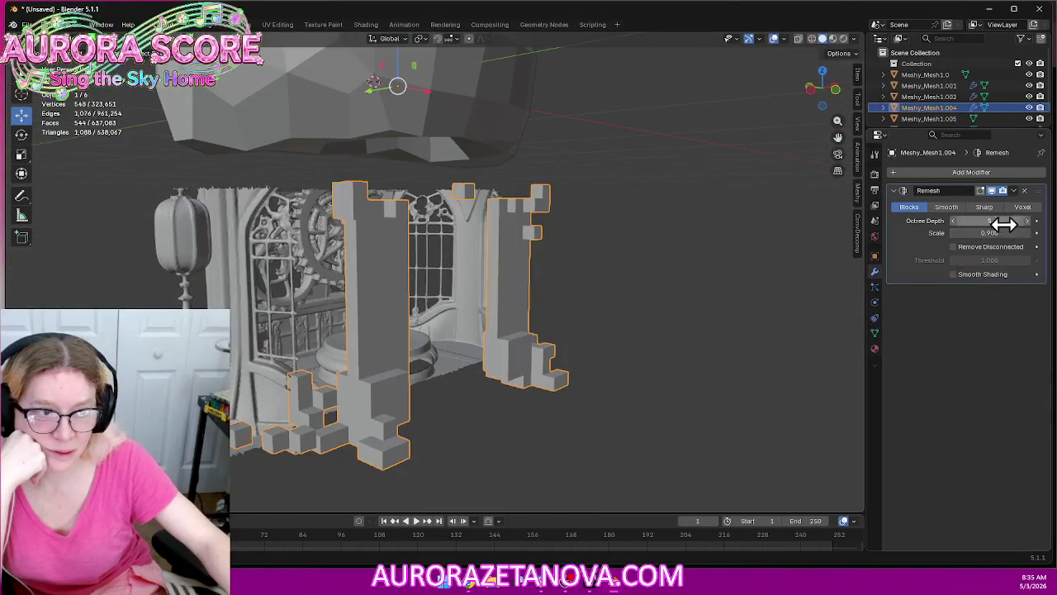
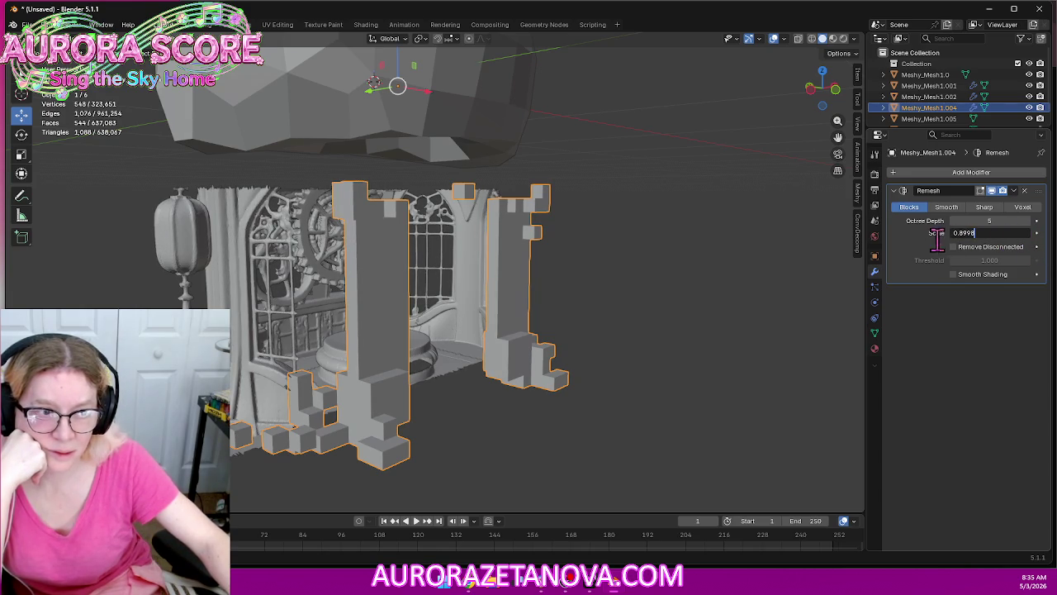
Enter a Remesh Scale of 0.5, then drag it steadily upward toward 0.99
key("Return")
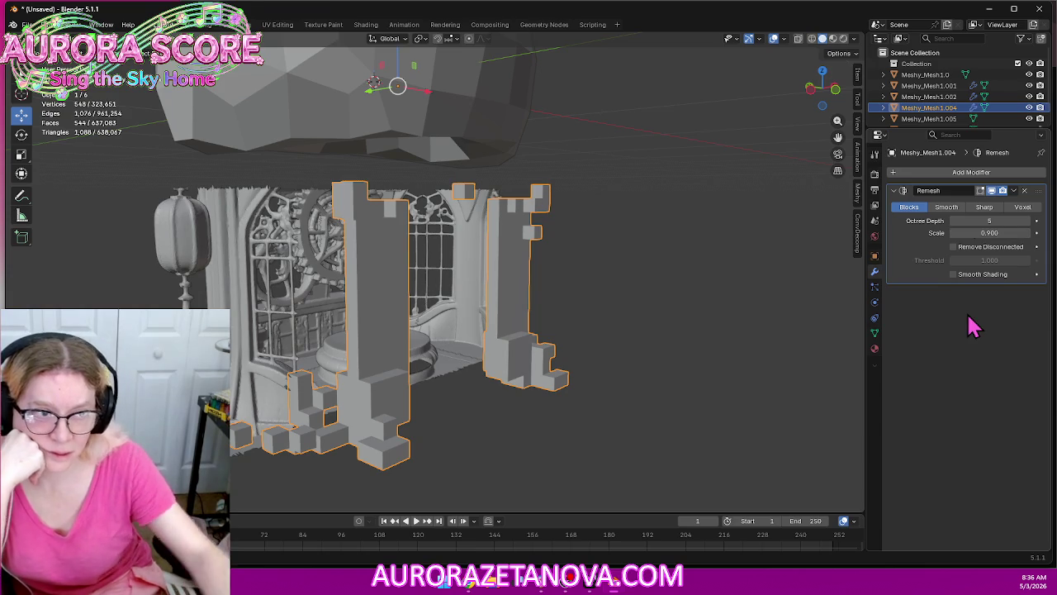
left_click(988, 233)
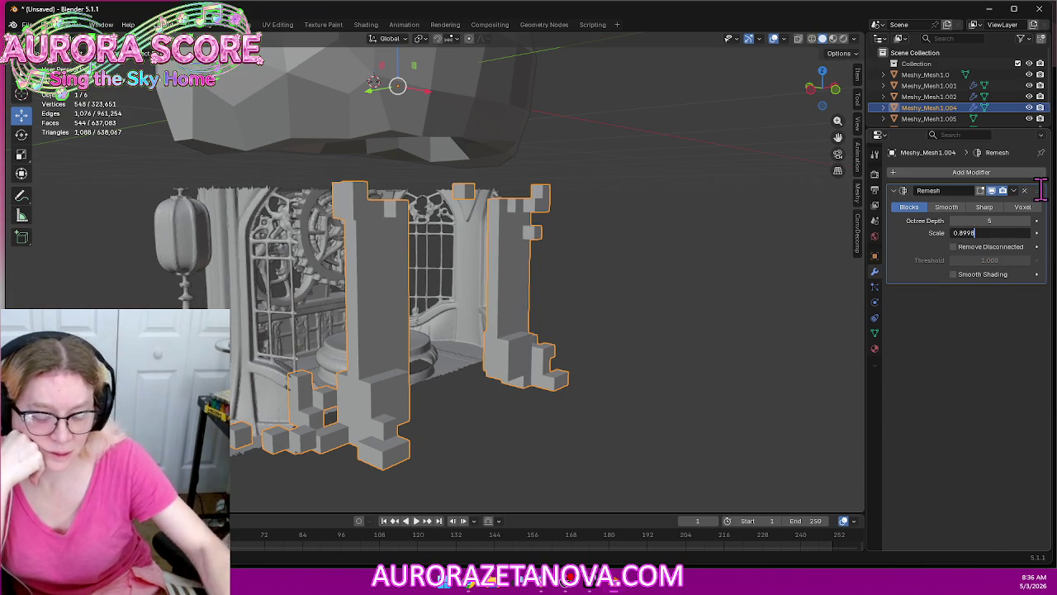
type("0.5")
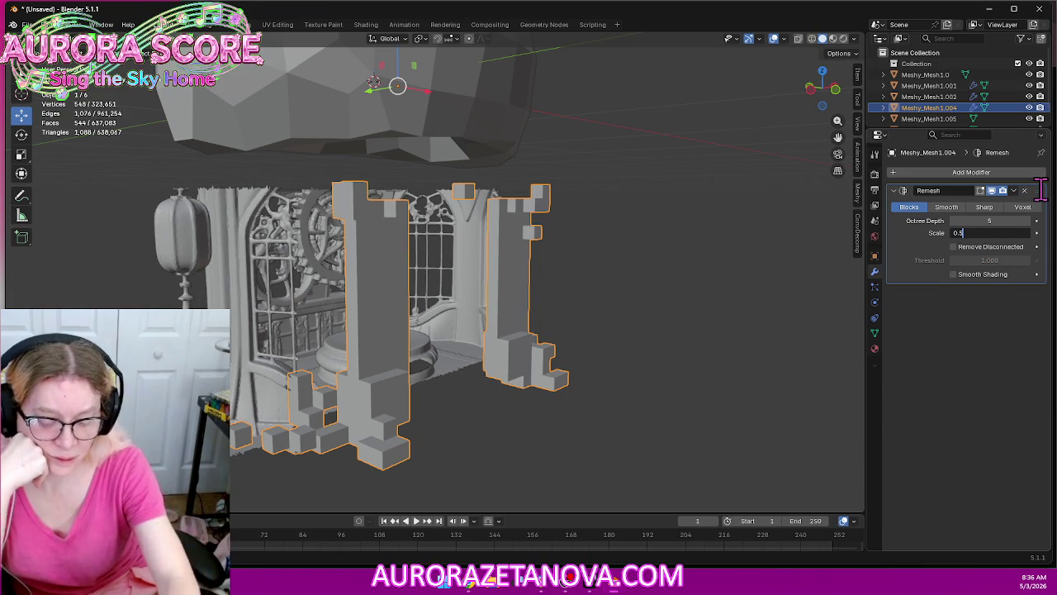
key("Return")
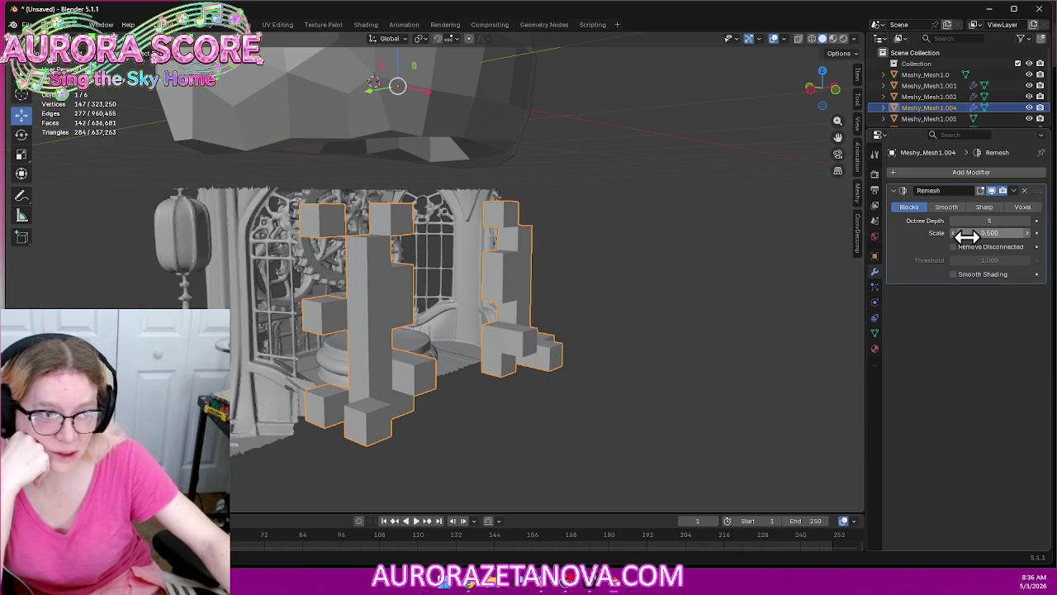
left_click_drag(989, 232, 945, 260)
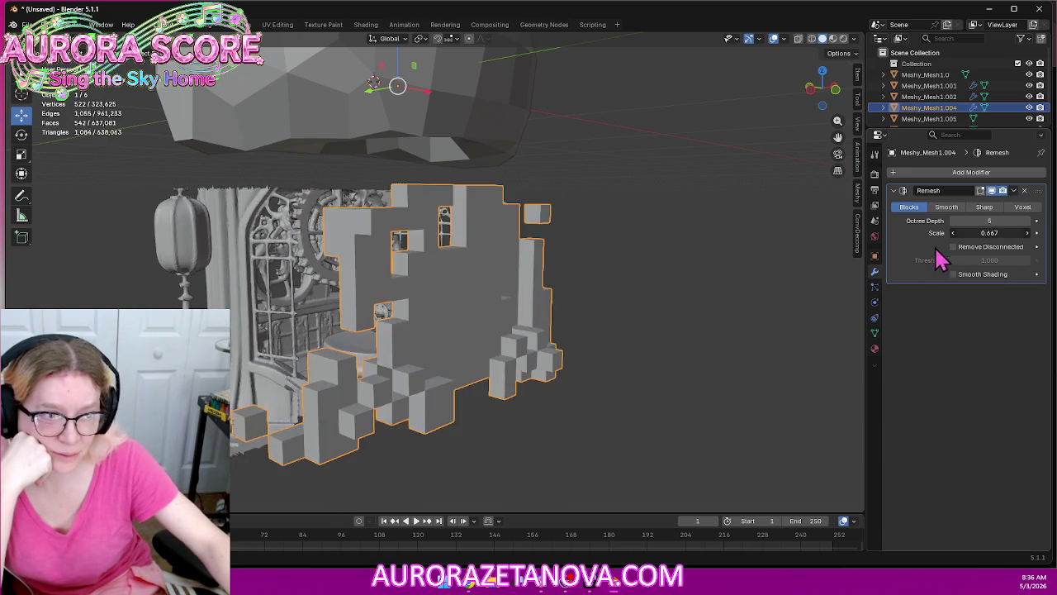
middle_click_drag(738, 328, 656, 354)
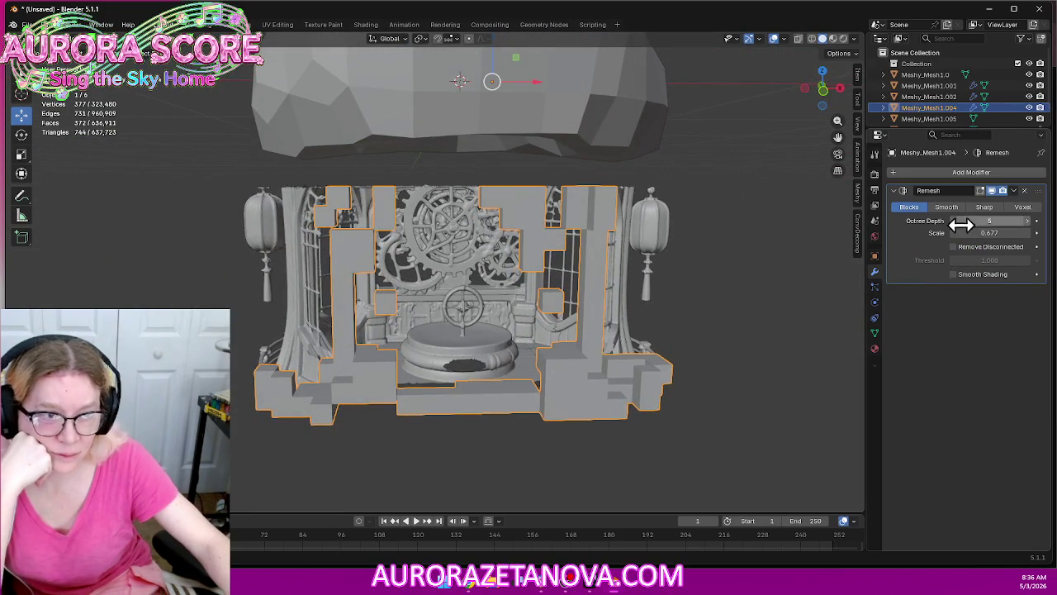
left_click_drag(989, 232, 1020, 232)
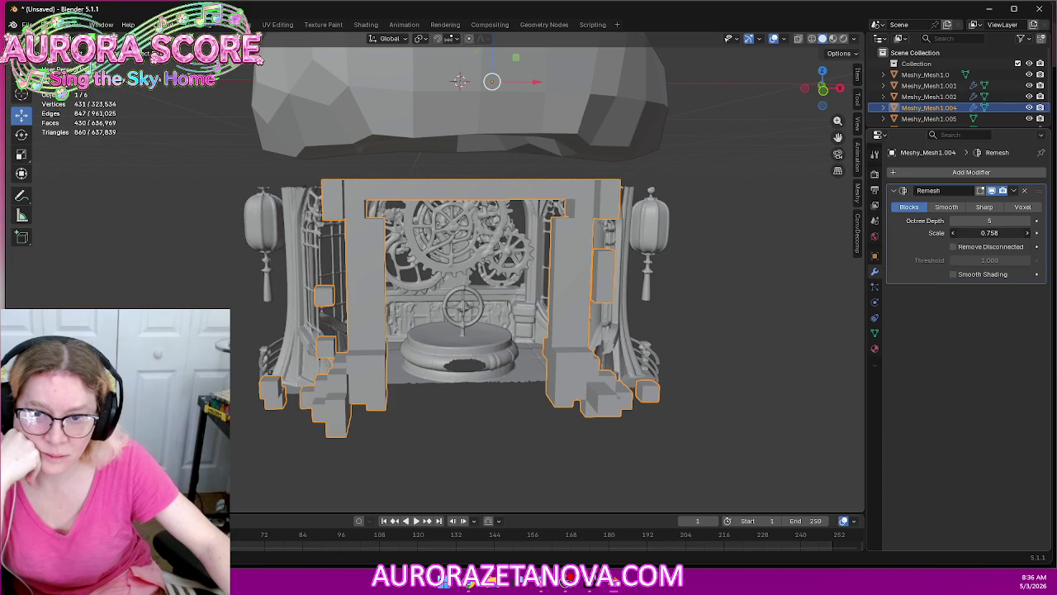
left_click_drag(1016, 232, 1025, 232)
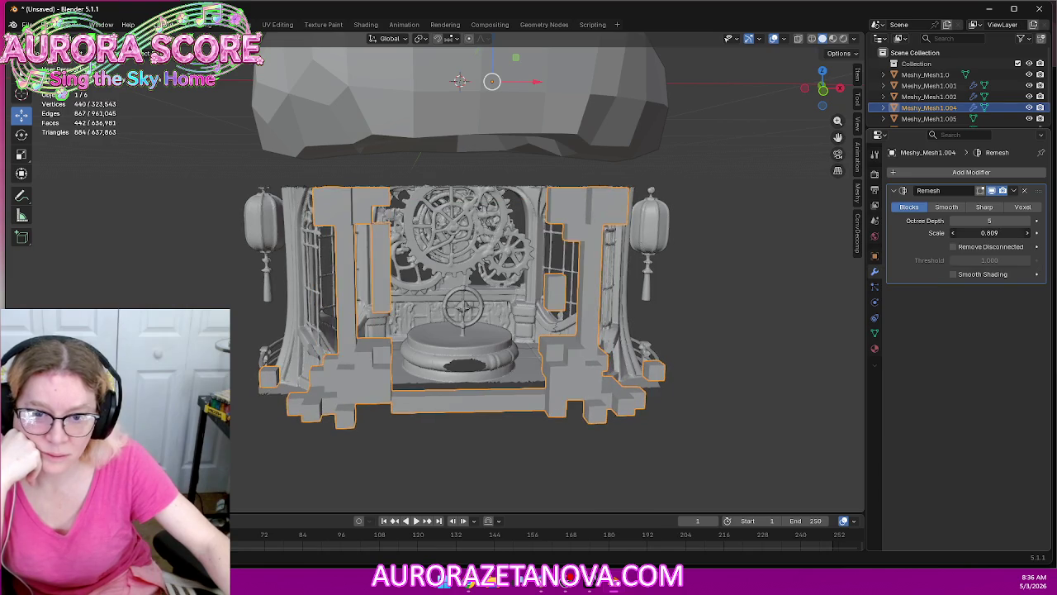
left_click_drag(1025, 232, 1042, 232)
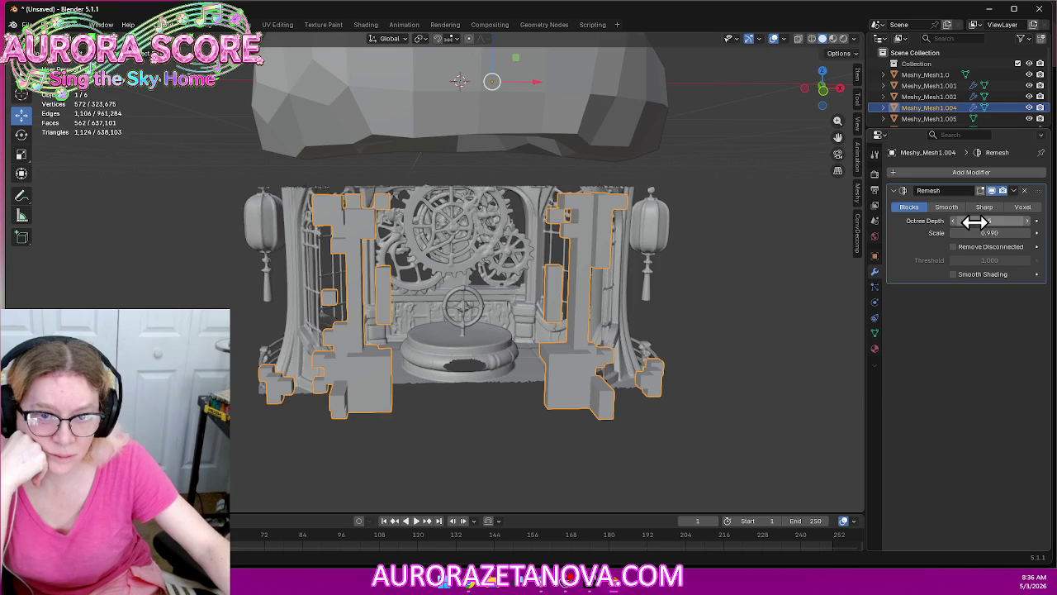
Step the Remesh Octree Depth to 6, back to 5, then down to 4
left_click(1028, 221)
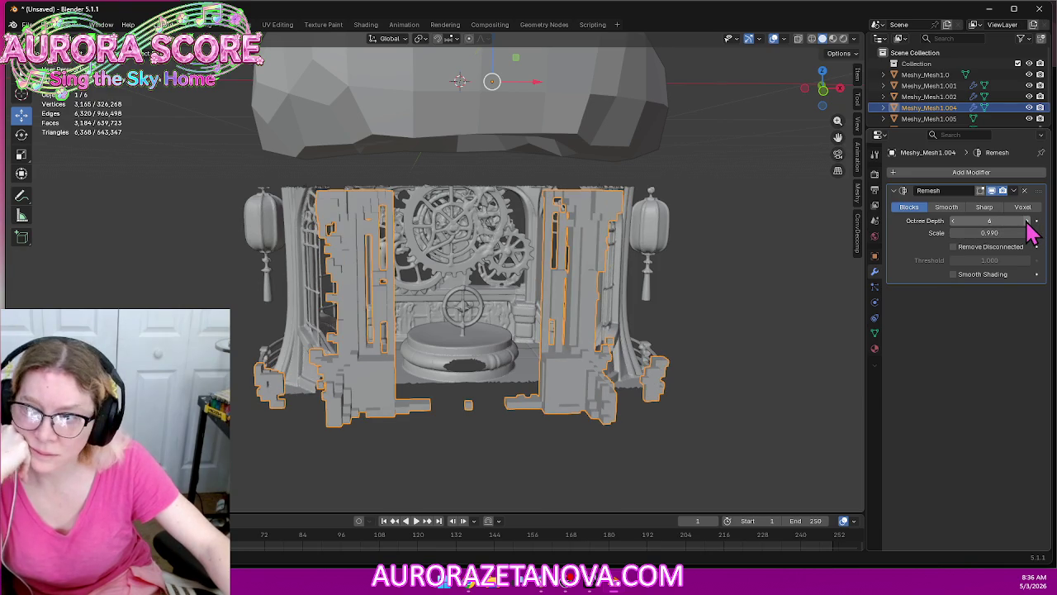
left_click(954, 224)
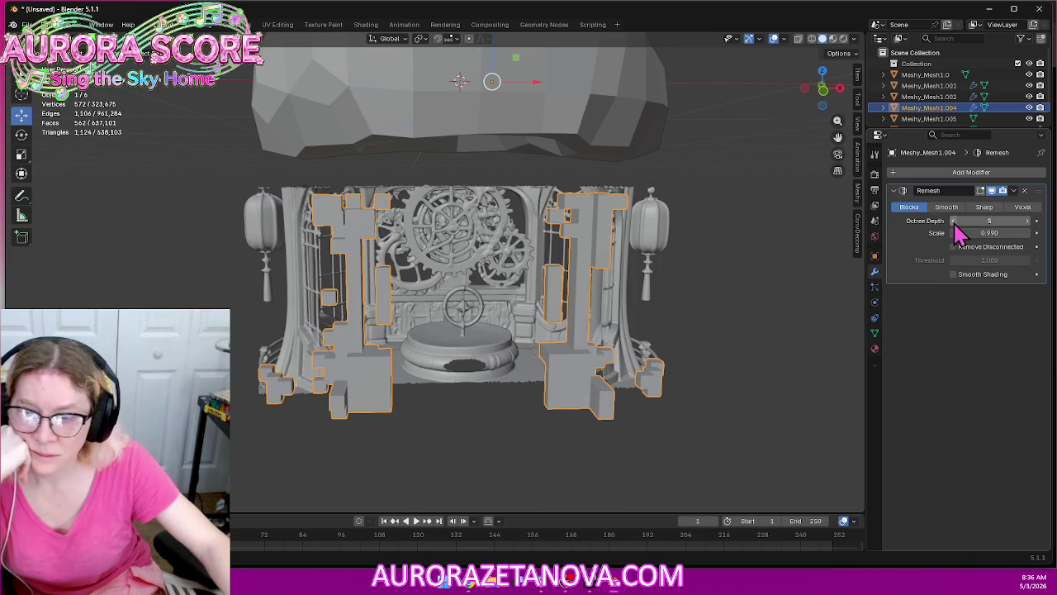
left_click(955, 225)
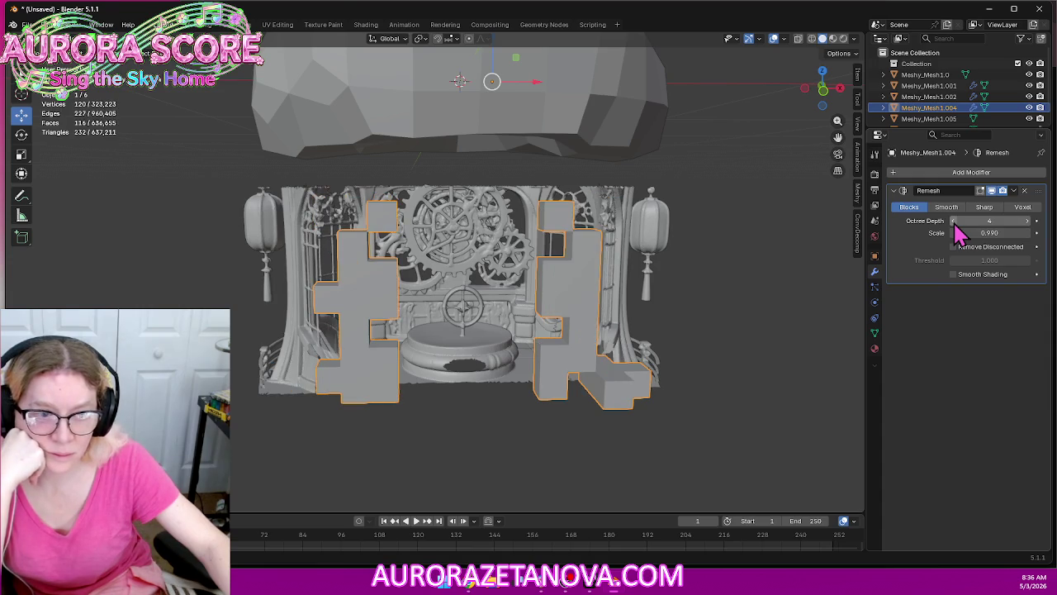
mouse_move(783, 354)
middle_mouse_down()
mouse_move(722, 363)
mouse_move(789, 349)
middle_mouse_up()
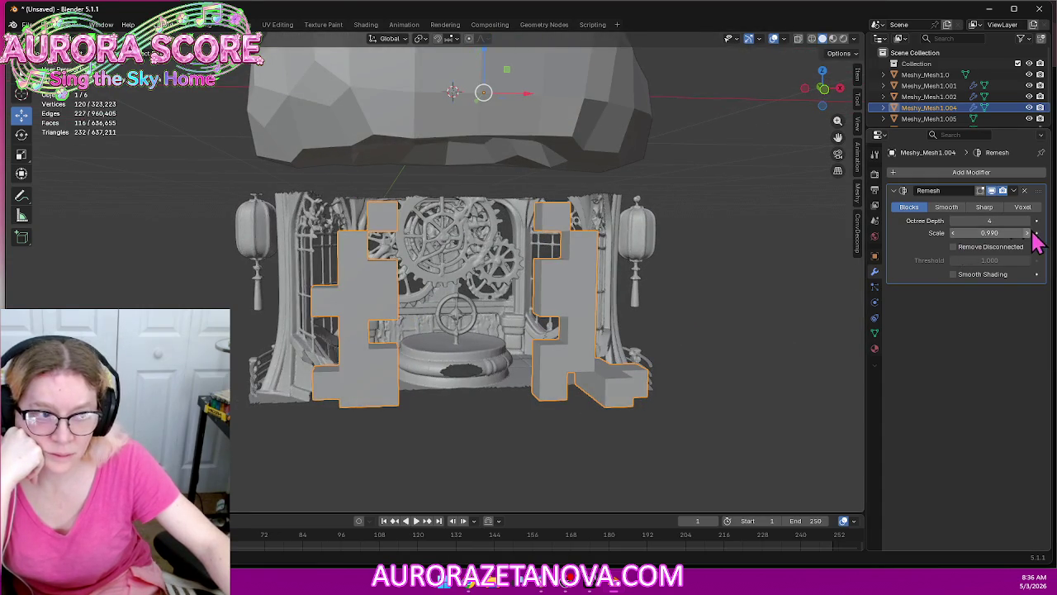
left_click(981, 247)
left_click(980, 248)
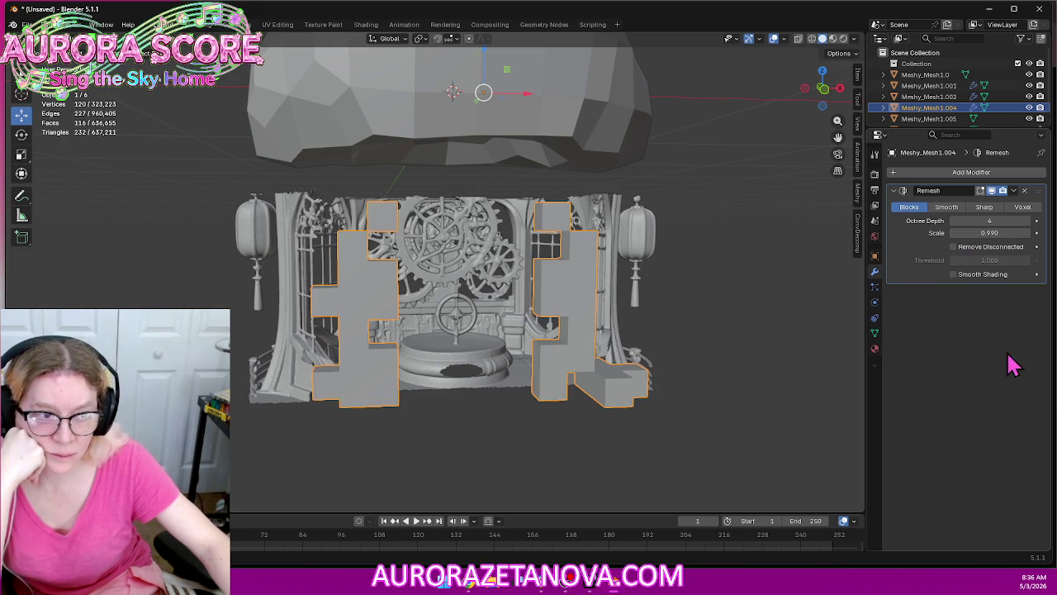
left_click(982, 279)
left_click(982, 279)
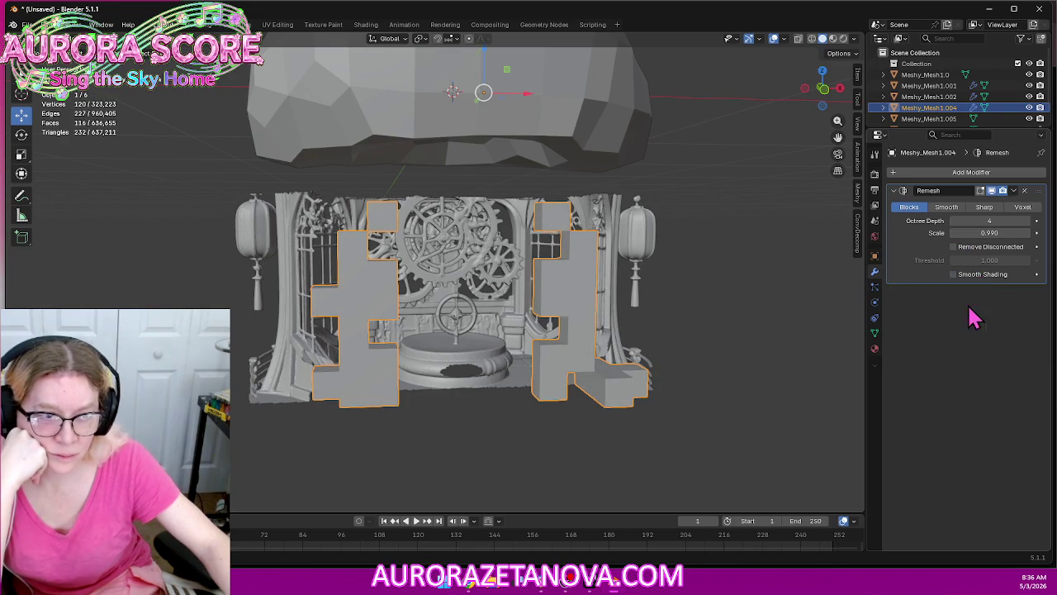
left_click(942, 209)
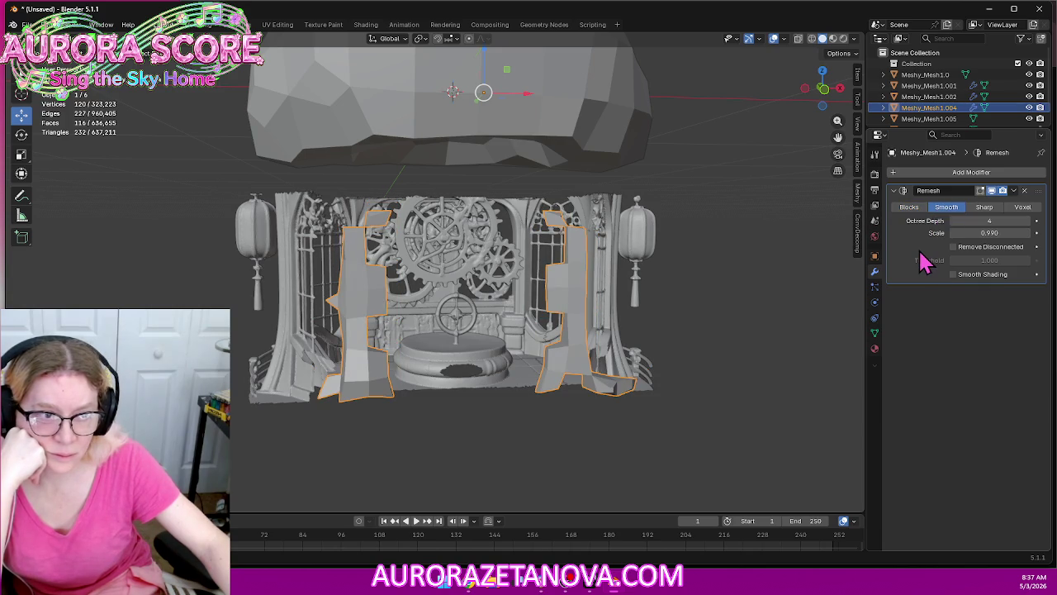
left_click(1028, 222)
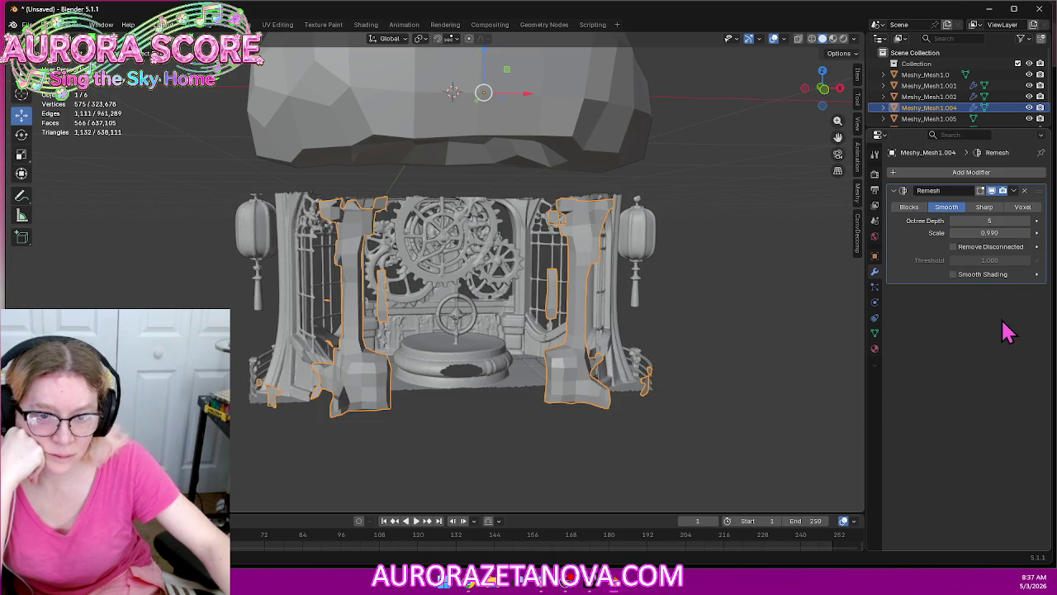
left_click(1027, 222)
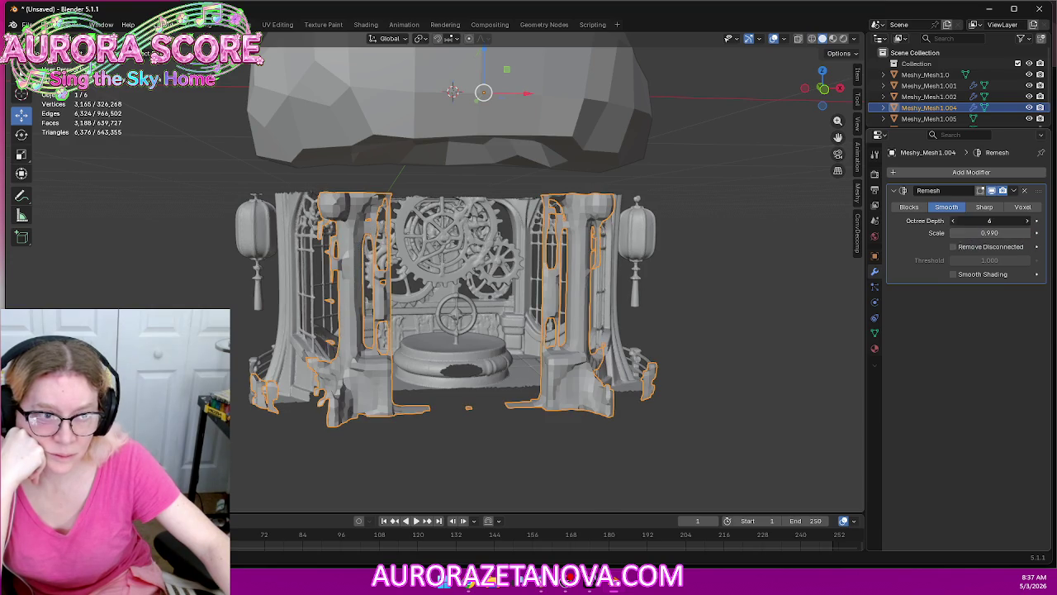
left_click(954, 223)
left_click(909, 207)
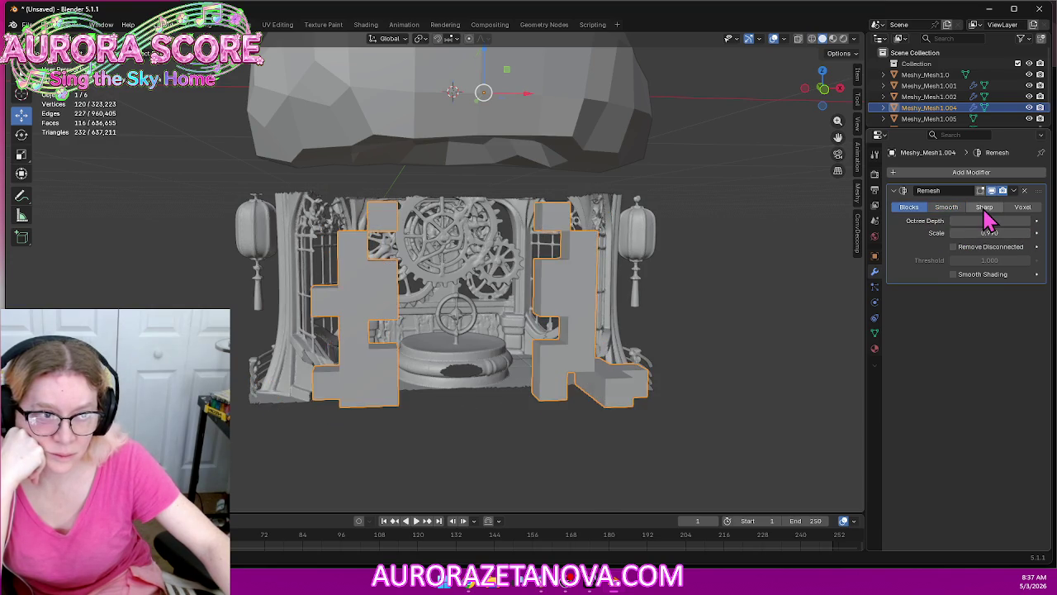
left_click(985, 207)
left_click(908, 211)
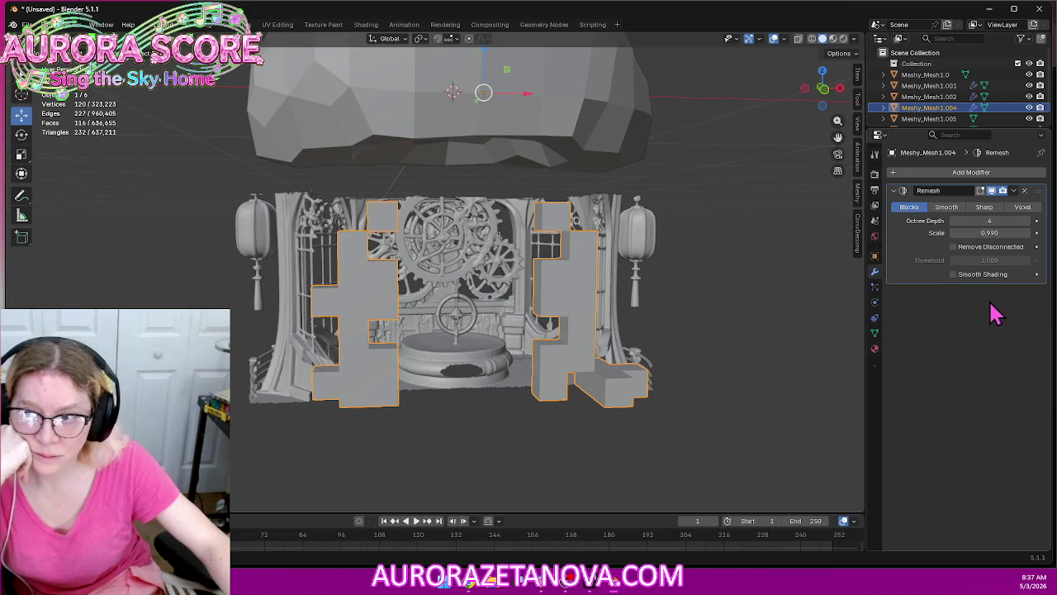
left_click(1028, 222)
mouse_move(817, 342)
middle_mouse_down()
mouse_move(706, 347)
mouse_move(866, 363)
mouse_move(806, 341)
middle_mouse_up()
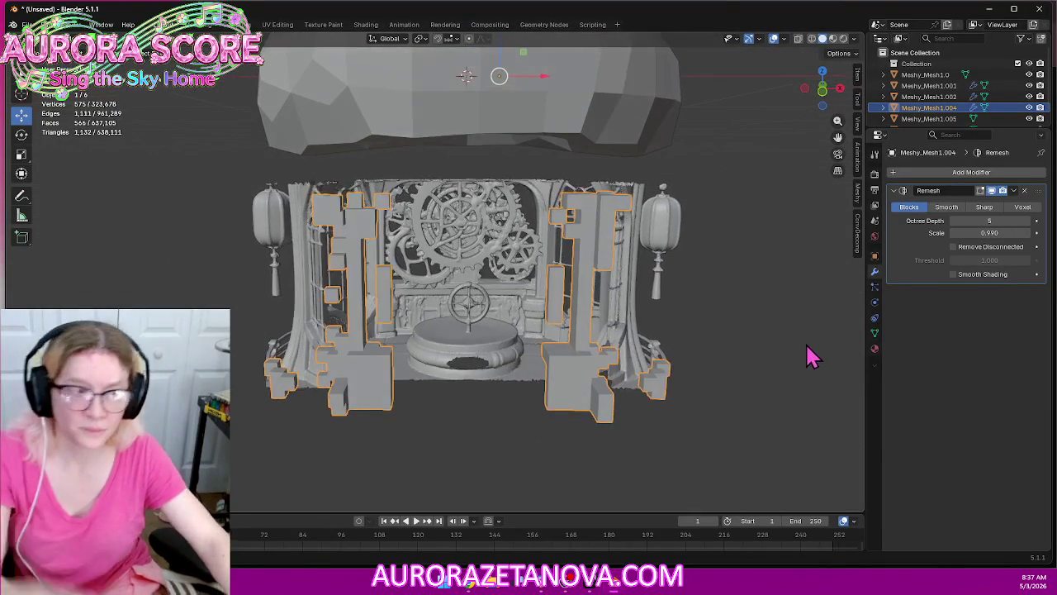
left_click(955, 221)
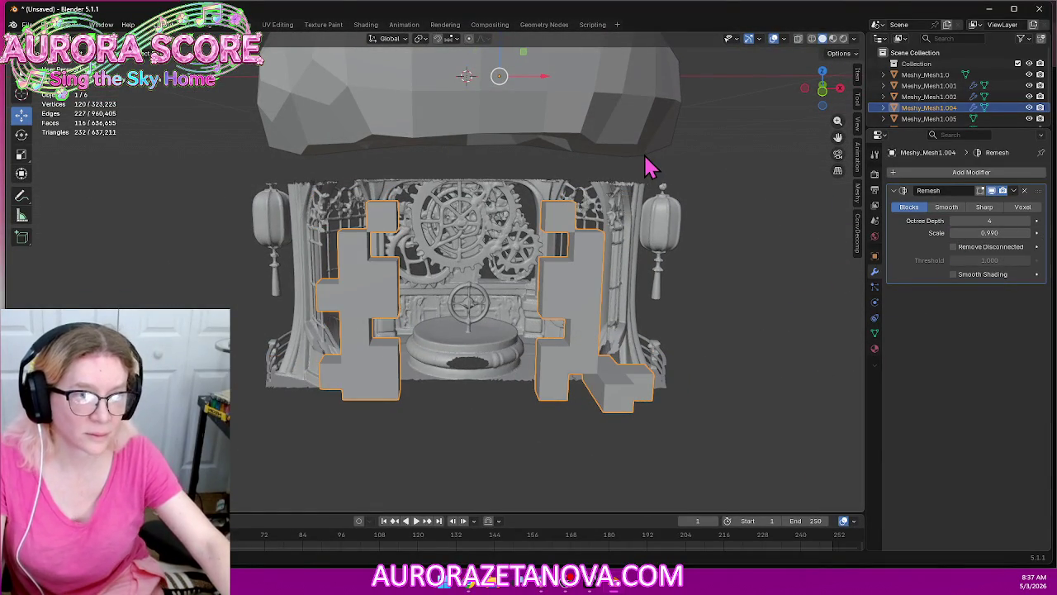
mouse_move(691, 256)
middle_mouse_down()
mouse_move(613, 266)
mouse_move(636, 271)
middle_mouse_up()
Give Meshy_Mesh1.0 a Blocks-mode Remesh with Remove Disconnected unchecked
left_click(714, 355)
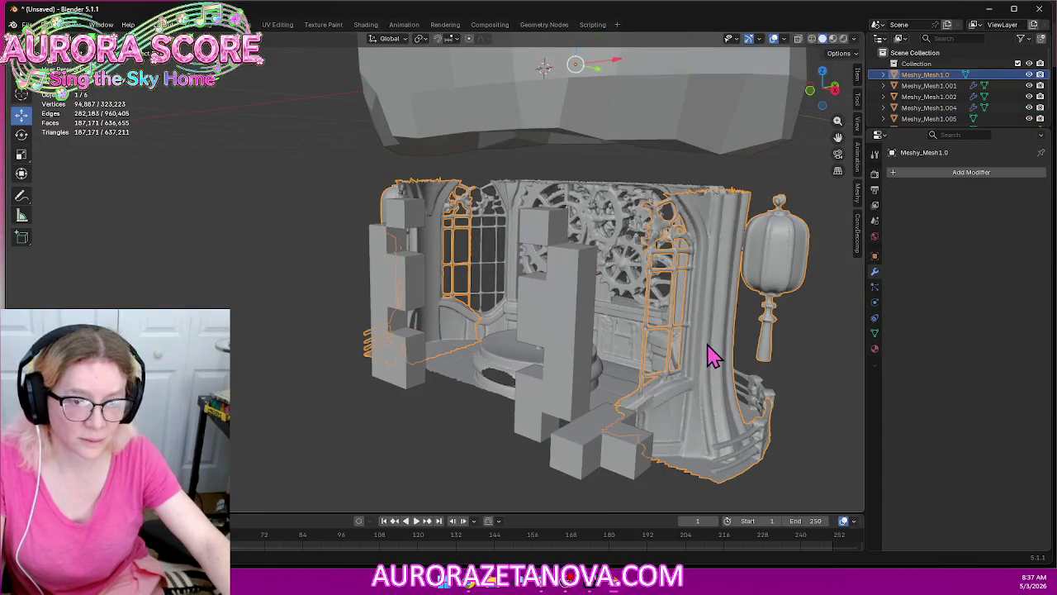
left_click(919, 173)
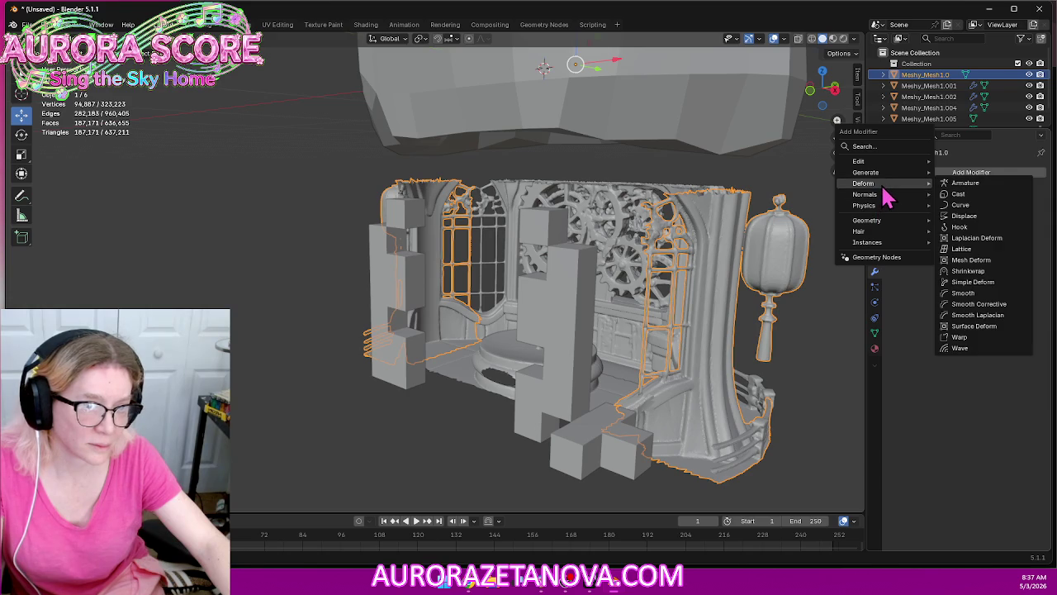
mouse_move(867, 172)
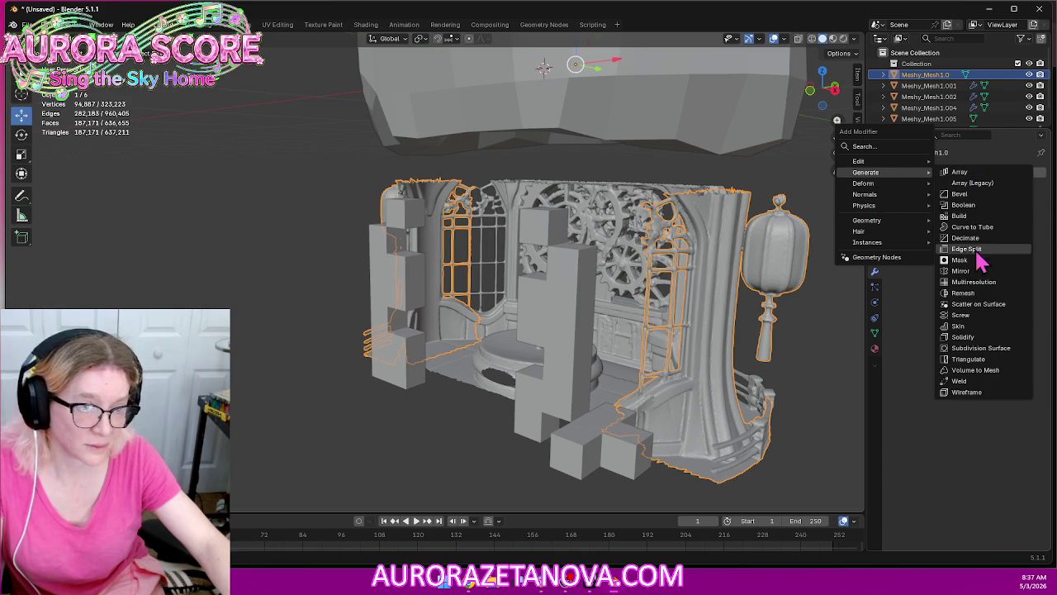
left_click(962, 294)
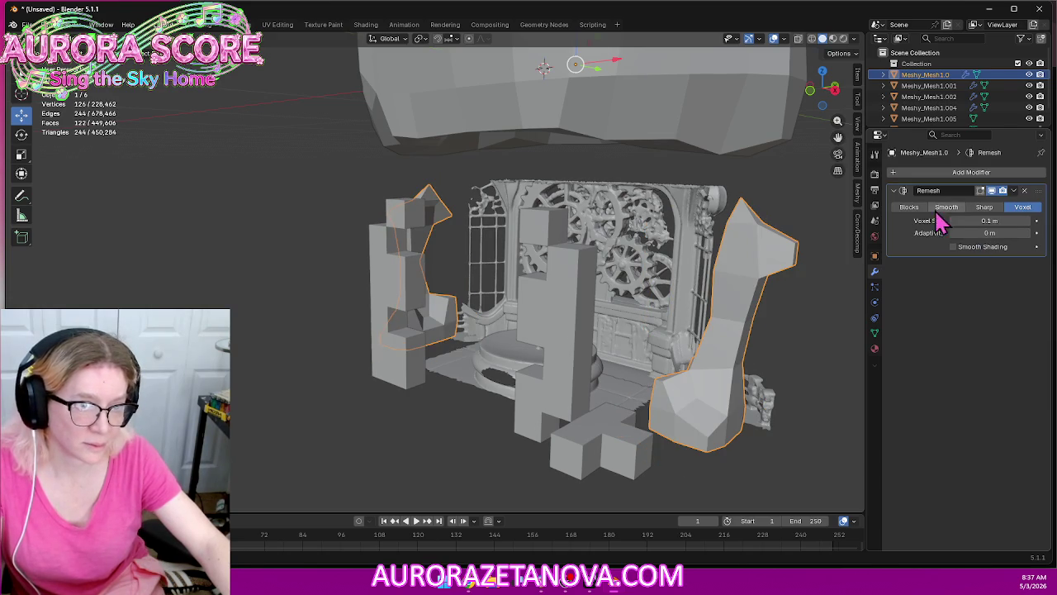
left_click(908, 208)
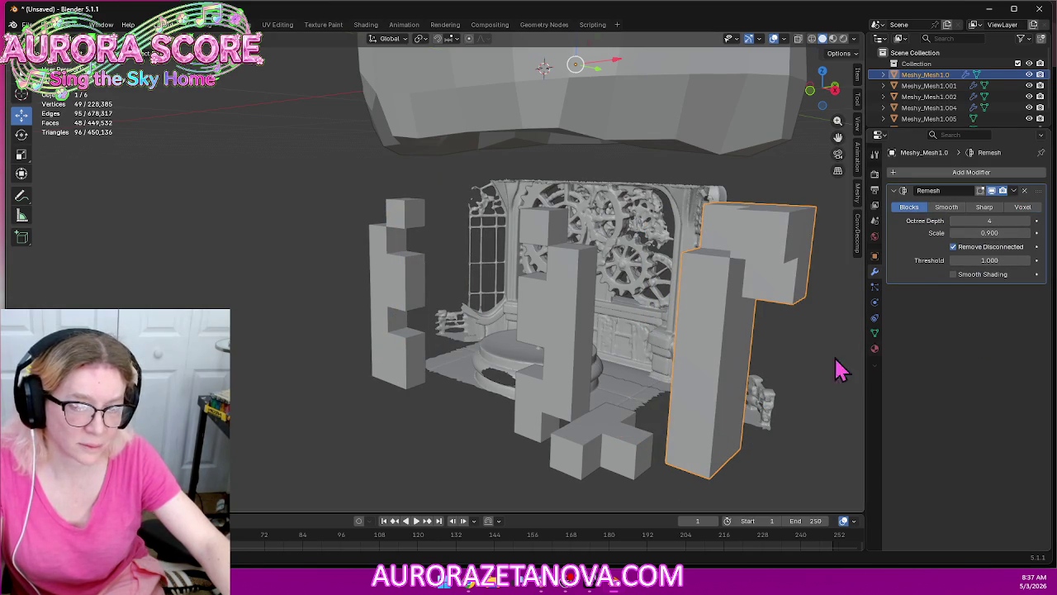
left_click(977, 248)
mouse_move(520, 342)
middle_mouse_down()
mouse_move(590, 349)
mouse_move(622, 378)
mouse_move(580, 382)
mouse_move(495, 364)
mouse_move(702, 371)
middle_mouse_up()
mouse_move(830, 380)
middle_mouse_down()
mouse_move(689, 356)
mouse_move(724, 347)
mouse_move(600, 340)
mouse_move(653, 330)
middle_mouse_up()
left_click(667, 373)
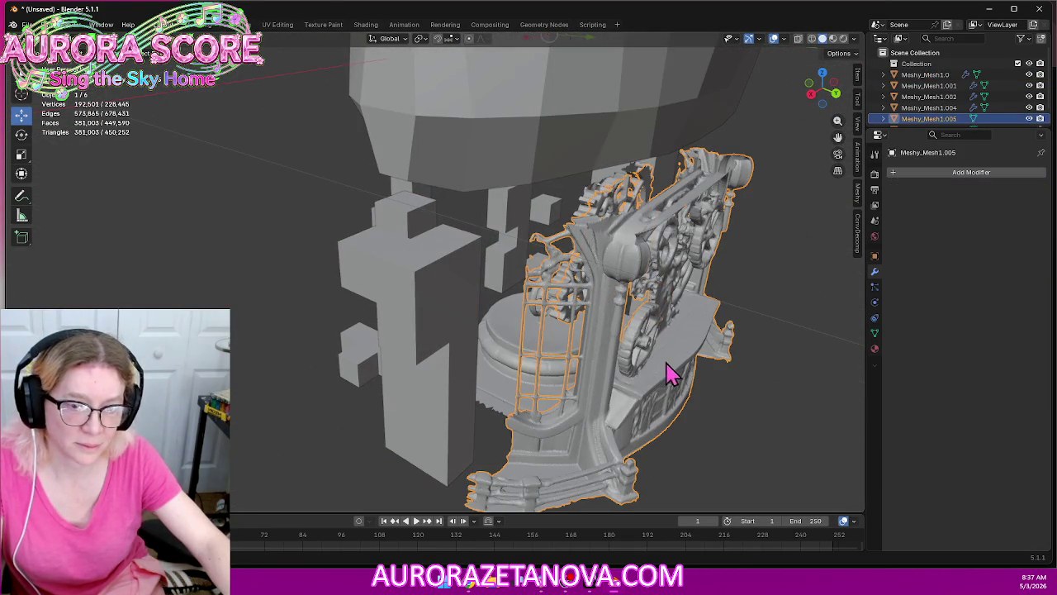
Add a Blocks Remesh to Meshy_Mesh1.005 with Remove Disconnected off, then select Meshy_Mesh1.006
left_click(965, 172)
mouse_move(914, 174)
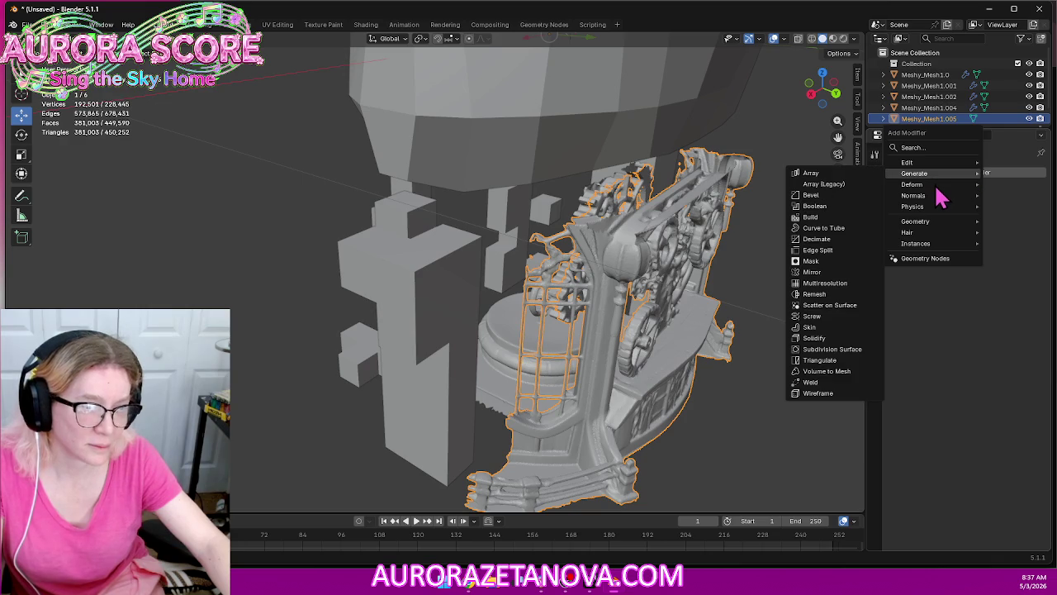
left_click(824, 295)
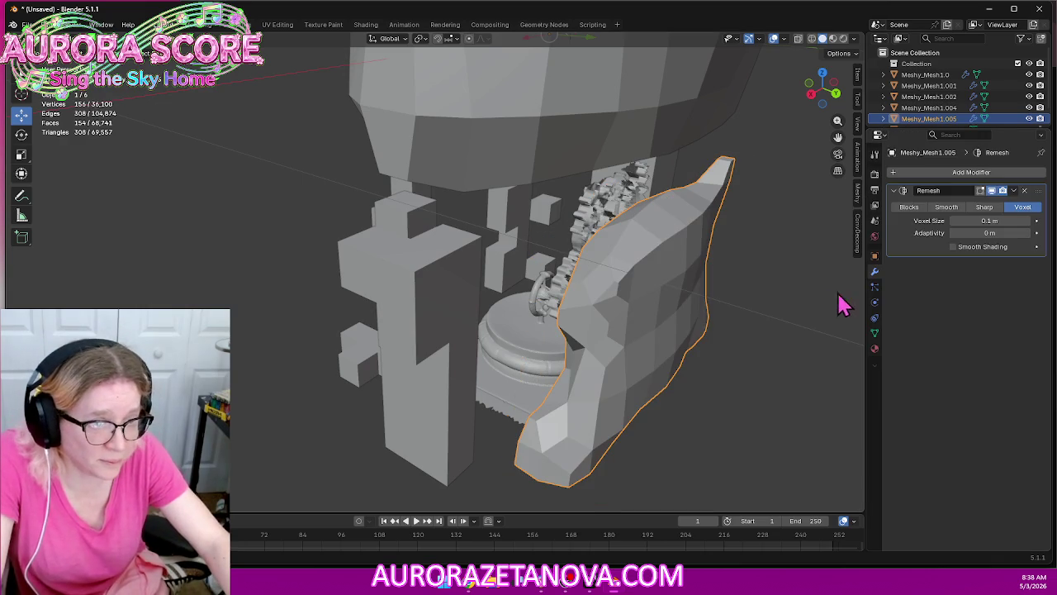
left_click(908, 208)
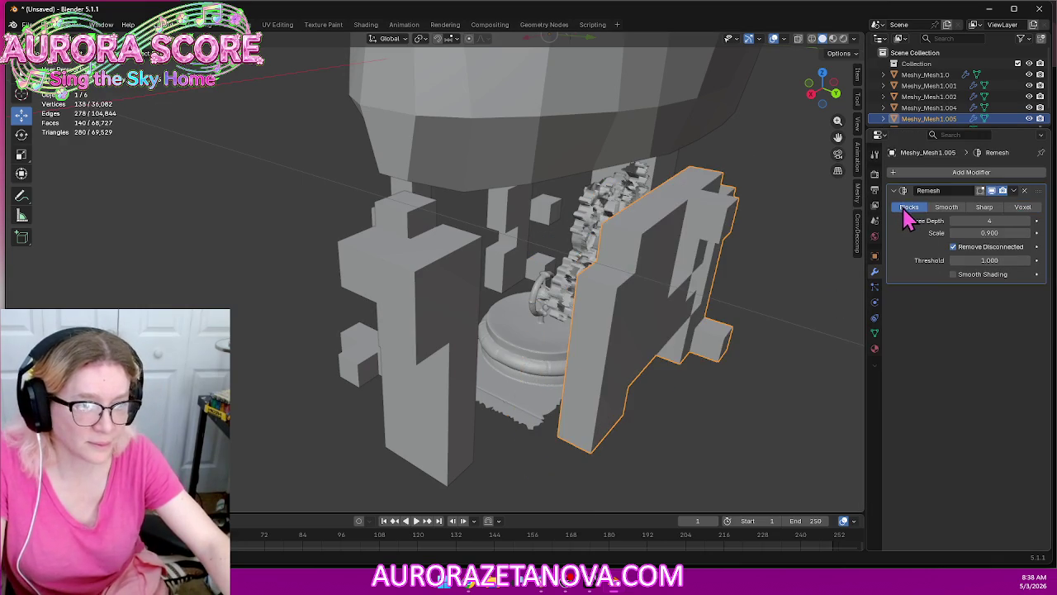
left_click(971, 249)
middle_click_drag(868, 299, 810, 298)
scroll(769, 286, "up", 3)
scroll(701, 281, "up", 3)
scroll(701, 281, "down", 4)
middle_click_drag(630, 278, 512, 314)
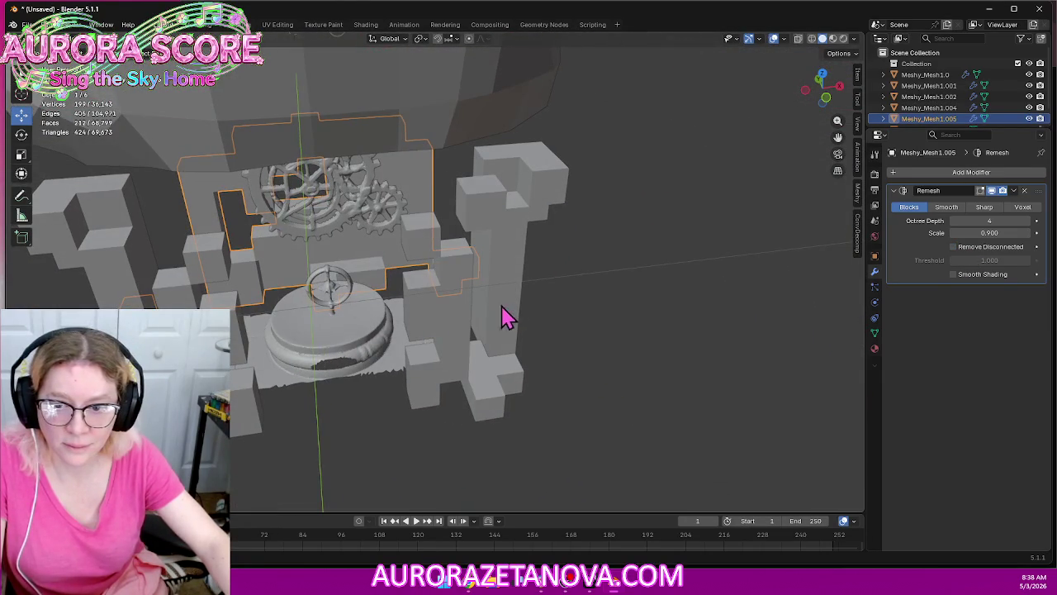
left_click(351, 347)
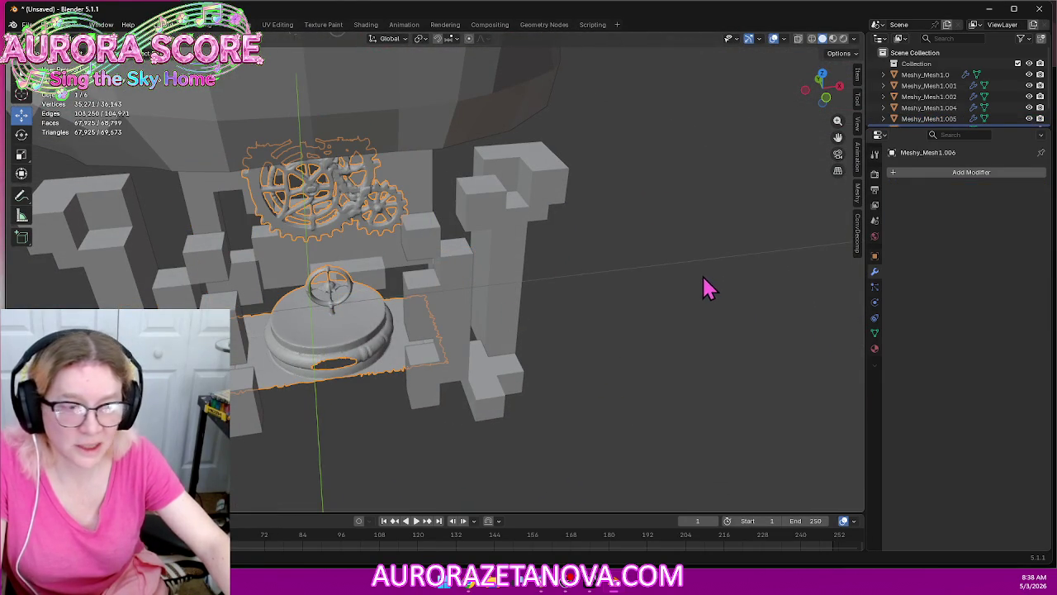
Add a Blocks-mode Remesh to the gear-and-base object Meshy_Mesh1.006
left_click(951, 174)
mouse_move(897, 170)
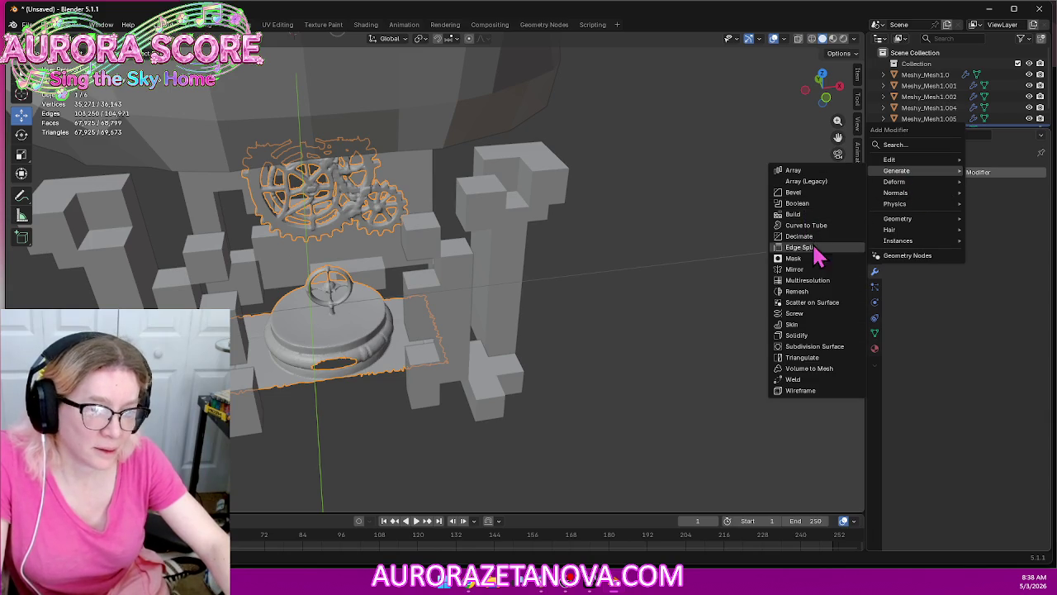
left_click(823, 292)
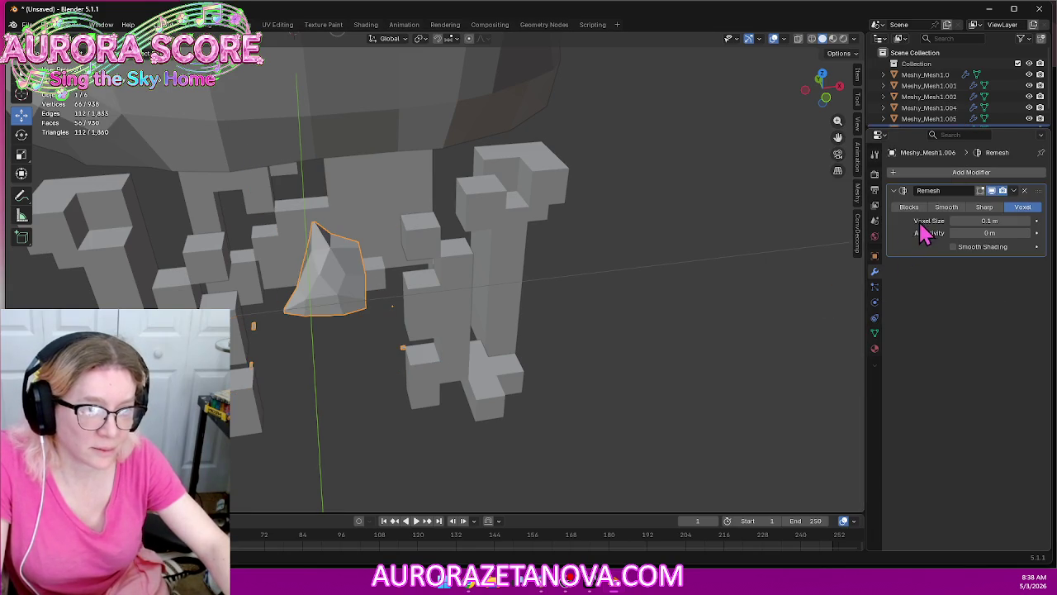
left_click(908, 207)
mouse_move(677, 359)
middle_mouse_down()
mouse_move(661, 326)
mouse_move(527, 355)
mouse_move(614, 342)
mouse_move(547, 359)
middle_mouse_up()
left_click(411, 436)
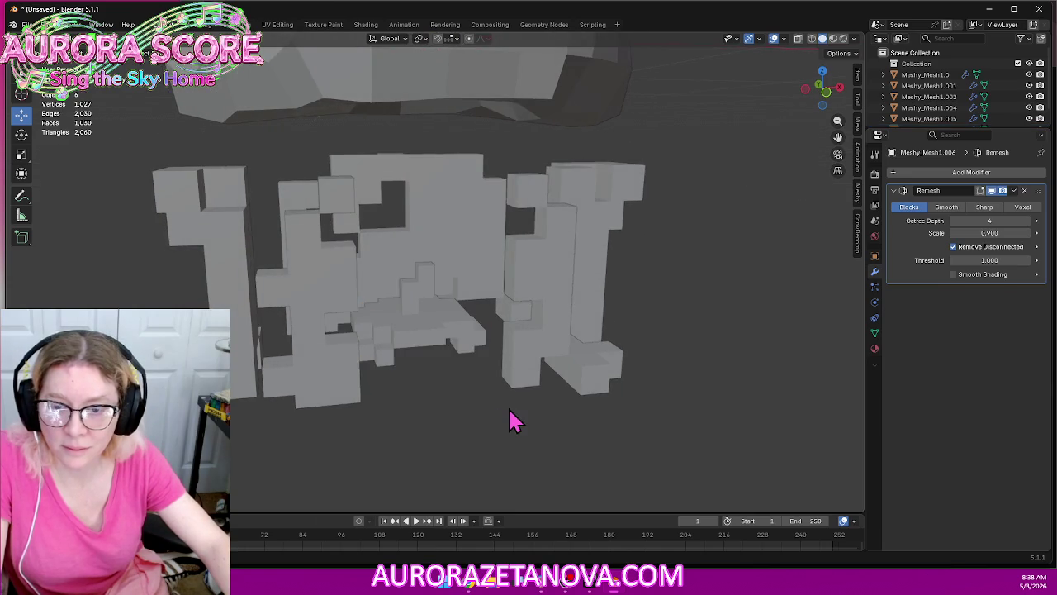
scroll(509, 420, "down", 5)
mouse_move(683, 282)
middle_mouse_down()
mouse_move(651, 273)
mouse_move(693, 342)
mouse_move(665, 312)
middle_mouse_up()
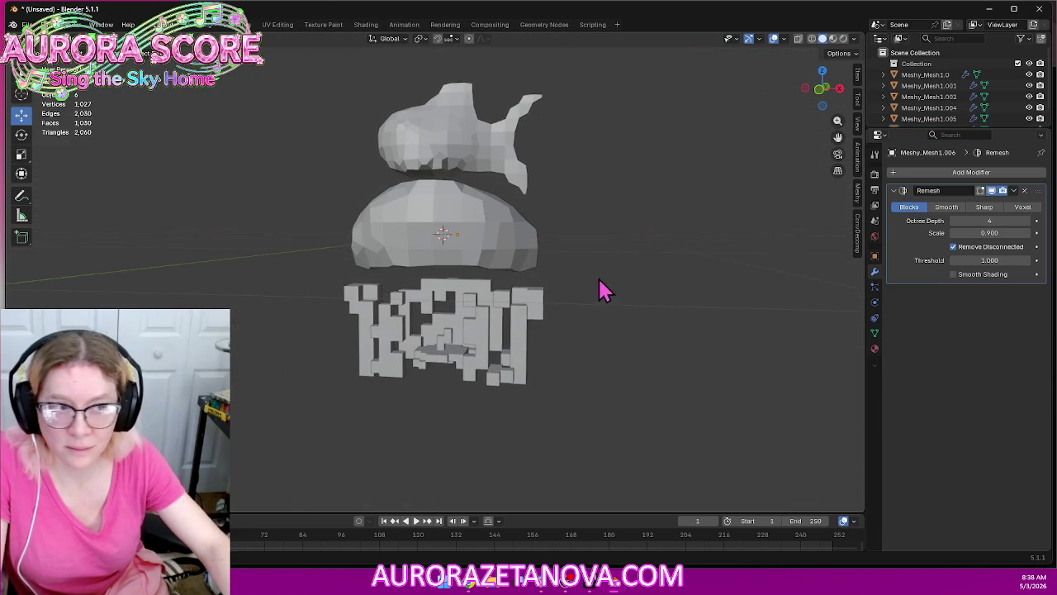
Switch the dome and fish remeshes to Blocks, then undo back toward the fish's smooth voxel remesh
left_click(484, 220)
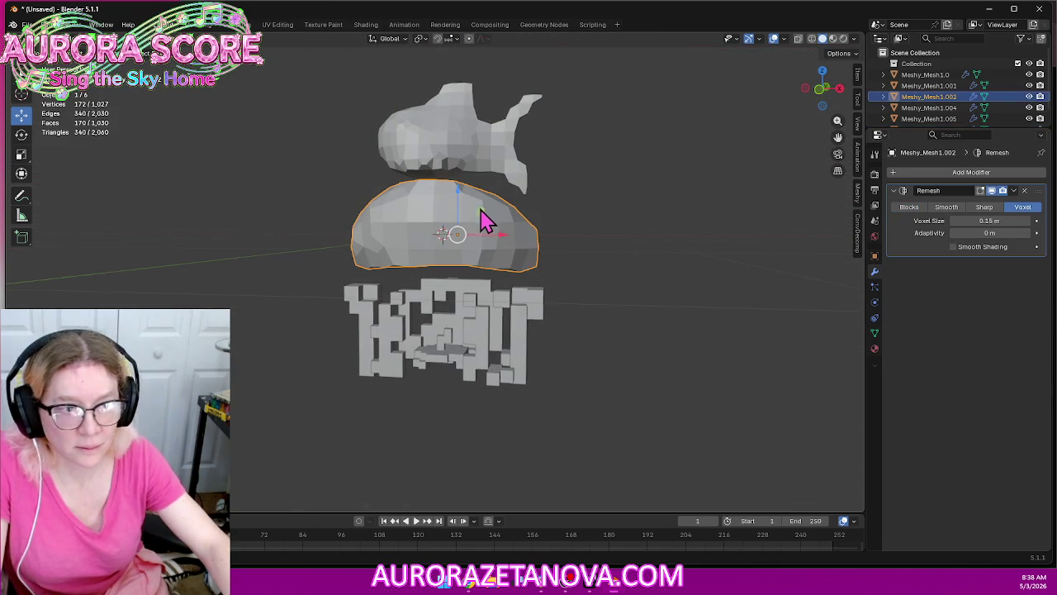
left_click(910, 207)
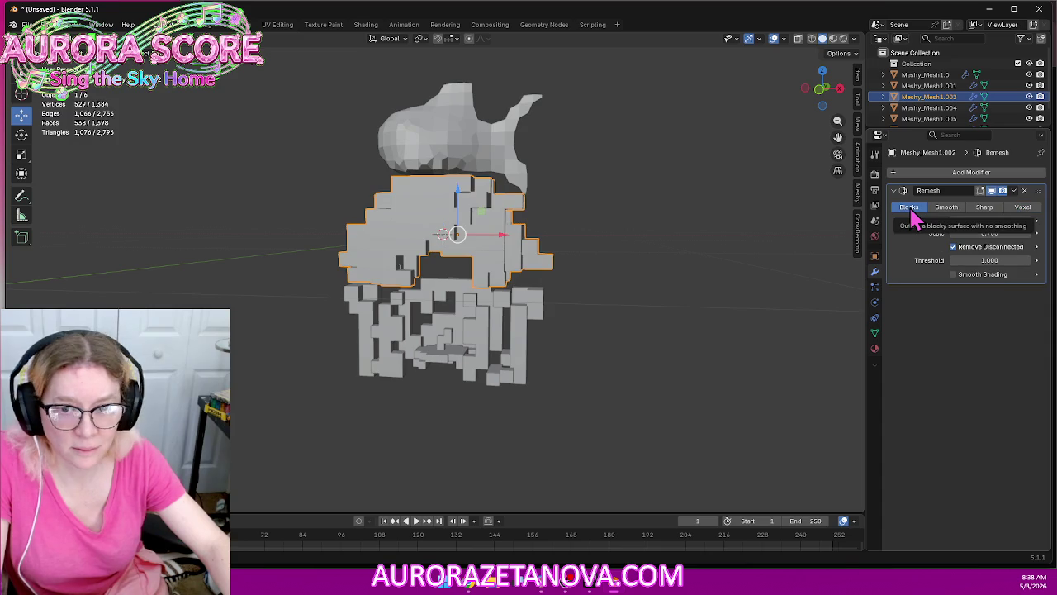
left_click(447, 149)
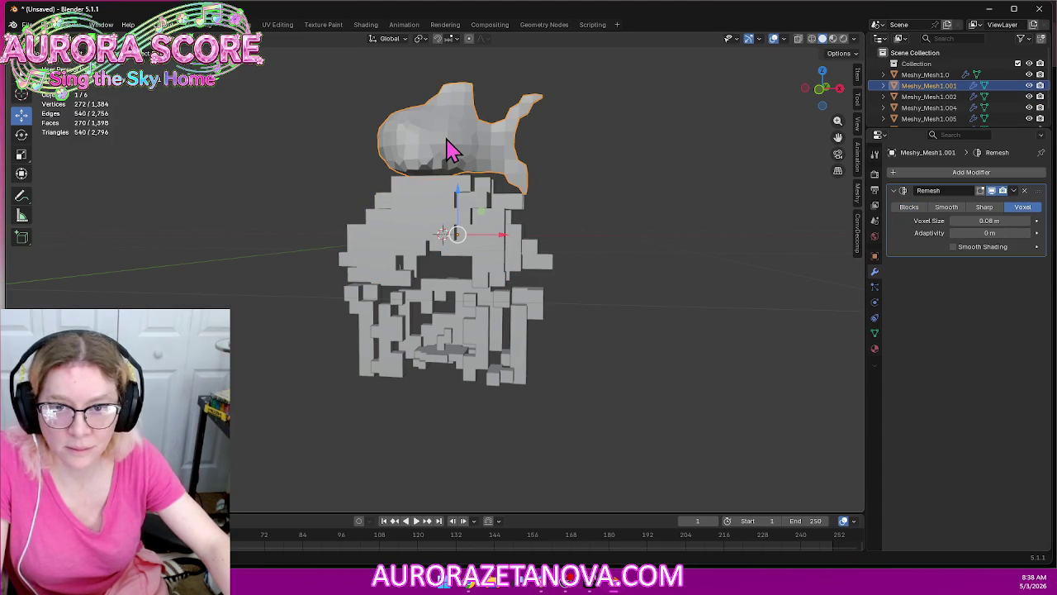
left_click(910, 209)
mouse_move(678, 312)
middle_mouse_down()
mouse_move(653, 255)
mouse_move(550, 307)
mouse_move(465, 319)
mouse_move(434, 306)
mouse_move(708, 299)
mouse_move(724, 306)
mouse_move(720, 324)
mouse_move(686, 302)
mouse_move(639, 319)
mouse_move(735, 310)
middle_mouse_up()
left_click(734, 309)
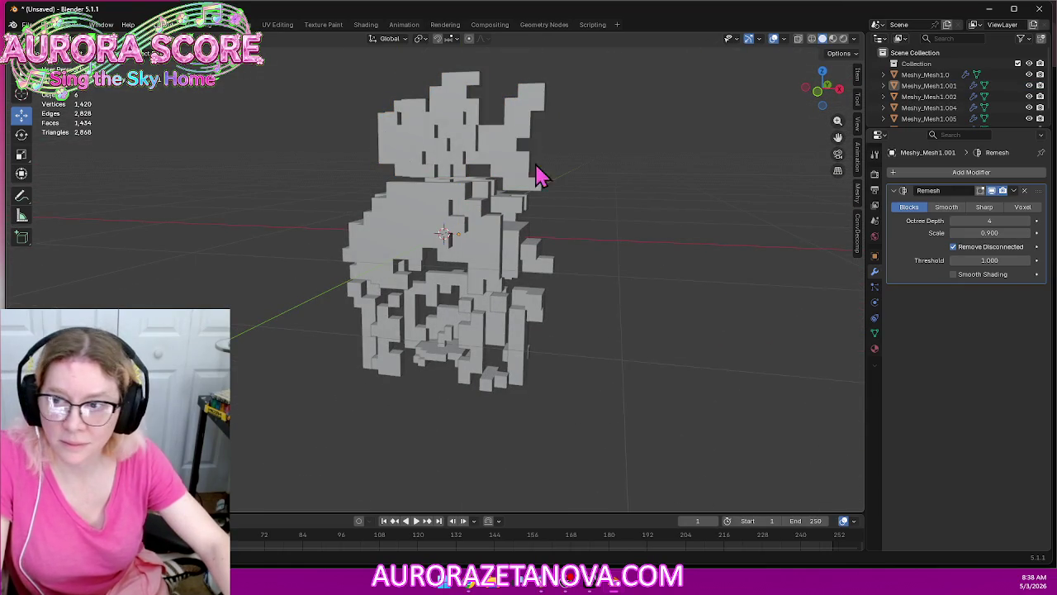
left_click(29, 24)
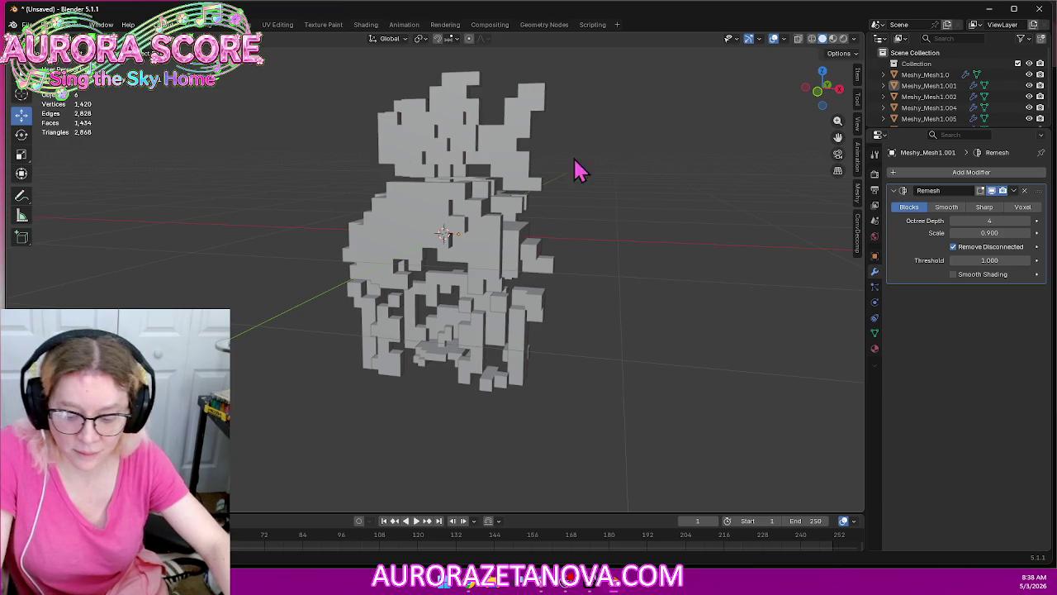
key("ctrl+z")
key("ctrl+z")
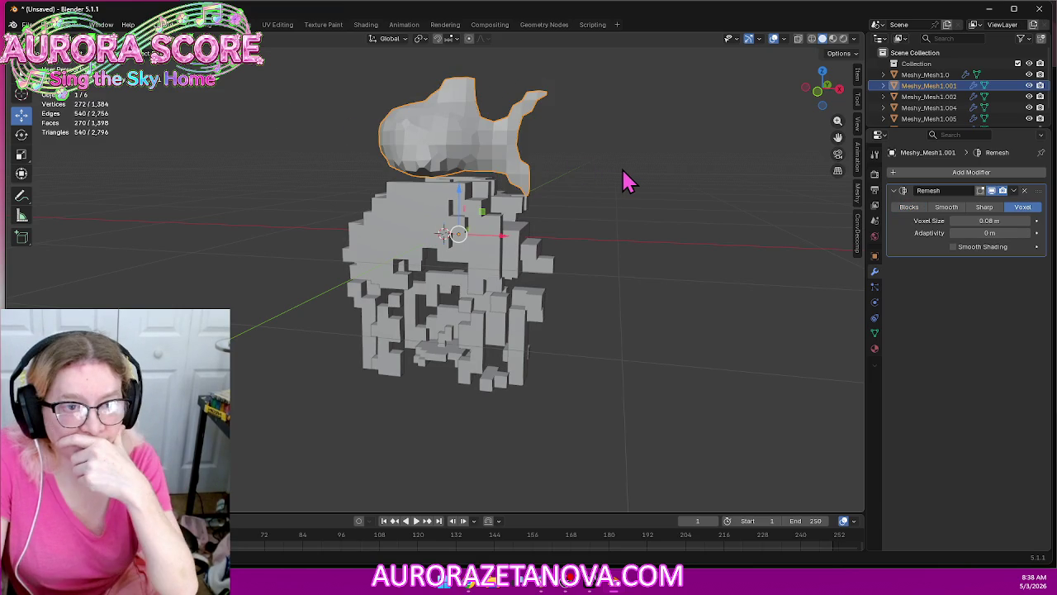
key("ctrl+z")
Delete all remeshed objects, start a new unsaved General scene, and remove the default cube
key("a")
key("Delete")
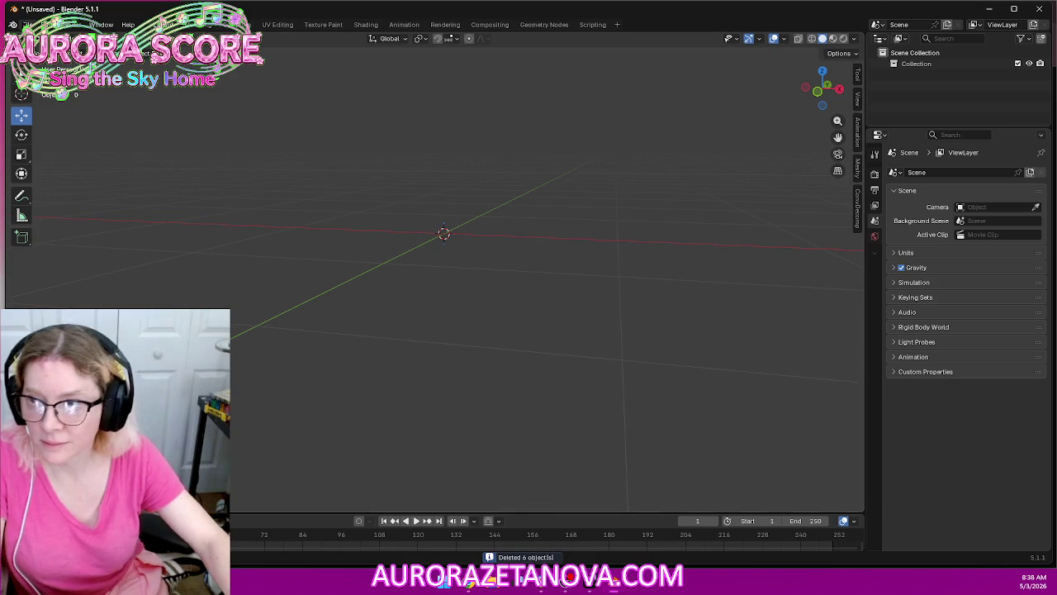
left_click(27, 24)
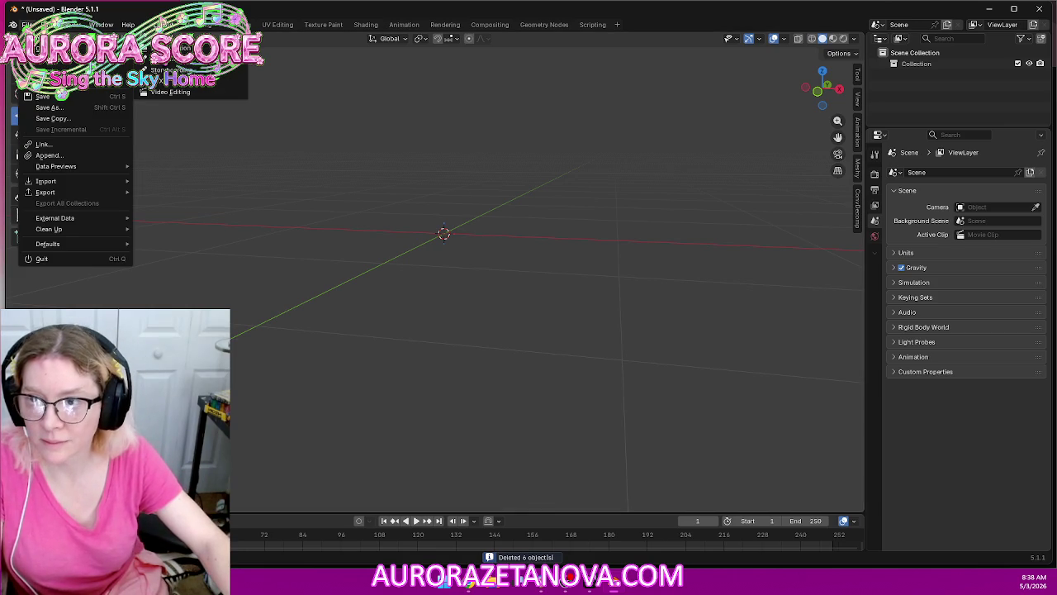
left_click(166, 92)
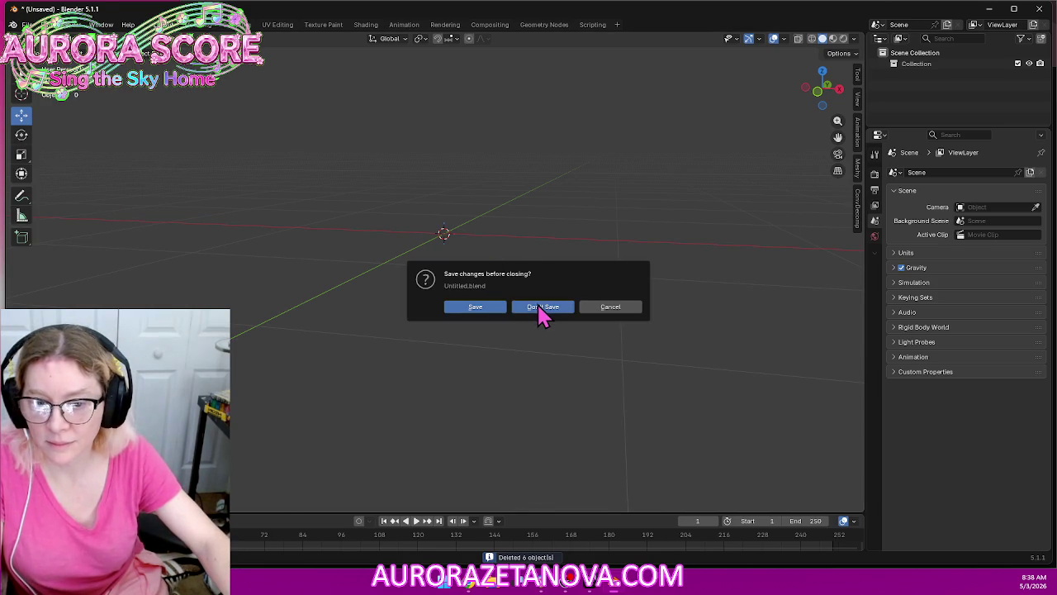
left_click(542, 308)
key("Delete")
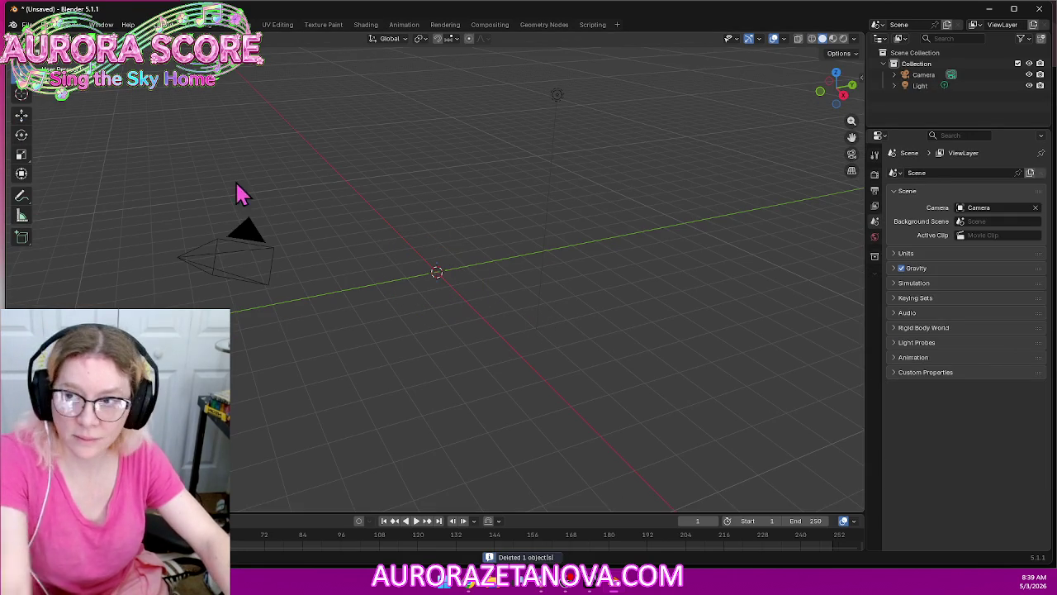
Try sending the fish shrine model from Meshy to Blender
left_click(27, 23)
left_click(450, 450)
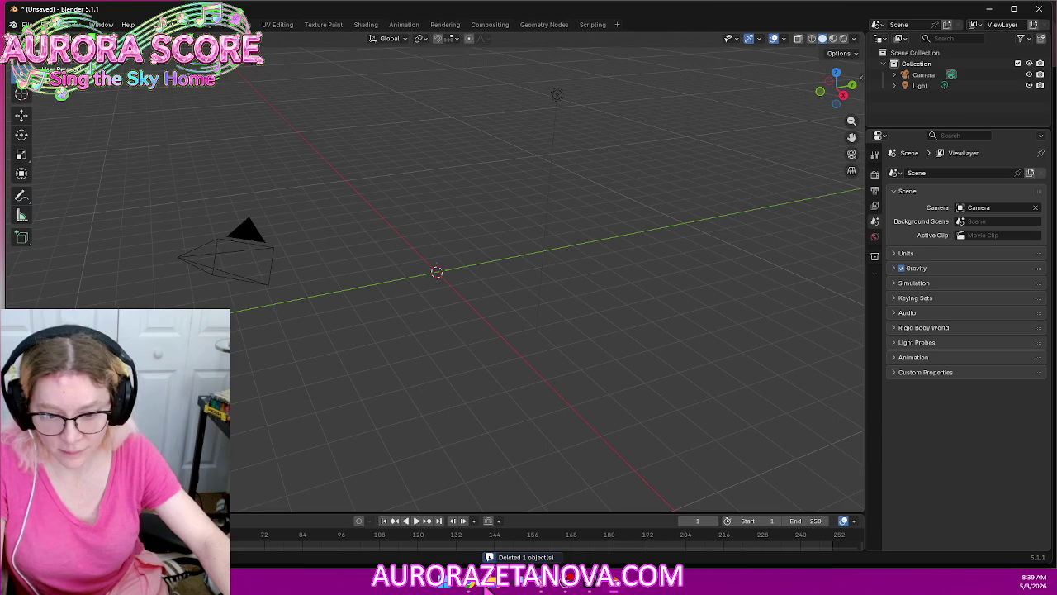
left_click(506, 584)
left_click(609, 394)
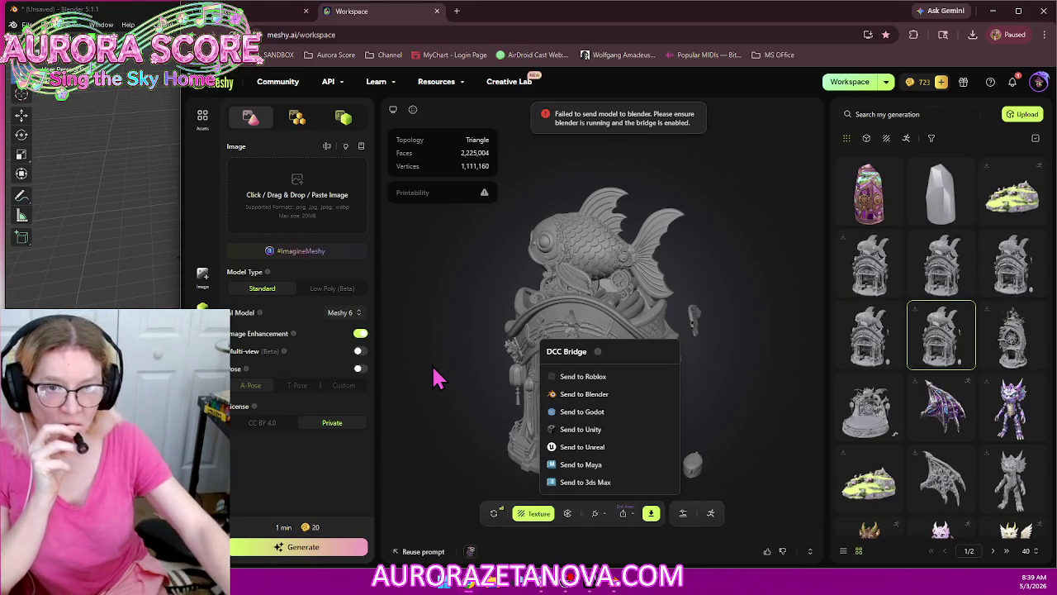
Run the Meshy bridge from Blender's sidebar Meshy tab and resend the shrine from Meshy
left_click(108, 238)
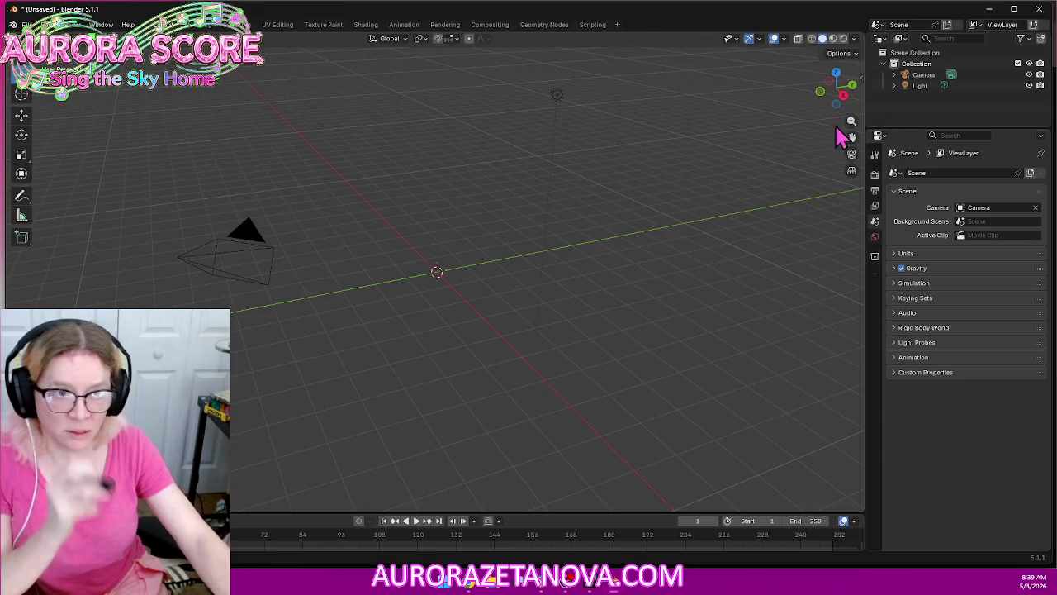
left_click(862, 76)
left_click(858, 175)
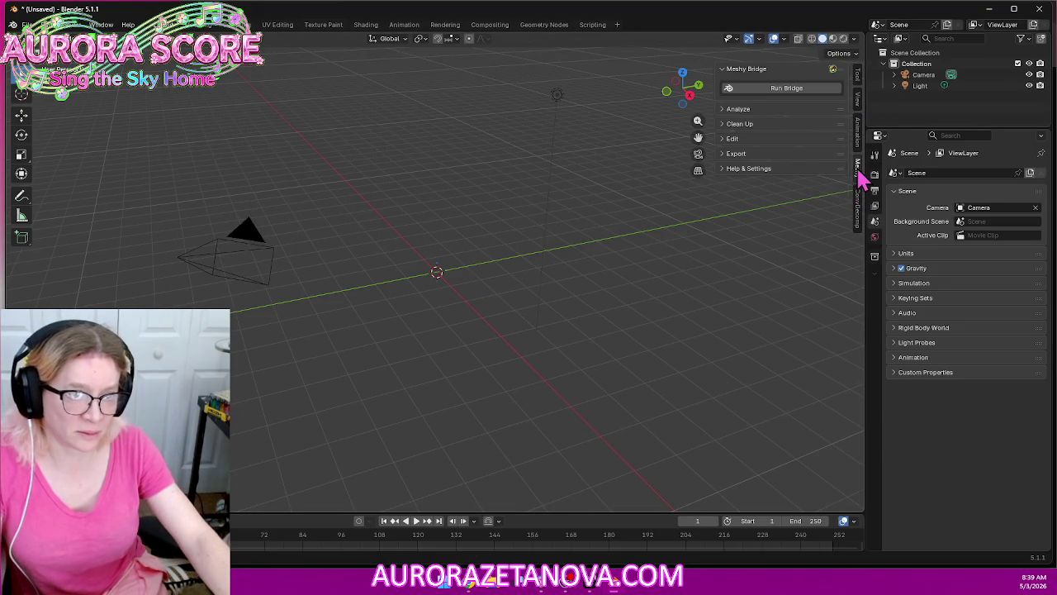
left_click(818, 91)
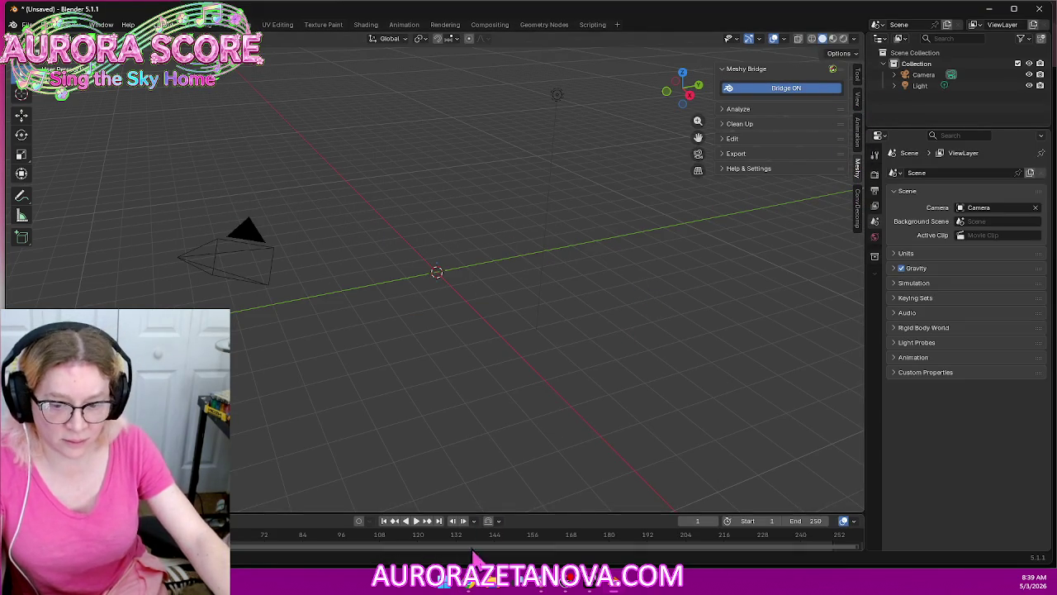
key("alt+Tab")
left_click(602, 394)
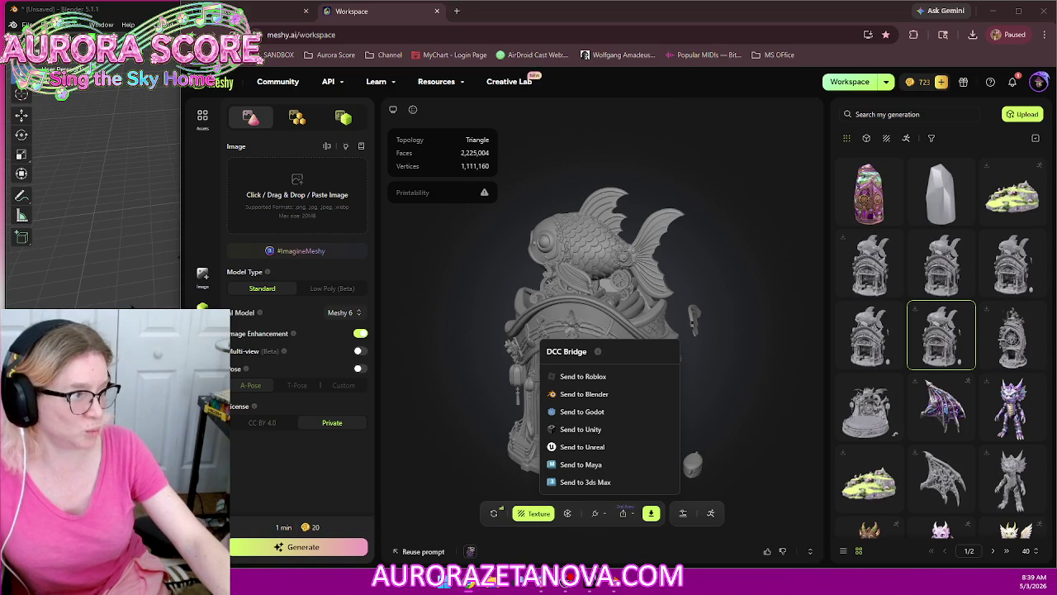
left_click(132, 305)
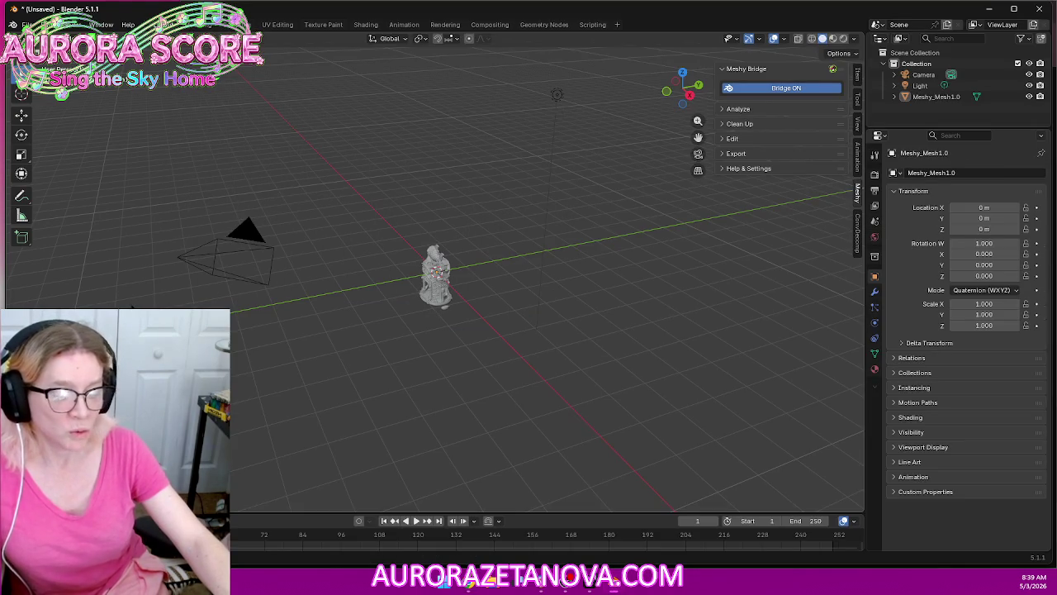
Zoom in on the imported shrine in front orthographic view and bring up the interaction mode list
middle_click_drag(281, 324, 366, 359)
scroll(405, 361, "up", 3)
scroll(460, 391, "up", 3)
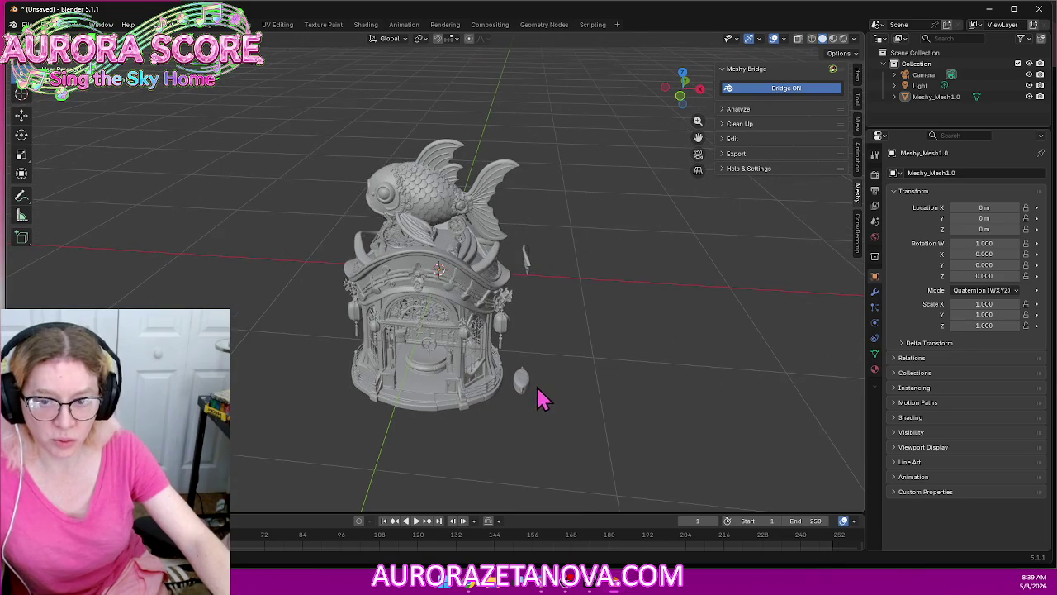
middle_click_drag(541, 399, 554, 360)
left_click(685, 94)
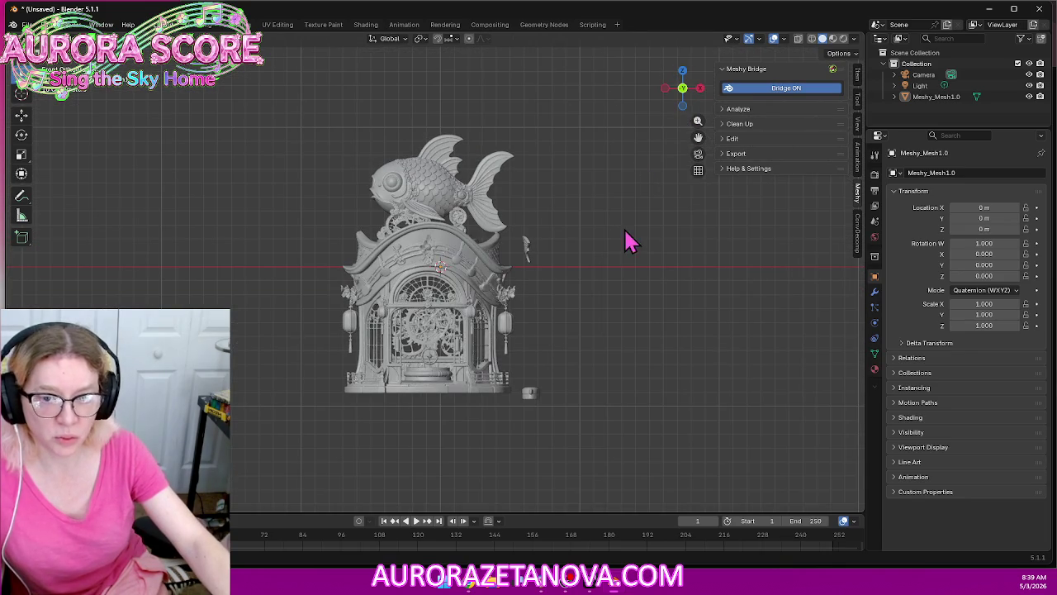
scroll(612, 264, "up", 3)
scroll(644, 286, "up", 1)
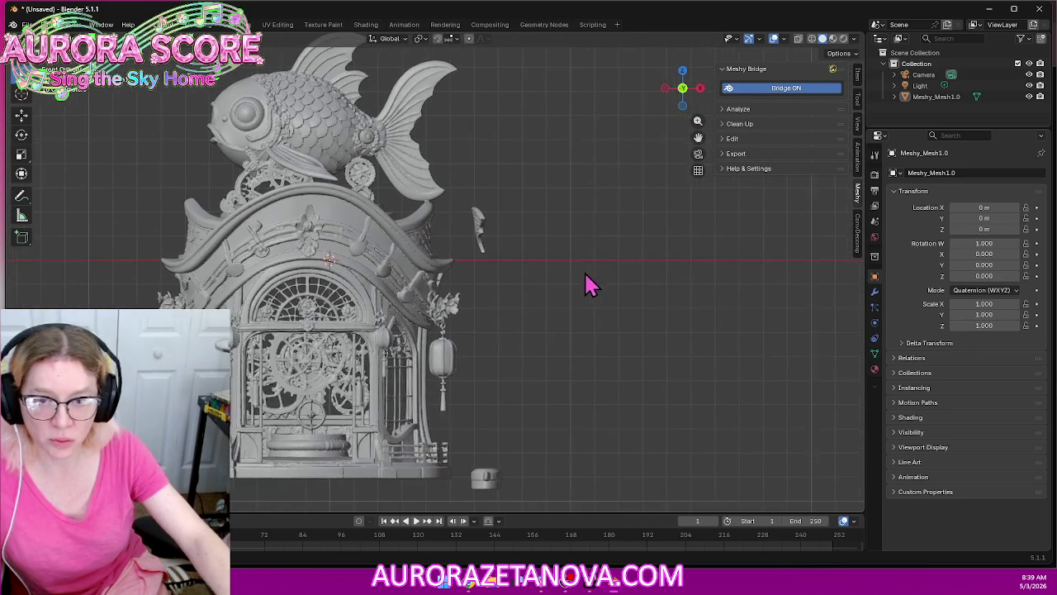
middle_click_drag(590, 285, 592, 264, "shift")
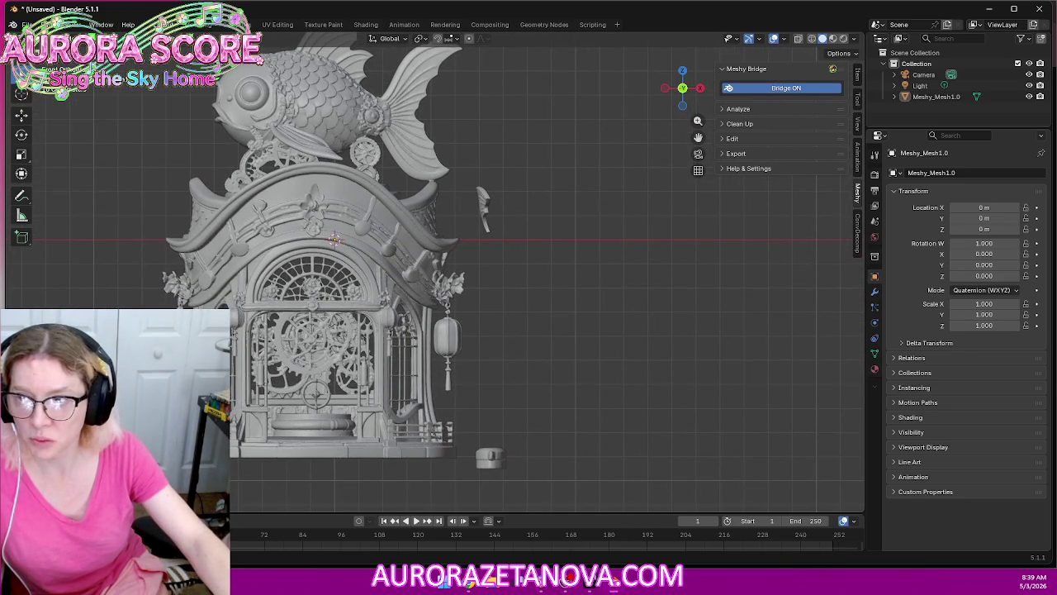
left_click(50, 38)
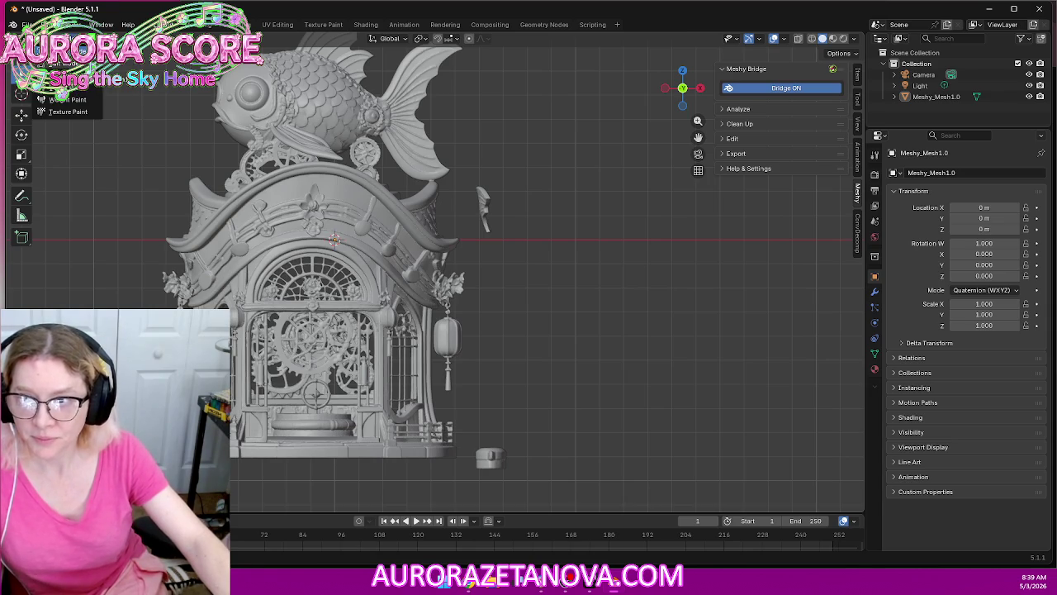
In Edit Mode with X-ray on, delete the stray roof piece and the chest-shaped piece below
left_click(66, 63)
left_click_drag(539, 170, 471, 236)
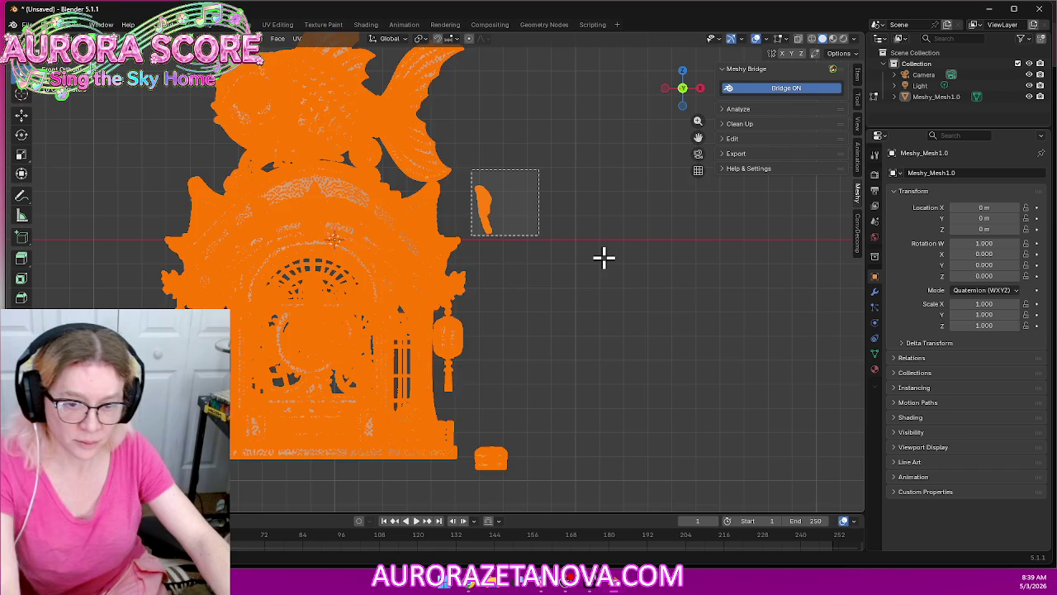
left_click(811, 39)
mouse_move(560, 149)
left_mouse_down()
mouse_move(472, 246)
mouse_move(488, 243)
left_mouse_up()
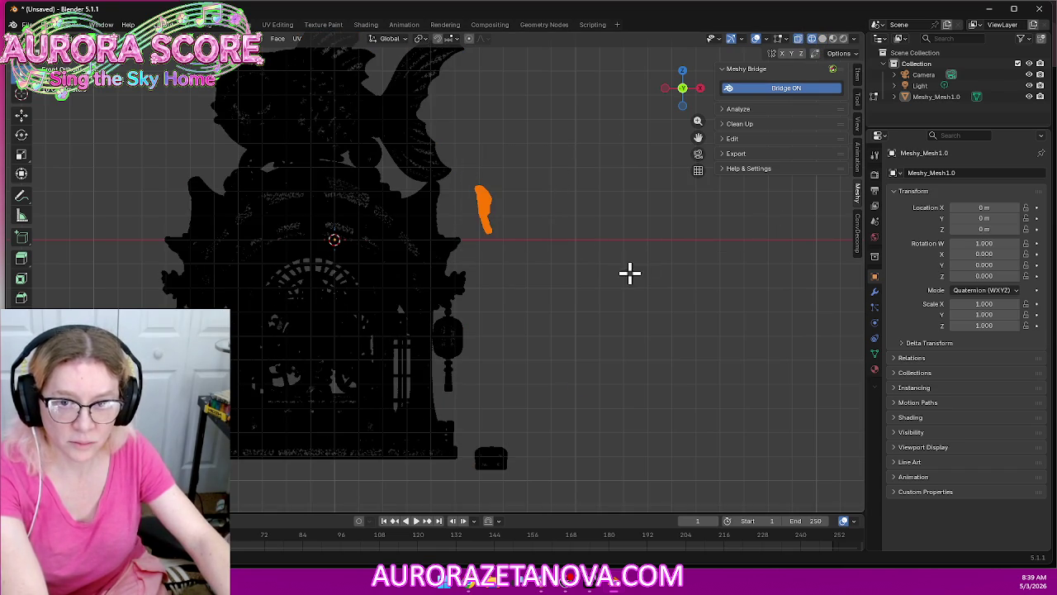
key("x")
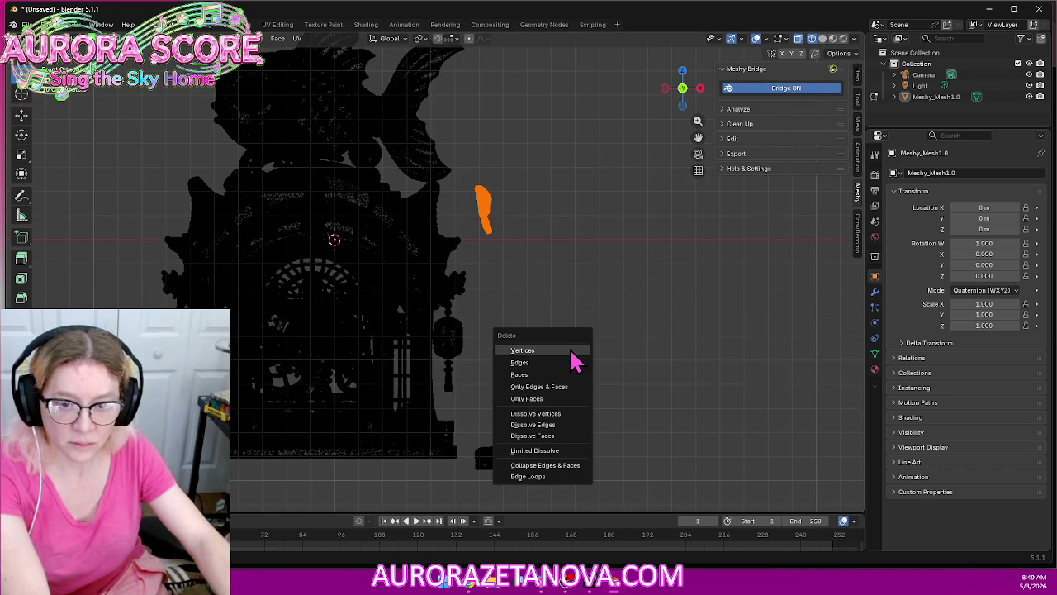
left_click(583, 351)
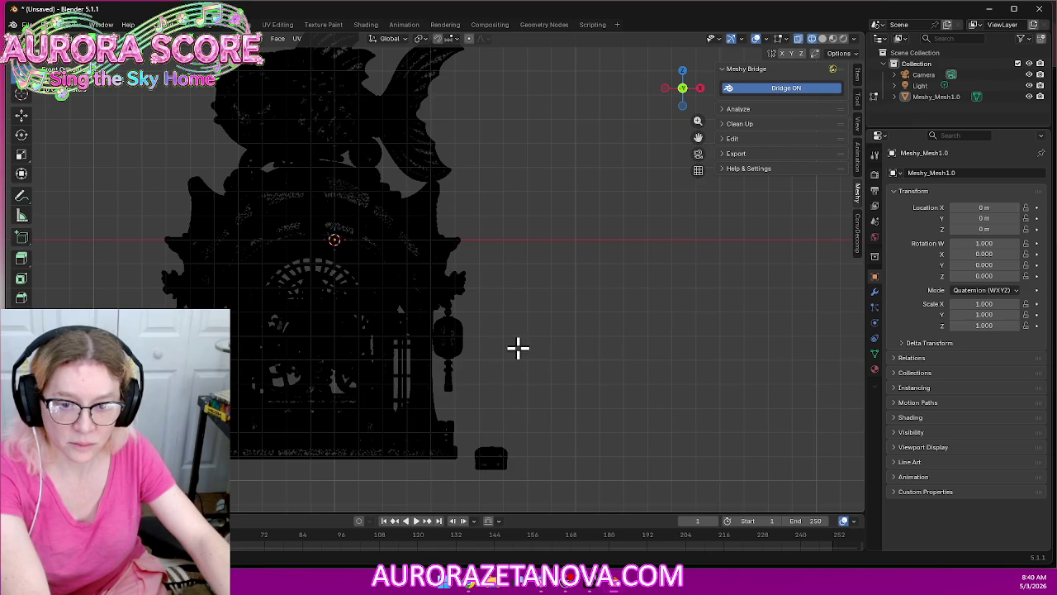
left_click_drag(563, 412, 466, 486)
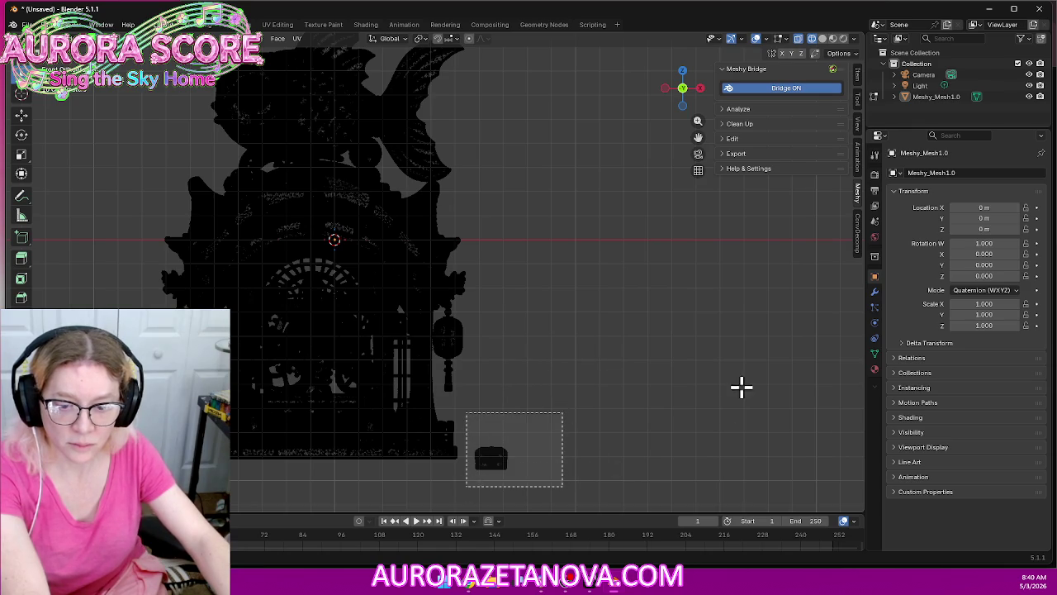
key("x")
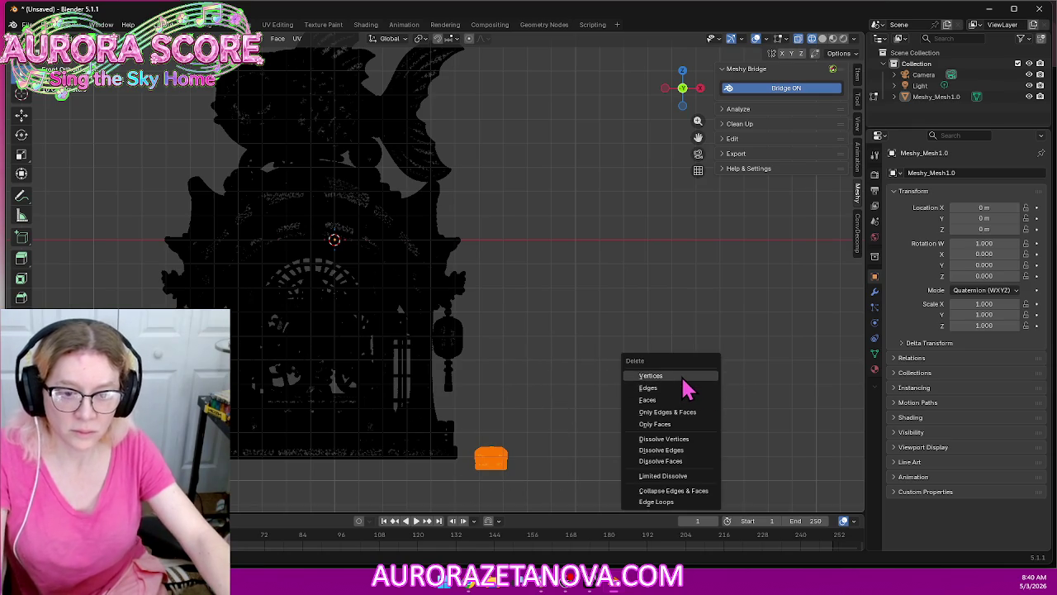
left_click(684, 381)
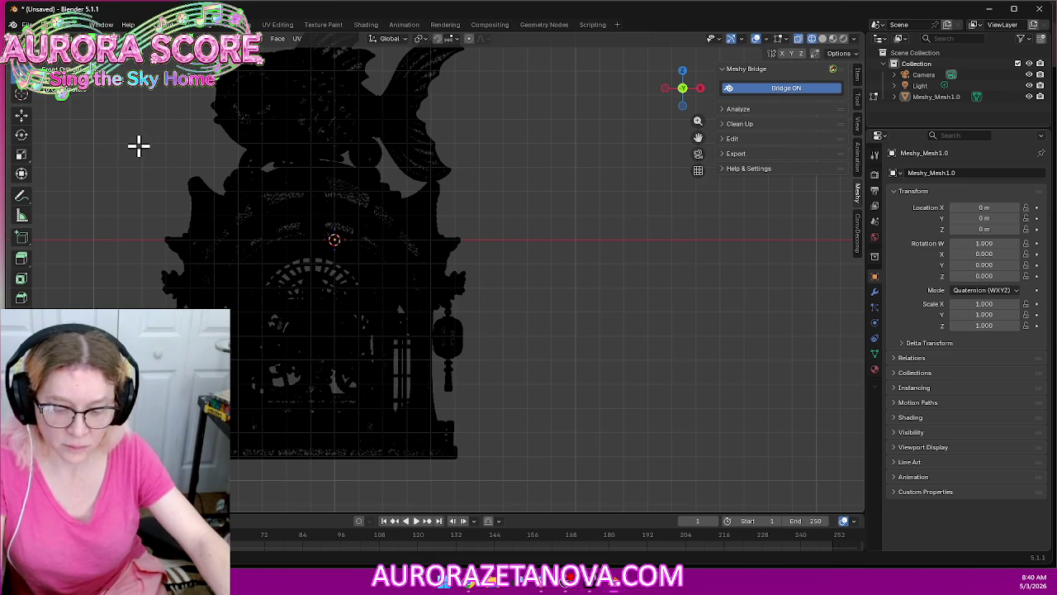
Merge the whole mesh by distance, then return to Object Mode
key("a")
key("m")
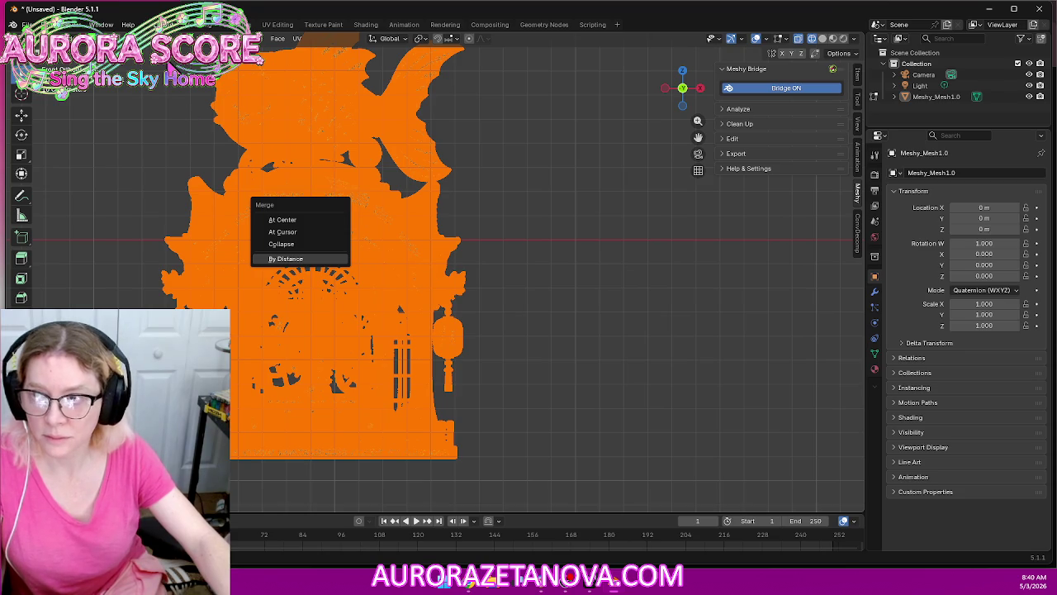
key("Return")
left_click(41, 39)
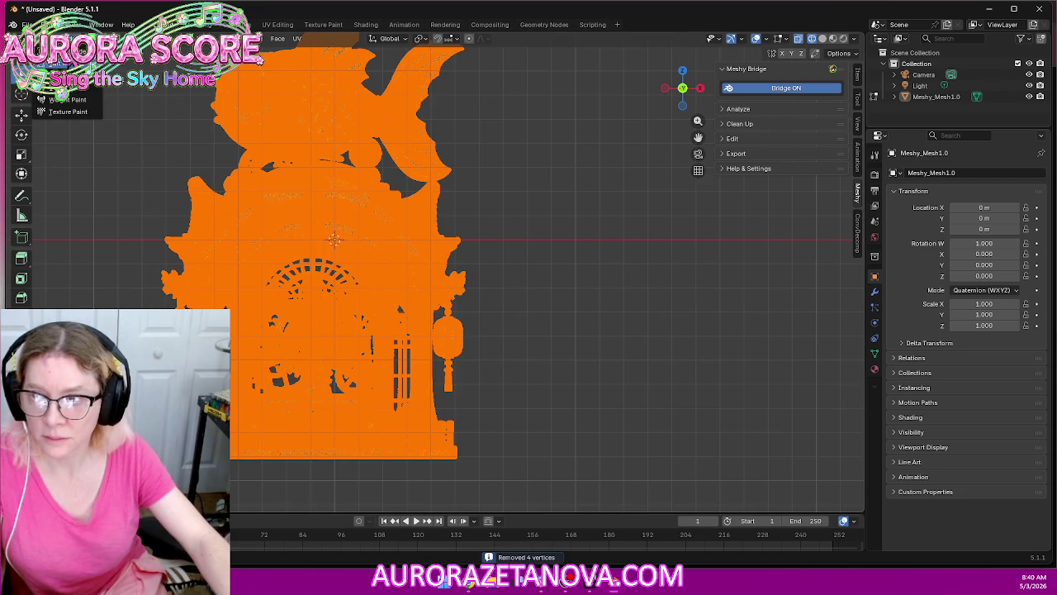
left_click(62, 51)
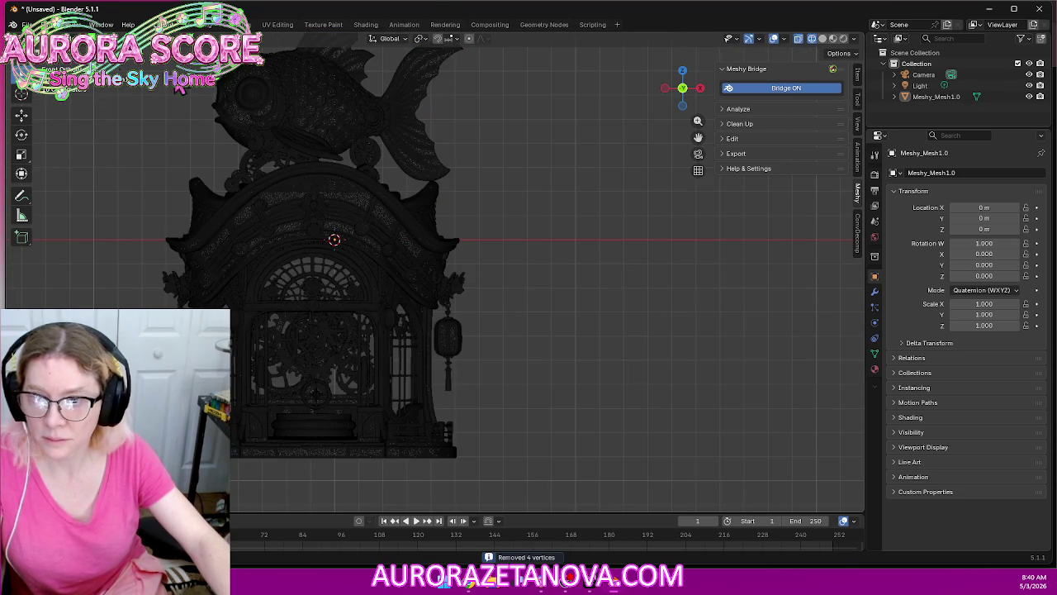
scroll(419, 218, "down", 2)
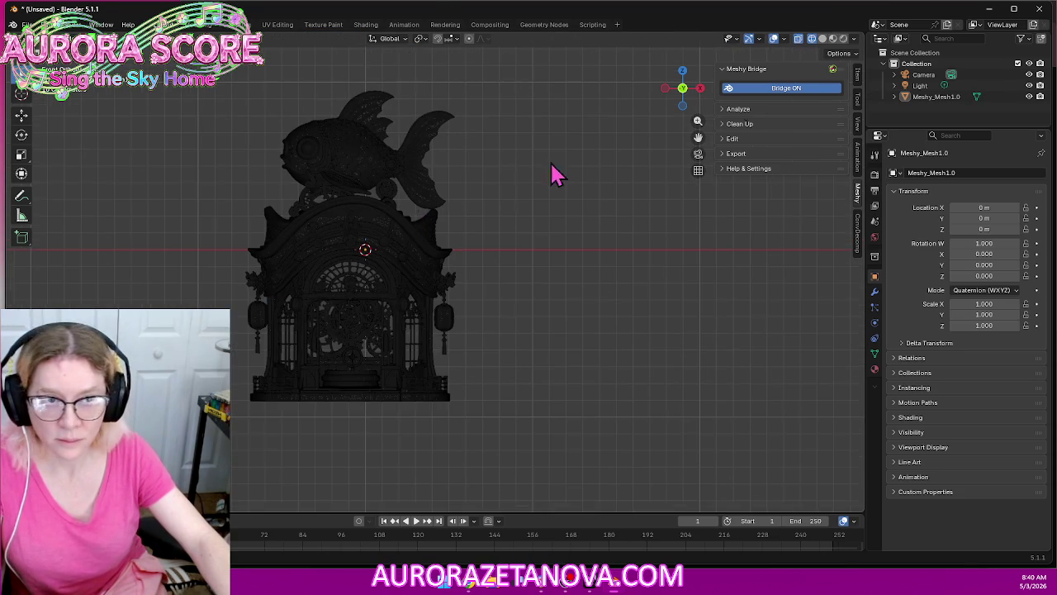
Switch to Solid shading, add a Remesh modifier, and show mesh statistics in the viewport
left_click(823, 40)
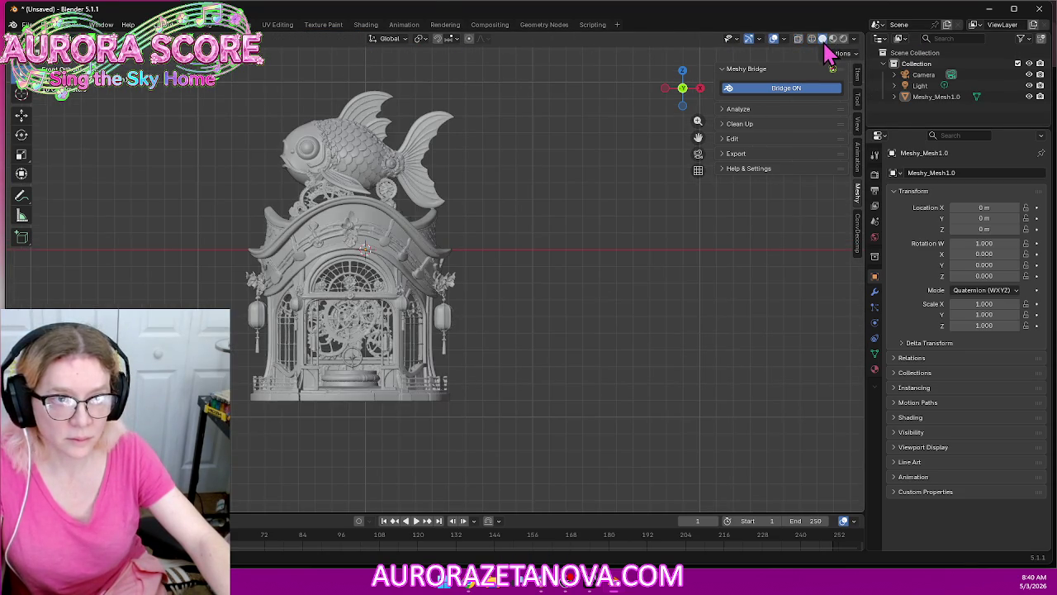
left_click(874, 292)
left_click(978, 172)
mouse_move(940, 171)
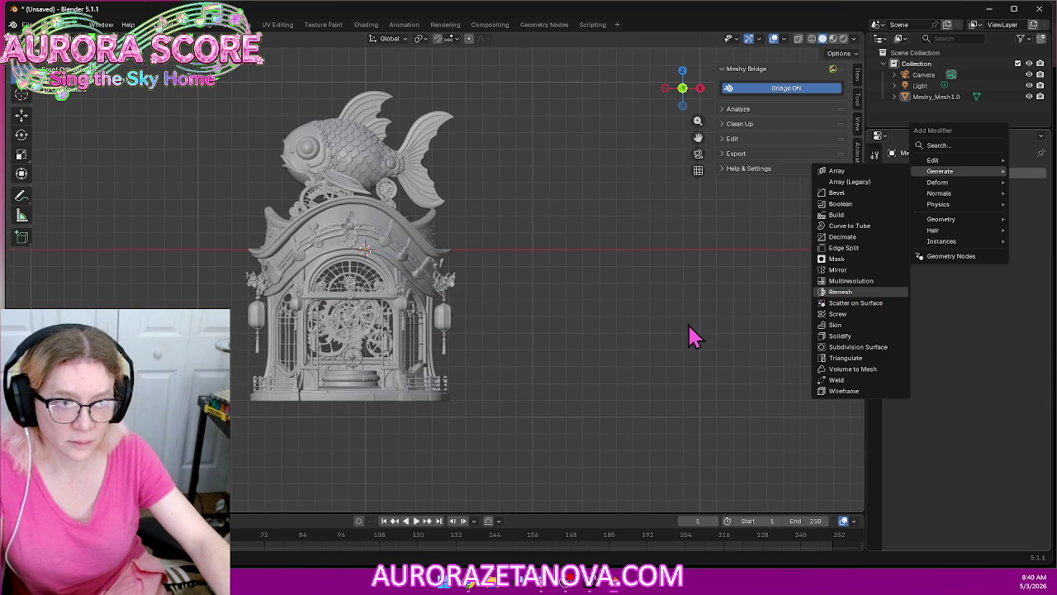
key("Return")
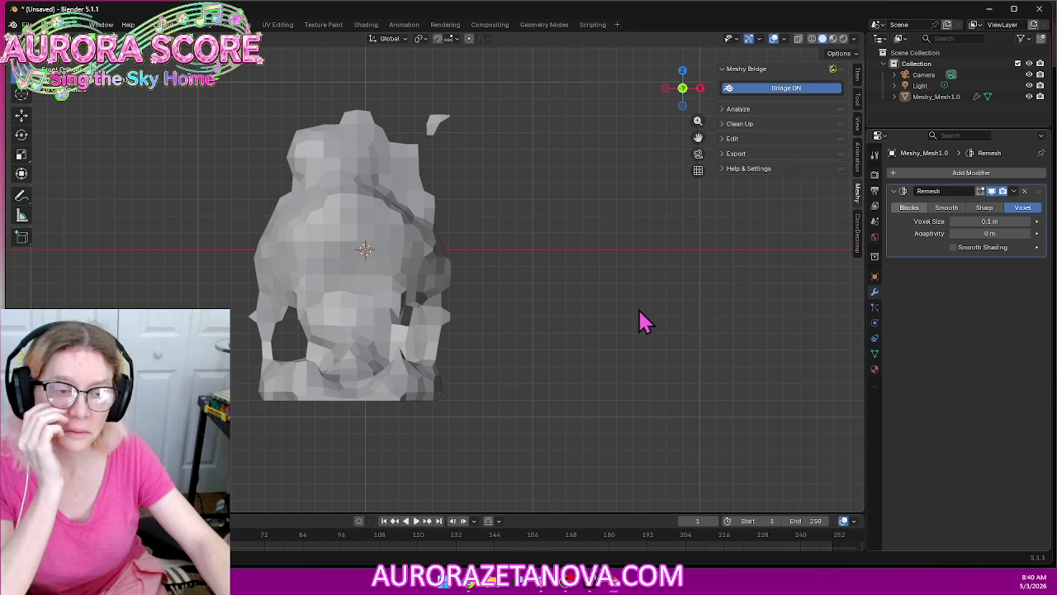
mouse_move(621, 361)
middle_mouse_down()
mouse_move(545, 385)
mouse_move(715, 345)
mouse_move(537, 377)
mouse_move(571, 377)
middle_mouse_up()
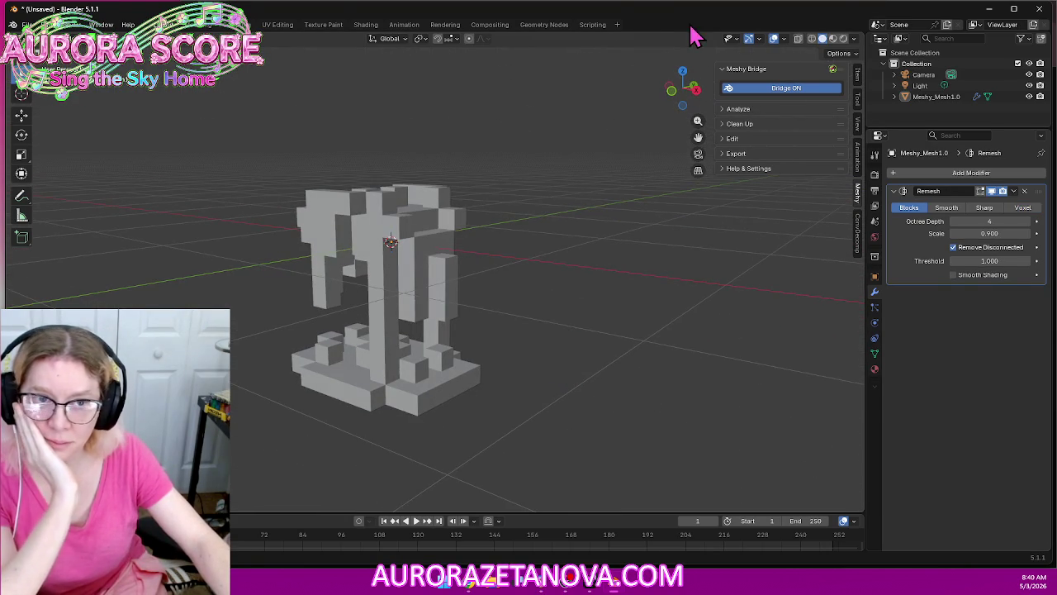
left_click(785, 40)
left_click(730, 160)
Raise the Remesh Octree Depth to 5 and then 6
mouse_move(537, 250)
middle_mouse_down()
mouse_move(566, 236)
mouse_move(611, 238)
middle_mouse_up()
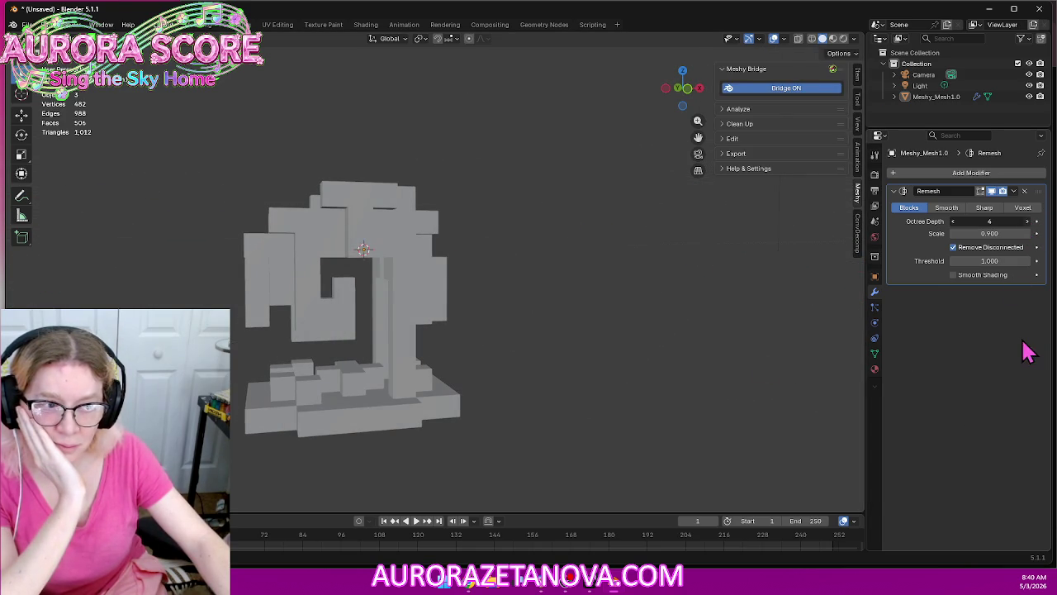
left_click(1027, 222)
mouse_move(635, 365)
middle_mouse_down()
mouse_move(521, 401)
mouse_move(404, 385)
mouse_move(627, 365)
mouse_move(597, 372)
mouse_move(618, 371)
mouse_move(611, 355)
mouse_move(445, 355)
mouse_move(501, 359)
mouse_move(425, 385)
mouse_move(510, 318)
mouse_move(427, 406)
mouse_move(484, 396)
mouse_move(450, 417)
mouse_move(471, 382)
mouse_move(435, 399)
middle_mouse_up()
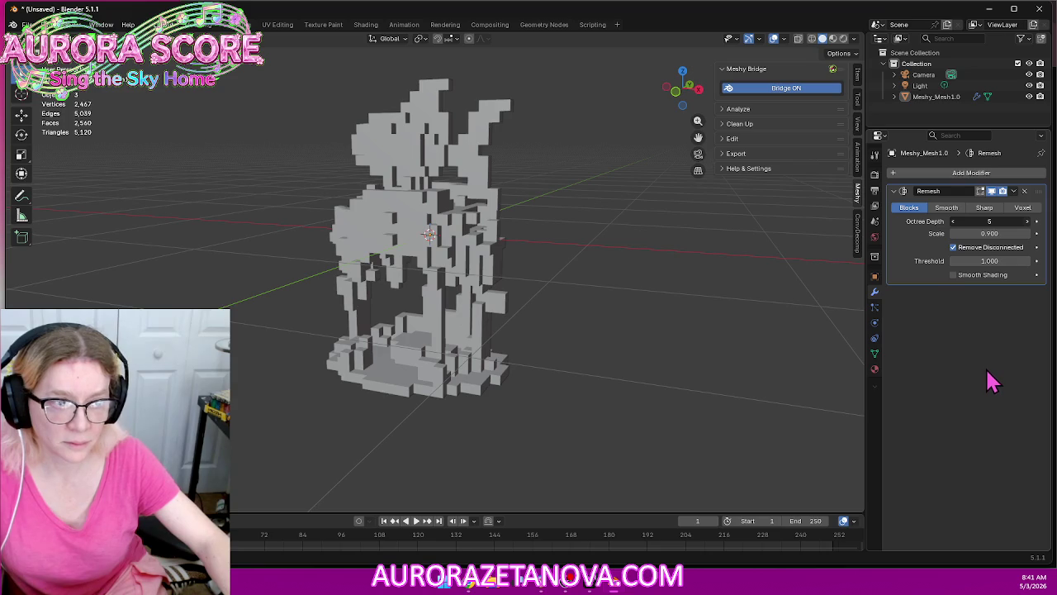
mouse_move(627, 373)
middle_mouse_down()
mouse_move(566, 373)
mouse_move(578, 392)
mouse_move(644, 377)
mouse_move(566, 389)
mouse_move(496, 381)
mouse_move(548, 385)
mouse_move(566, 405)
middle_mouse_up()
scroll(545, 386, "up", 2)
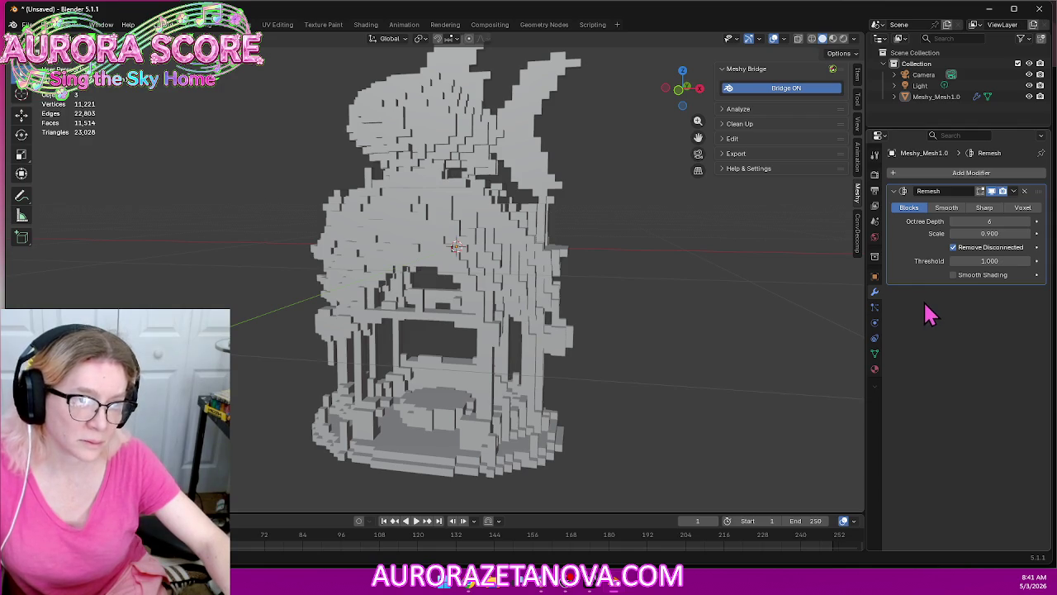
left_click(902, 172)
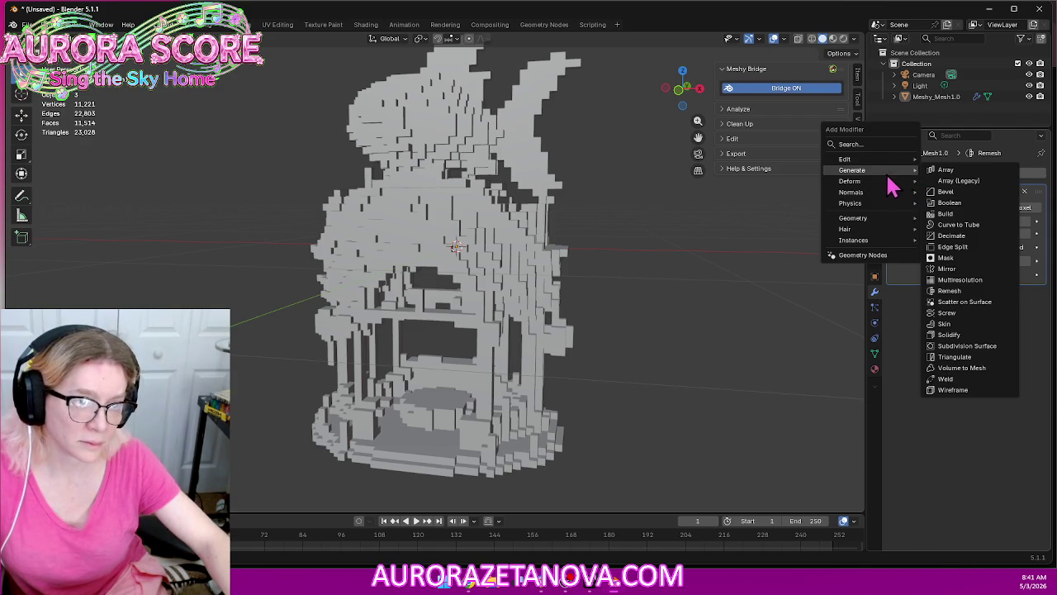
mouse_move(852, 170)
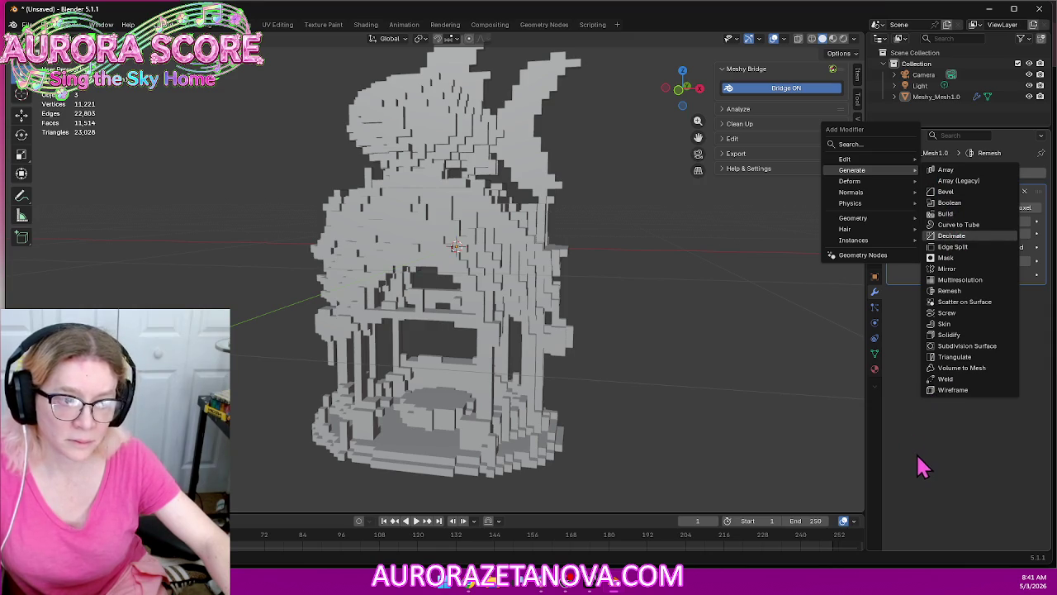
Add a Decimate modifier and set its Collapse ratio to 0.5, then 0.1
key("Return")
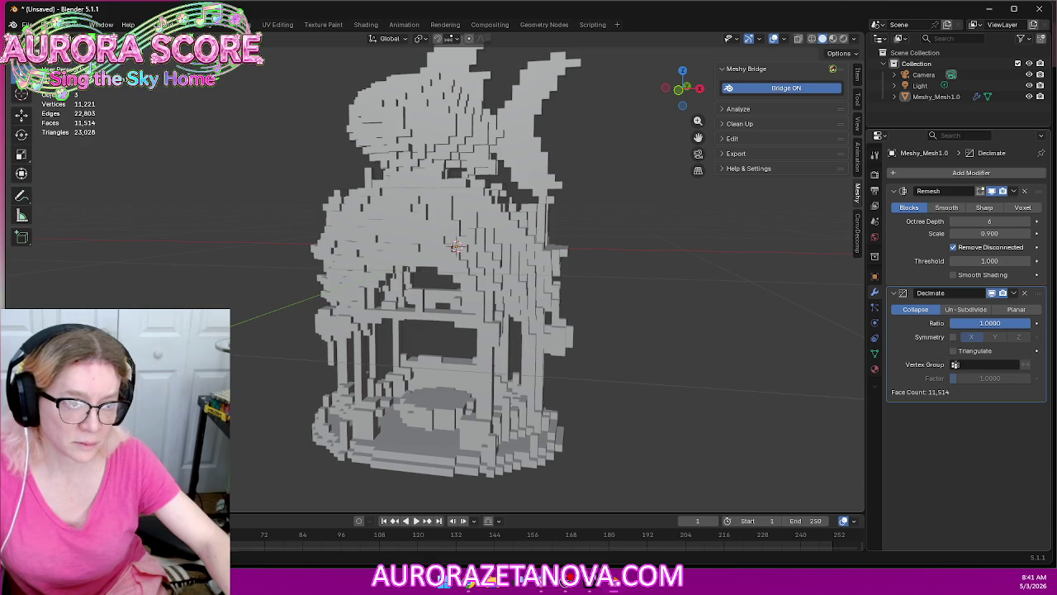
left_click_drag(1027, 324, 1021, 324)
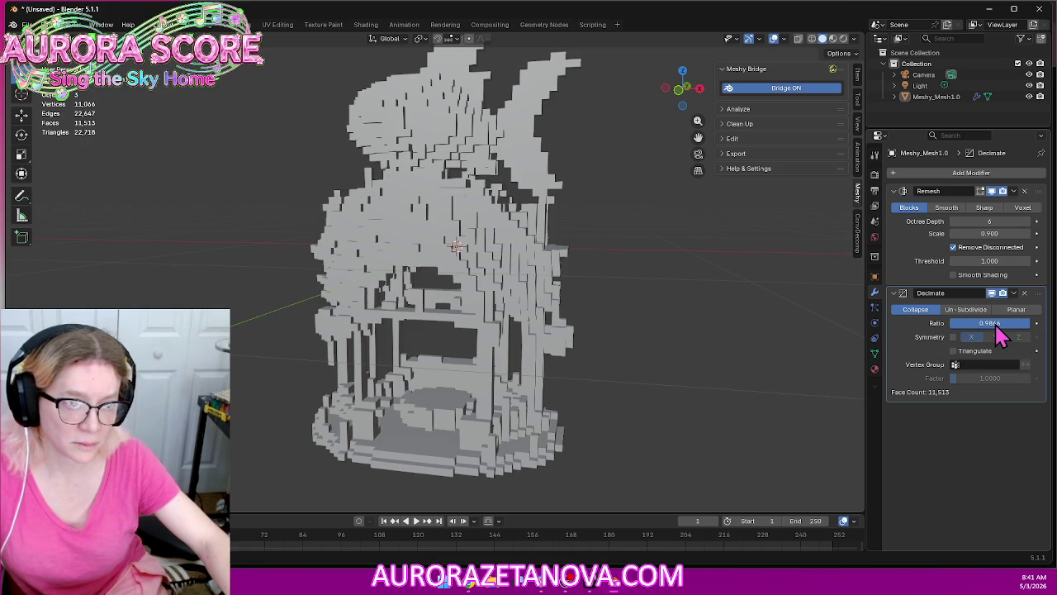
left_click_drag(996, 327, 996, 335)
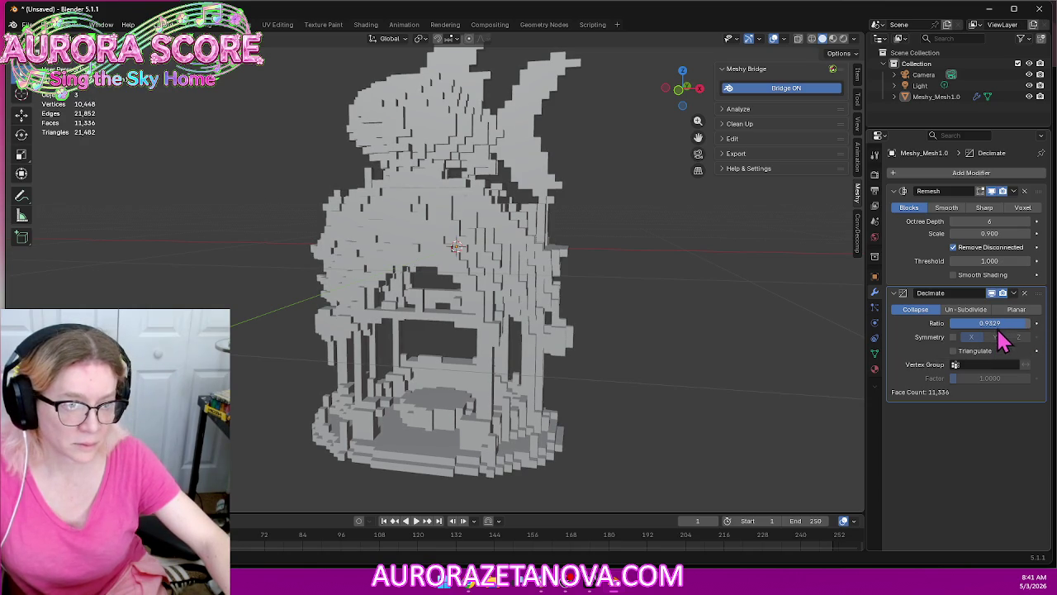
left_click(998, 329)
type("0.932")
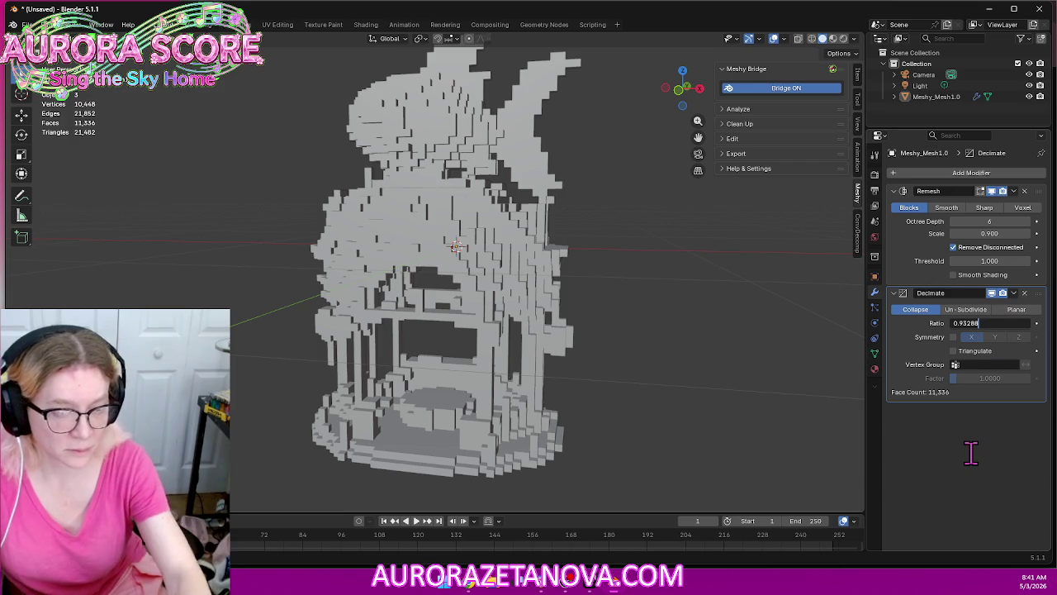
type(".5")
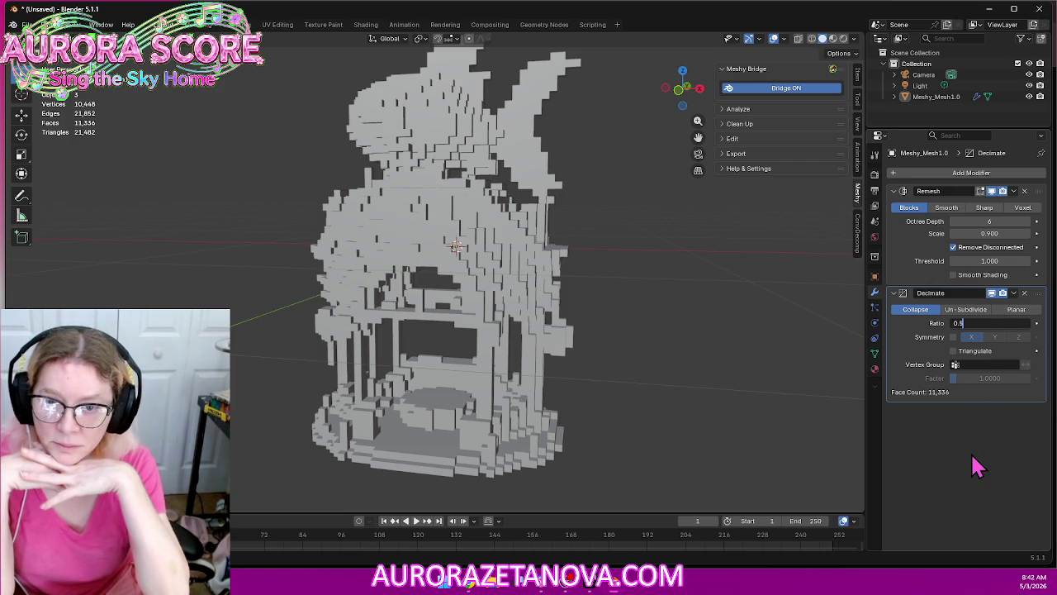
key("Return")
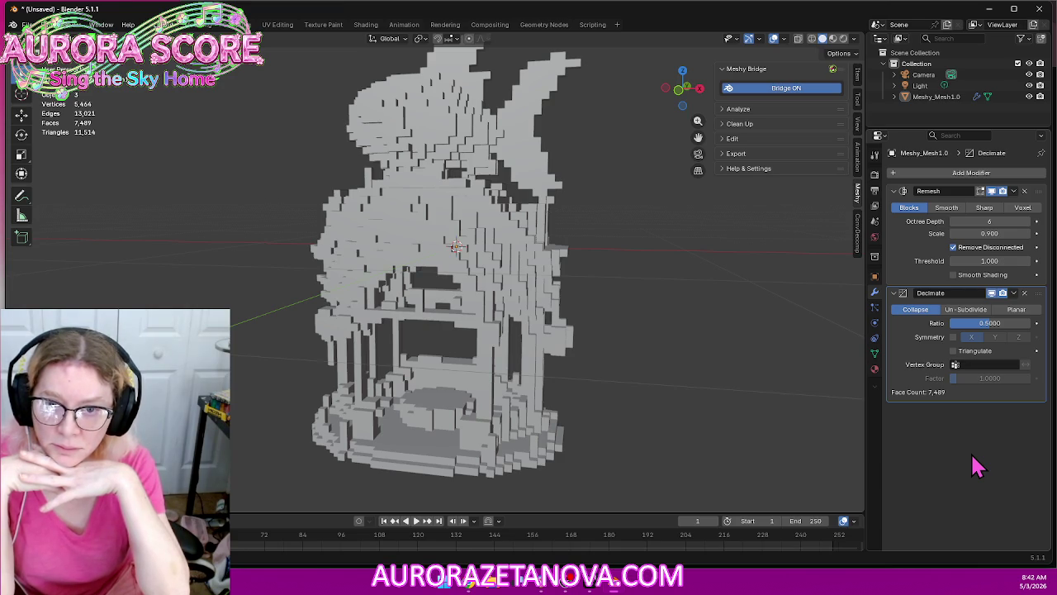
left_click(988, 324)
type("0.1")
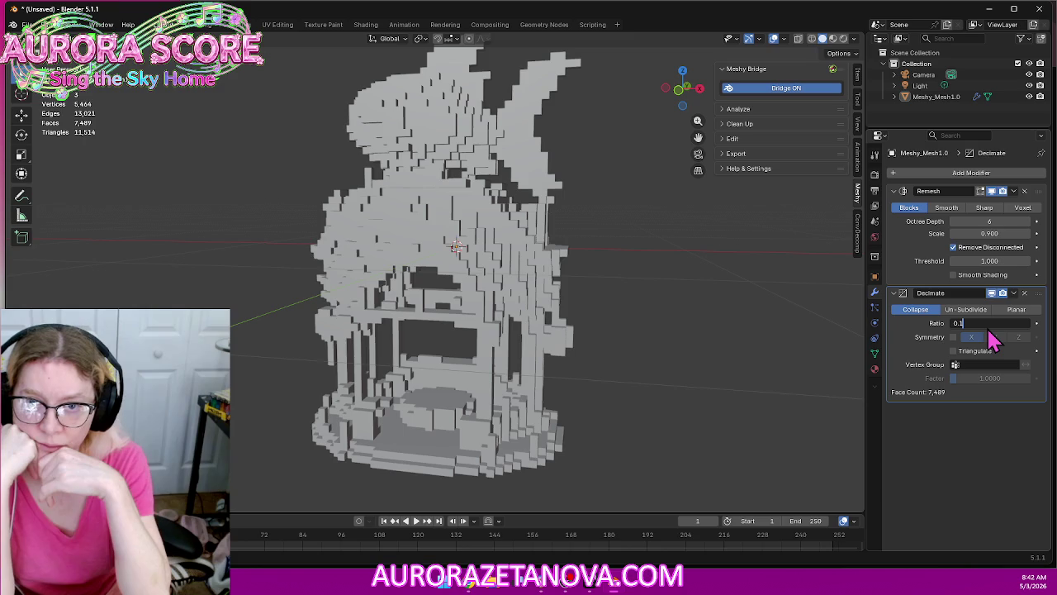
key("Return")
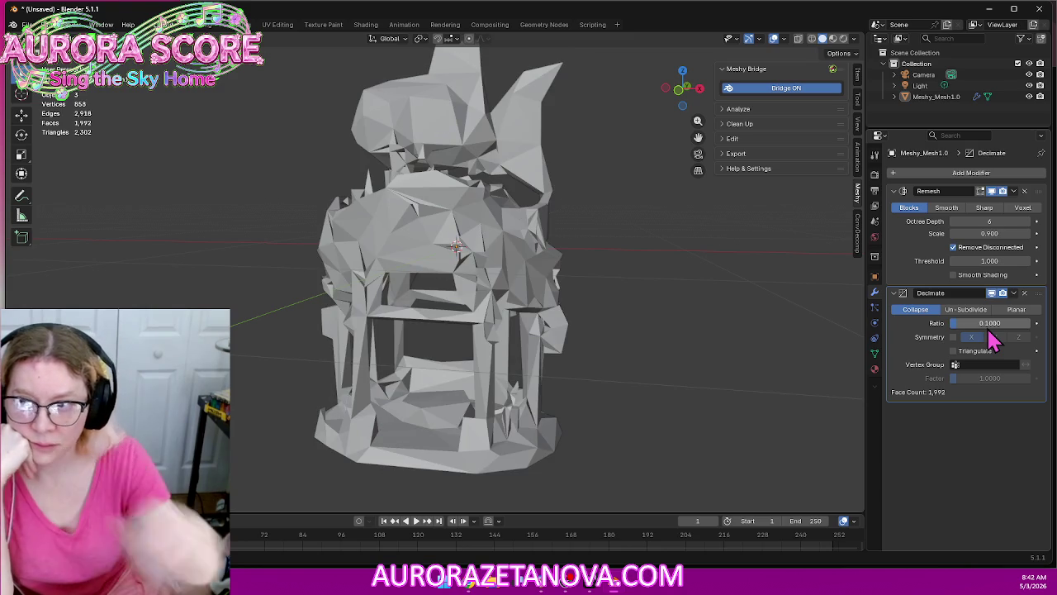
mouse_move(647, 364)
middle_mouse_down()
mouse_move(590, 299)
mouse_move(673, 306)
mouse_move(821, 349)
mouse_move(782, 388)
mouse_move(641, 342)
middle_mouse_up()
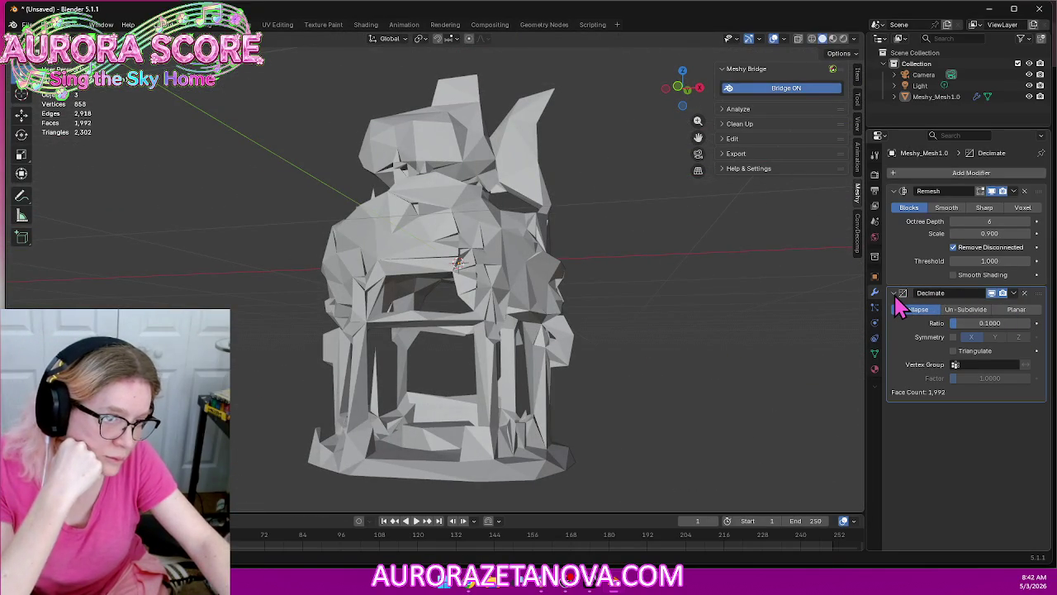
Move Decimate above Remesh in the stack, leaving the shrine blocky at 11,444 faces
left_click(915, 294)
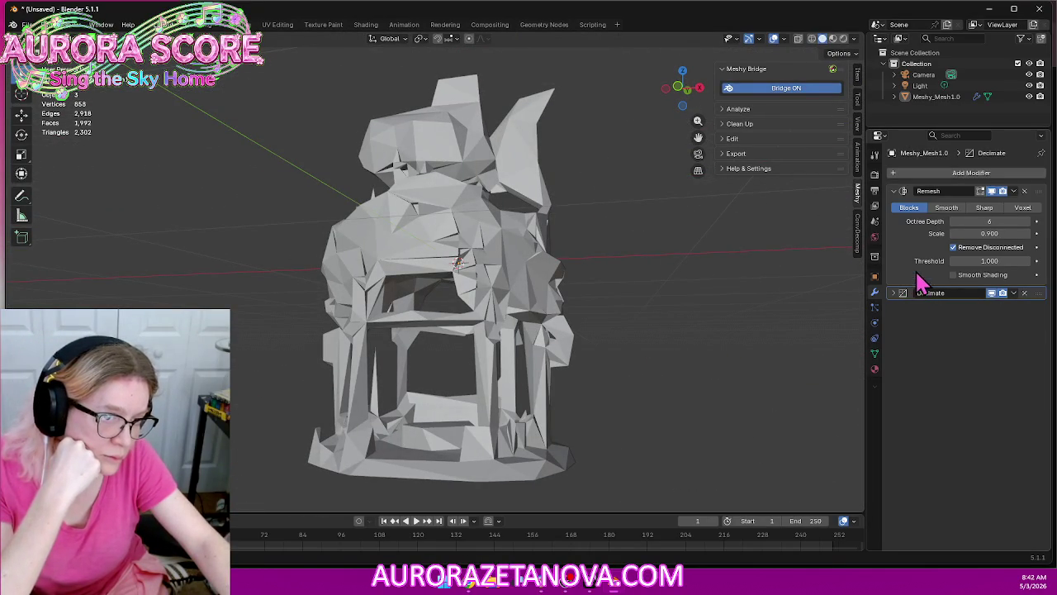
left_click(913, 294)
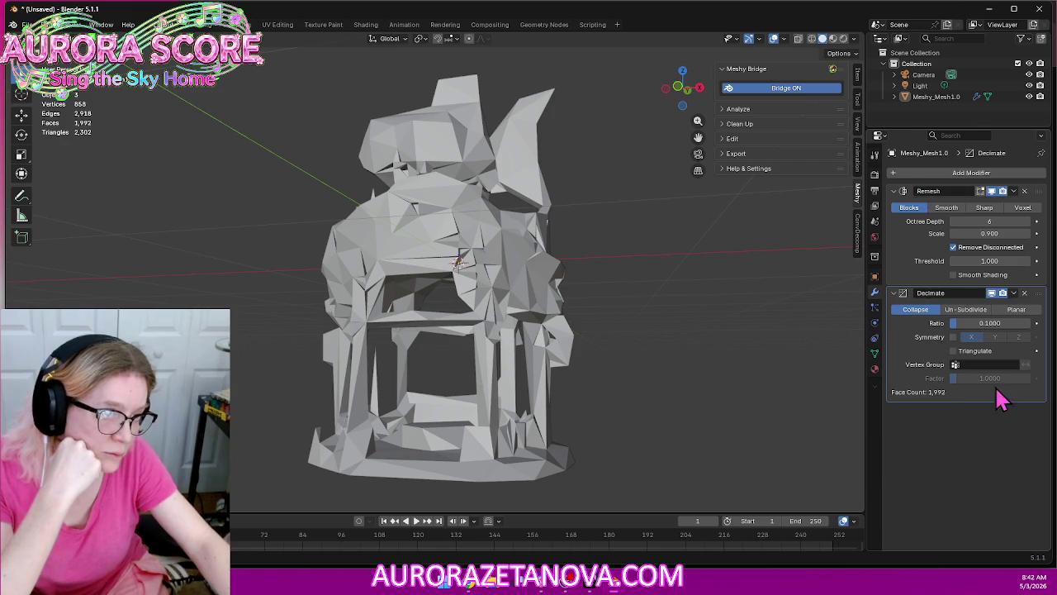
left_click_drag(1037, 294, 1052, 186)
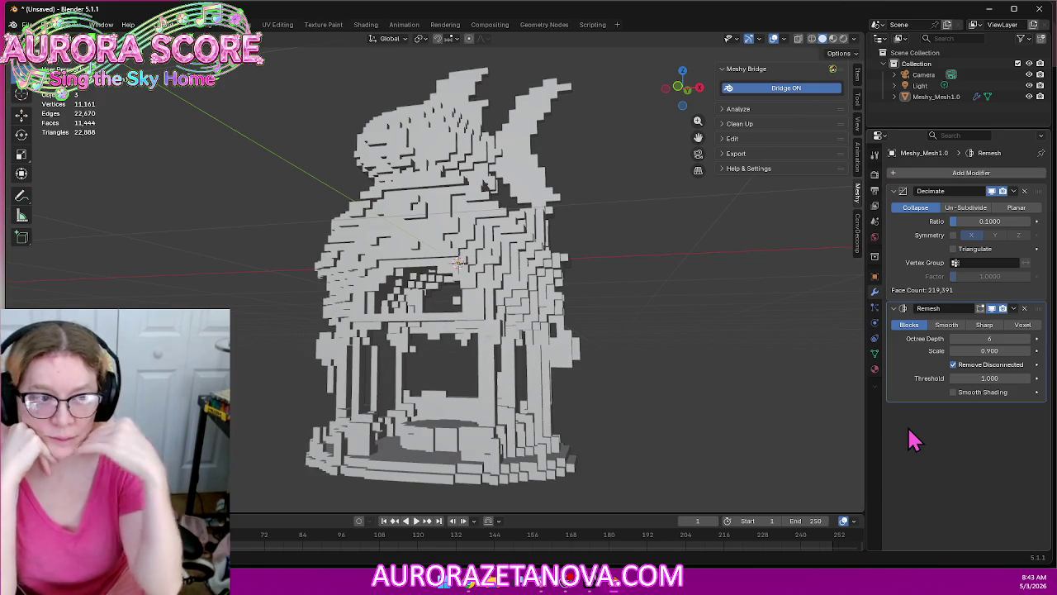
mouse_move(652, 236)
middle_mouse_down()
mouse_move(590, 303)
mouse_move(611, 323)
mouse_move(609, 344)
mouse_move(590, 304)
mouse_move(528, 283)
mouse_move(592, 316)
mouse_move(680, 317)
mouse_move(540, 307)
mouse_move(559, 354)
mouse_move(569, 350)
middle_mouse_up()
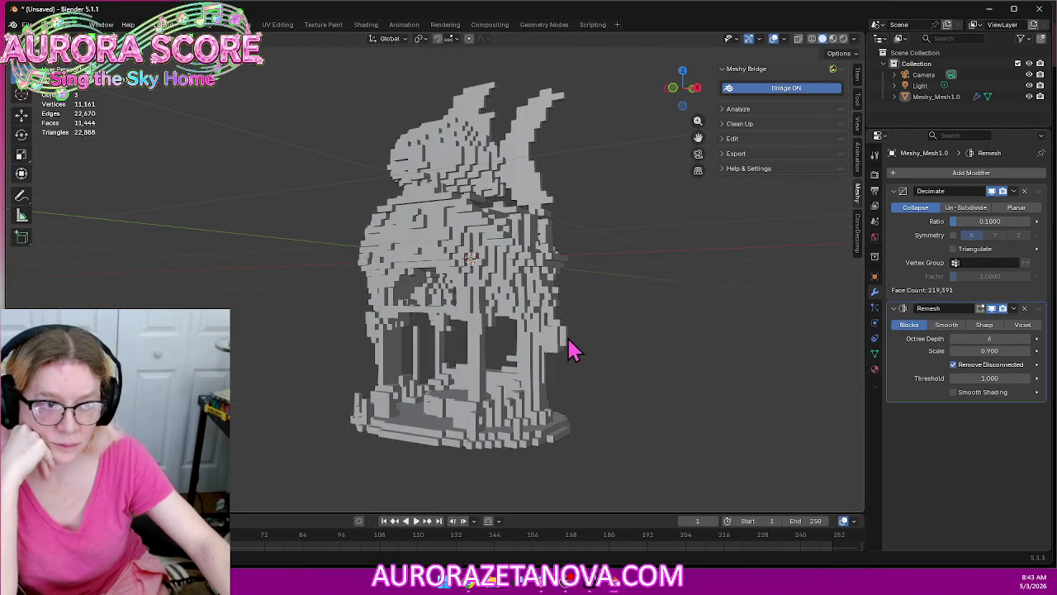
Set the Decimate ratio to 0.05, keeping the shrine blocky at 11,452 faces
left_click(958, 222)
type("0.1")
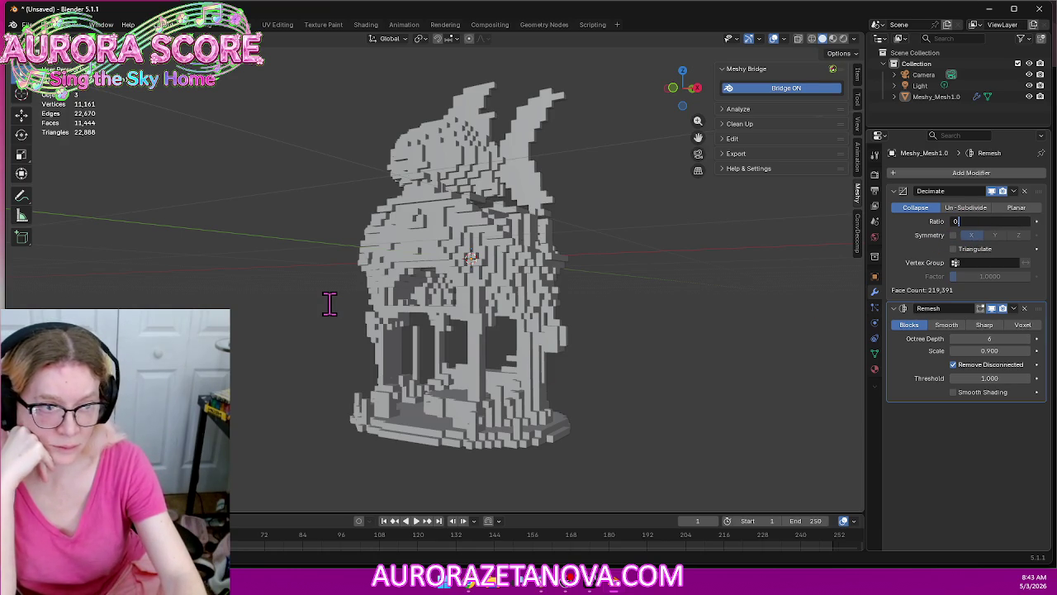
type("5")
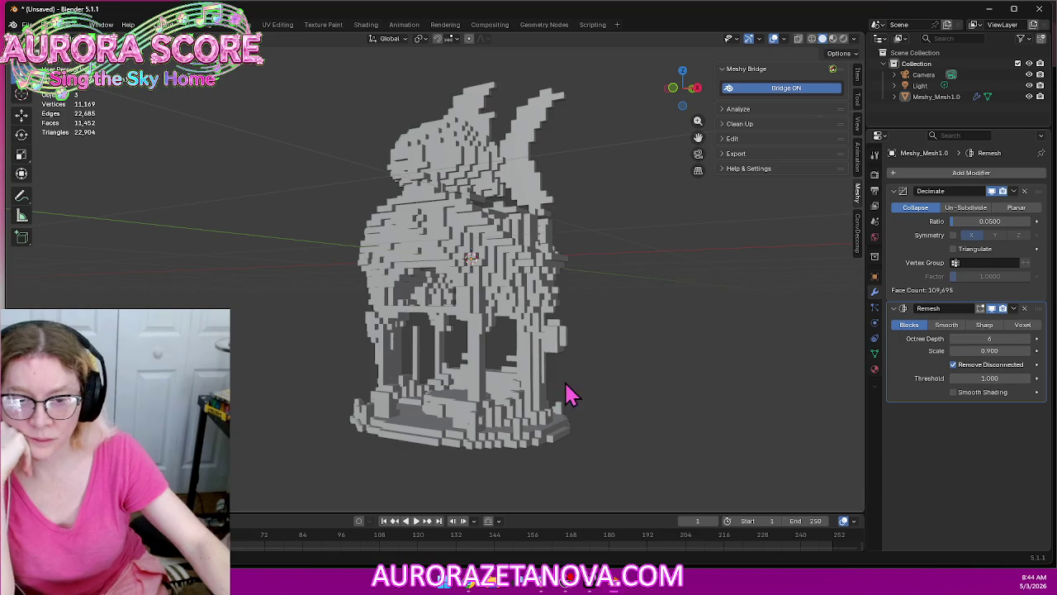
mouse_move(490, 365)
middle_mouse_down()
mouse_move(578, 354)
mouse_move(533, 384)
mouse_move(537, 353)
mouse_move(548, 372)
middle_mouse_up()
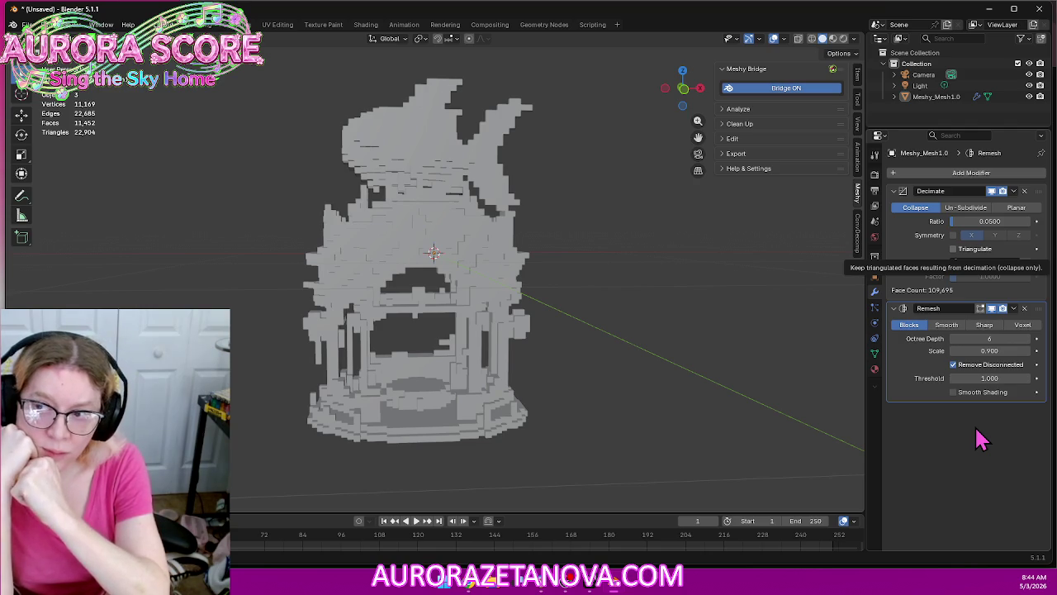
Turn on Triangulate in the Decimate modifier
left_click(953, 249)
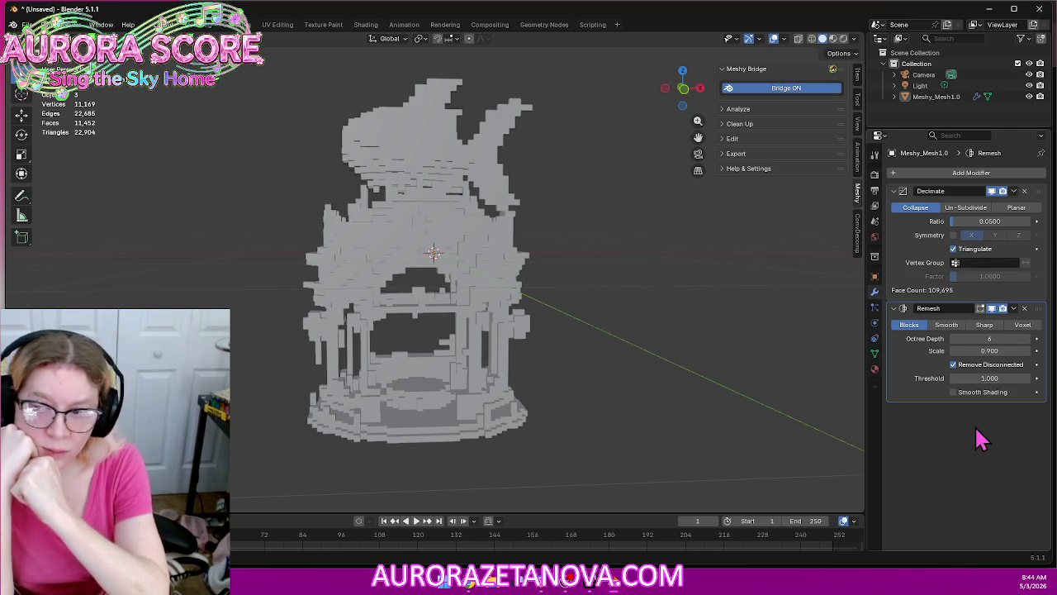
mouse_move(560, 169)
middle_mouse_down()
mouse_move(550, 190)
mouse_move(500, 160)
mouse_move(521, 174)
middle_mouse_up()
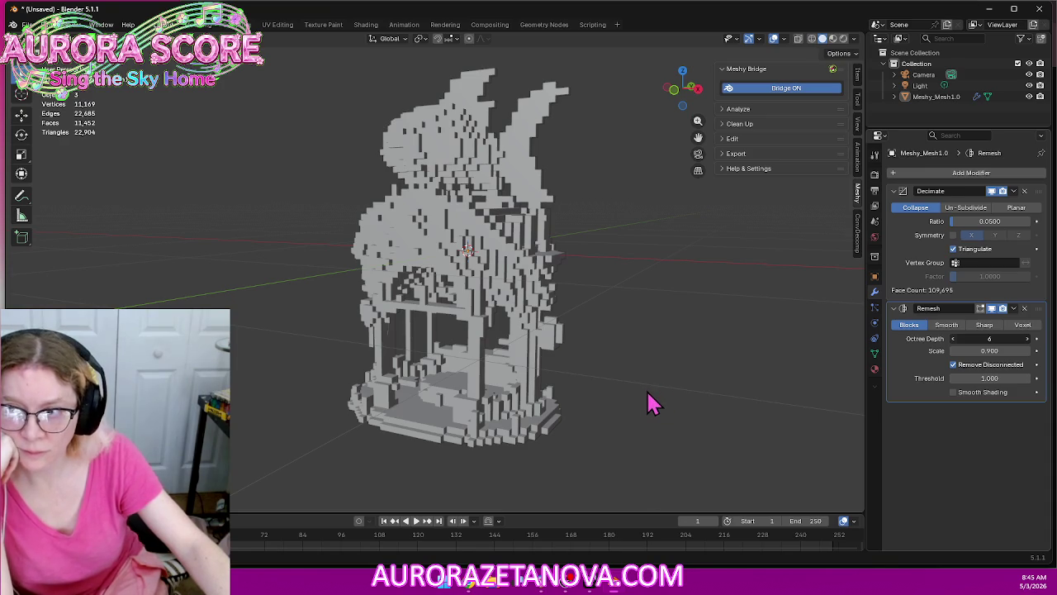
Set the Remesh Octree Depth to 5, coarsening the shrine to 2,554 faces
key("ctrl+z")
mouse_move(566, 392)
middle_mouse_down()
mouse_move(628, 337)
mouse_move(576, 376)
mouse_move(512, 377)
mouse_move(642, 383)
mouse_move(609, 366)
mouse_move(437, 373)
mouse_move(571, 383)
middle_mouse_up()
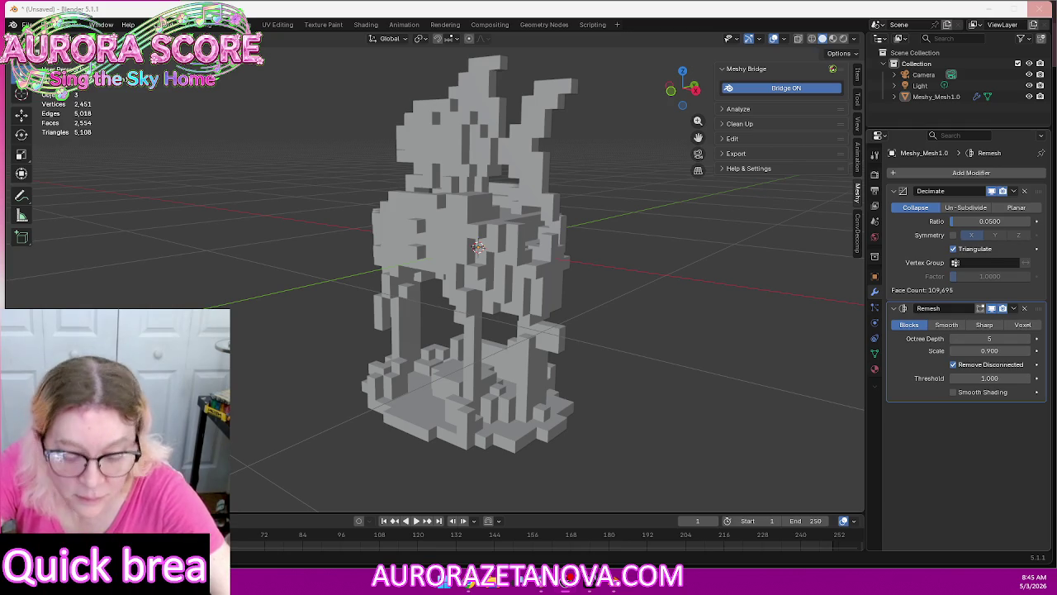
Turn off Remove Disconnected in the Remesh so loose blocks remain, giving 2,686 faces
key("ctrl+z")
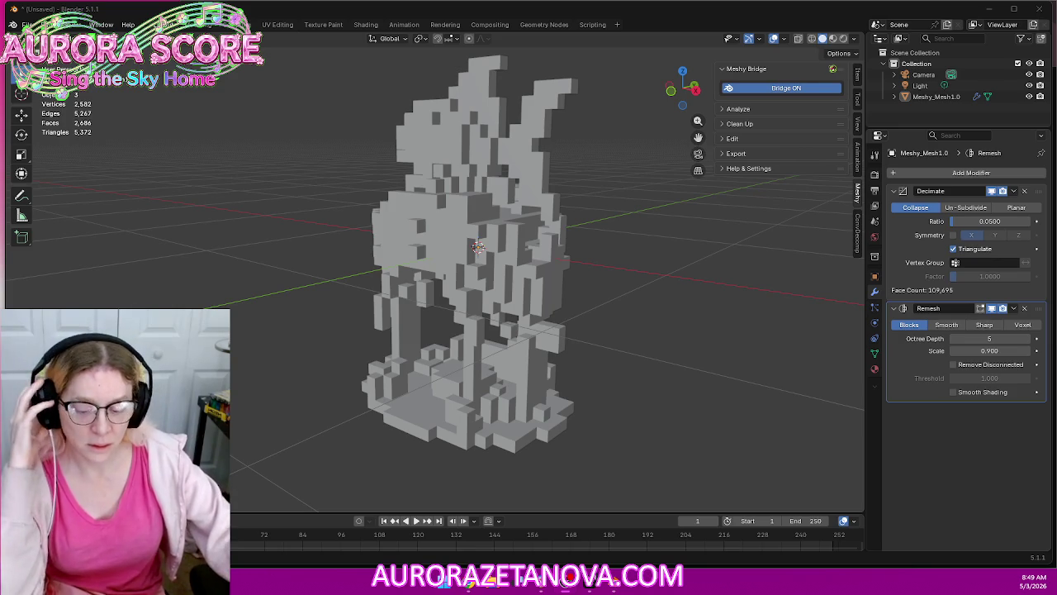
Change the Decimate ratio from 0.05 to 0.03, bringing the shrine to 2,676 faces
mouse_move(531, 238)
middle_mouse_down()
mouse_move(550, 245)
mouse_move(457, 257)
mouse_move(531, 237)
mouse_move(559, 236)
mouse_move(559, 245)
middle_mouse_up()
mouse_move(564, 295)
middle_mouse_down()
mouse_move(531, 314)
mouse_move(562, 313)
mouse_move(574, 309)
mouse_move(567, 289)
mouse_move(305, 318)
mouse_move(476, 338)
mouse_move(566, 333)
mouse_move(524, 307)
mouse_move(553, 330)
middle_mouse_up()
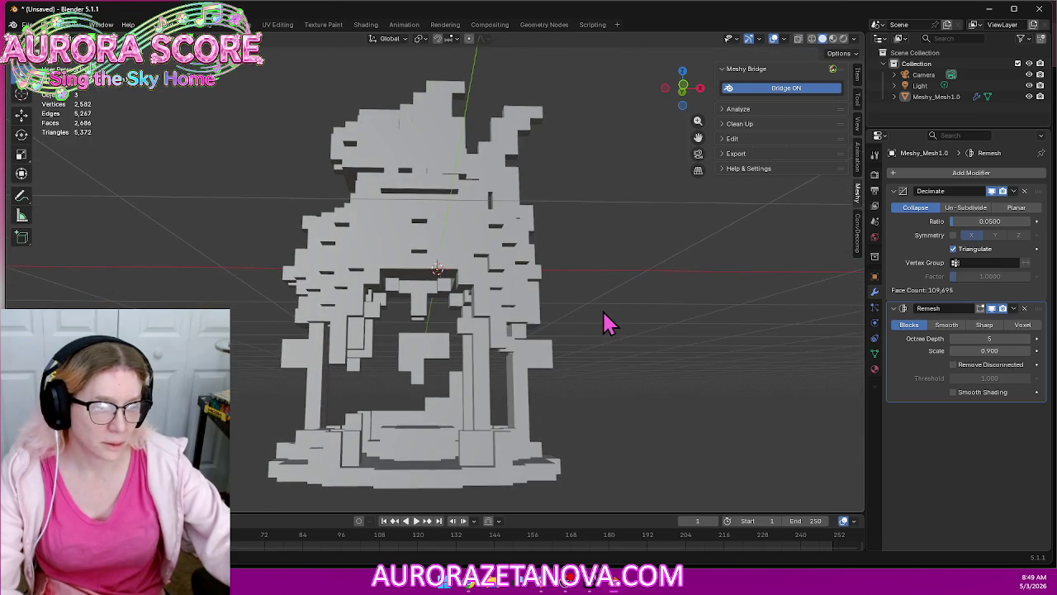
left_click(996, 221)
key("BackSpace")
type("3")
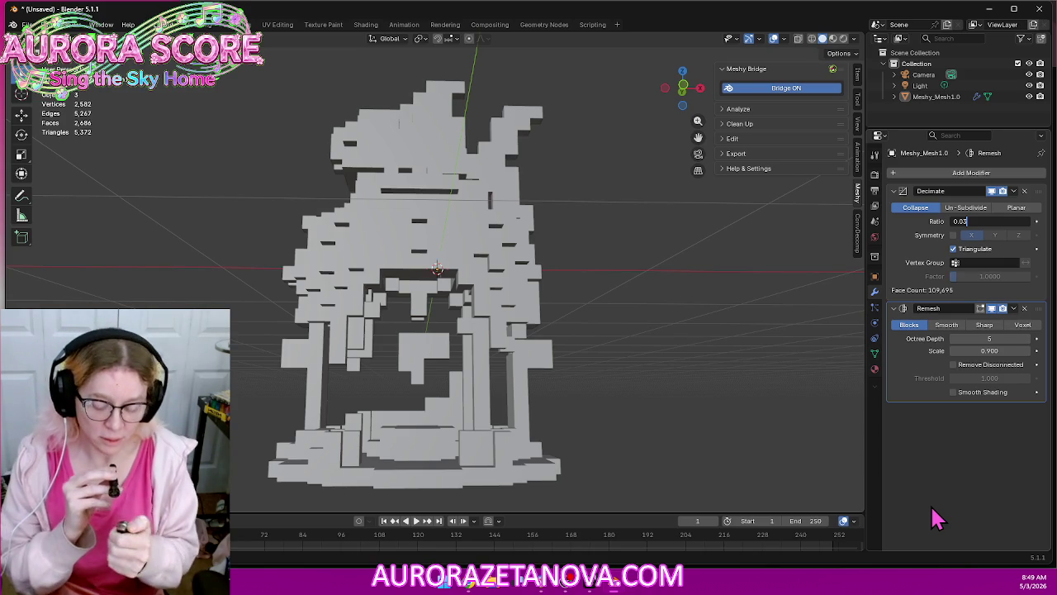
key("Return")
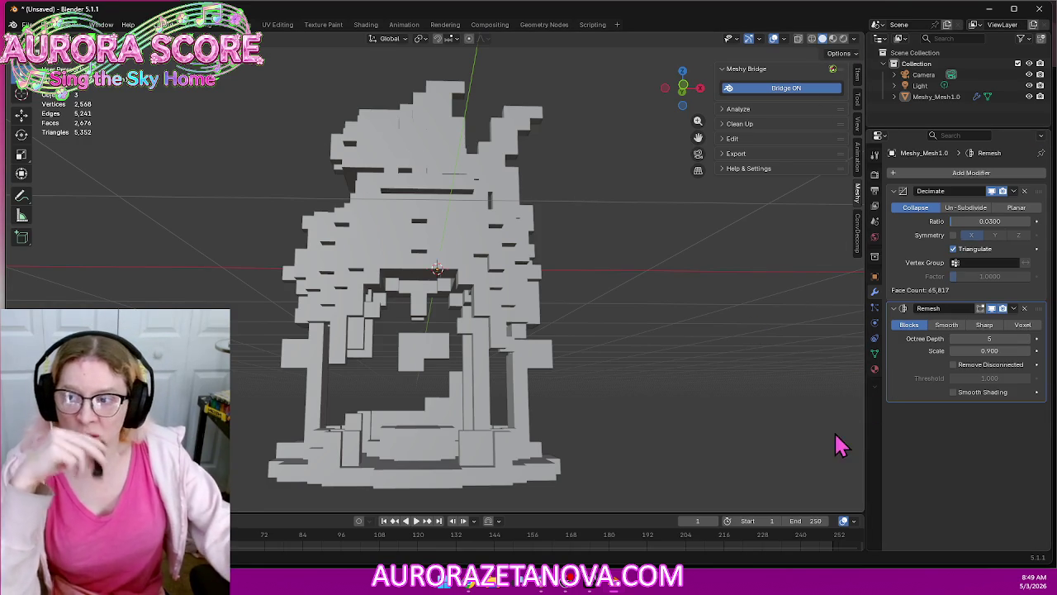
Lower the Decimate ratio to 0.02 and enable Symmetry along the X axis
middle_click_drag(688, 293, 613, 282)
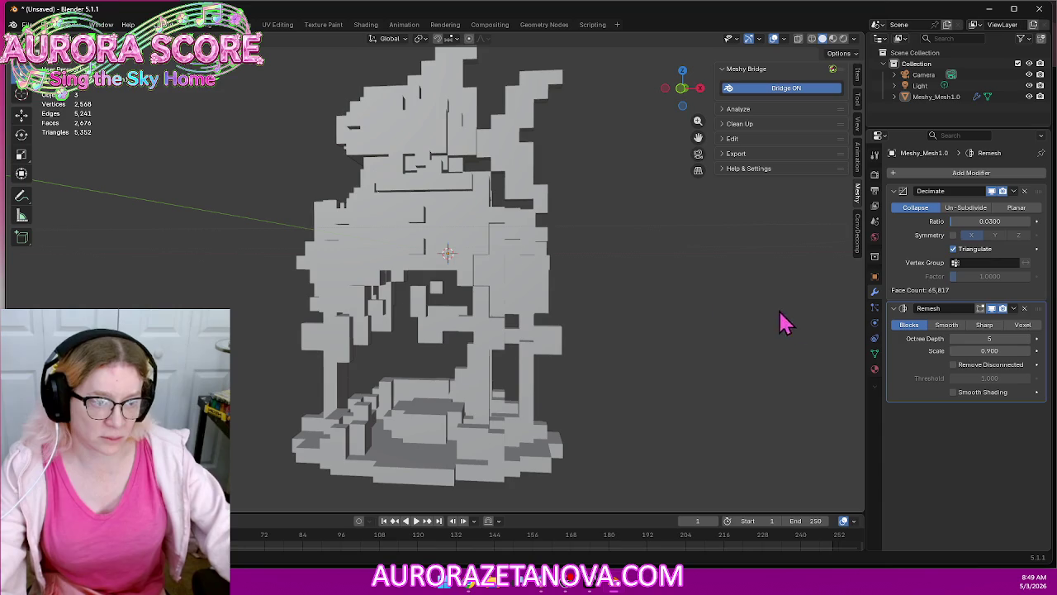
mouse_move(750, 359)
middle_mouse_down()
mouse_move(713, 361)
mouse_move(738, 355)
mouse_move(771, 366)
mouse_move(791, 401)
mouse_move(747, 409)
mouse_move(656, 349)
mouse_move(573, 370)
mouse_move(738, 363)
mouse_move(748, 348)
middle_mouse_up()
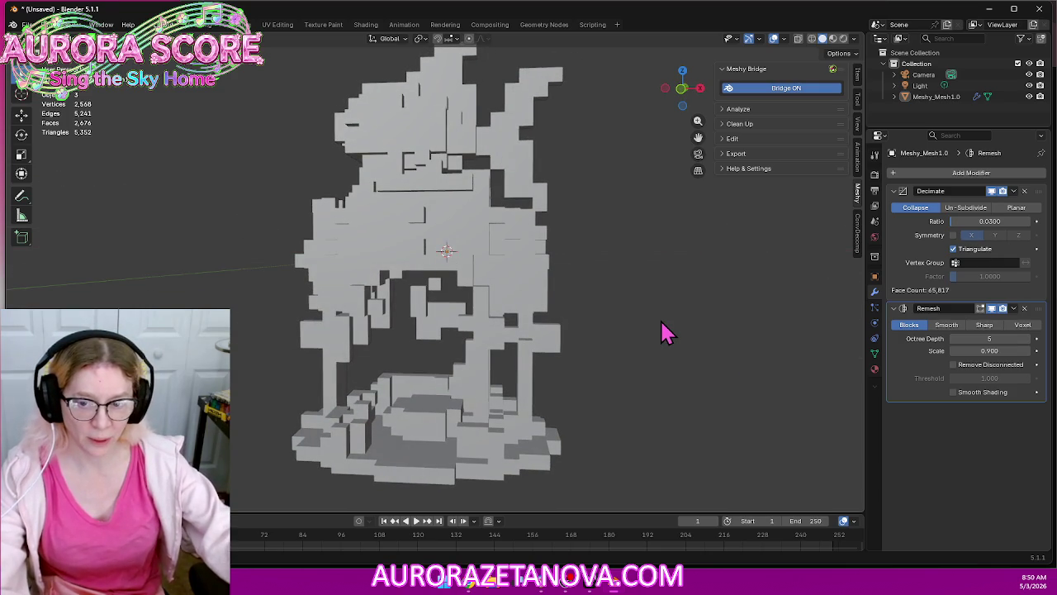
mouse_move(666, 333)
middle_mouse_down()
mouse_move(675, 372)
mouse_move(628, 373)
mouse_move(632, 382)
mouse_move(723, 313)
middle_mouse_up()
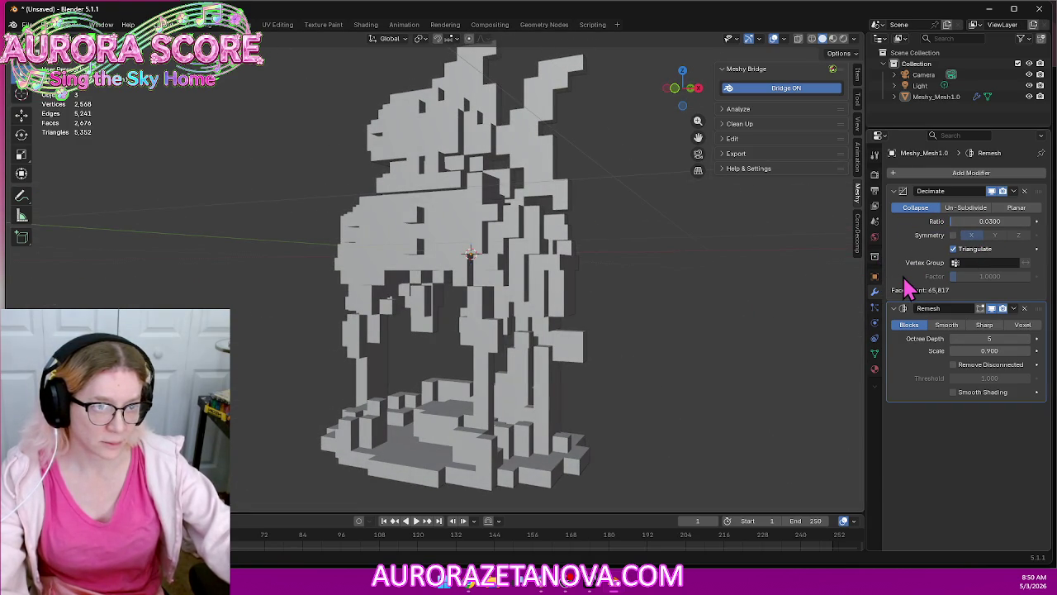
left_click(989, 221)
key("BackSpace")
type("2")
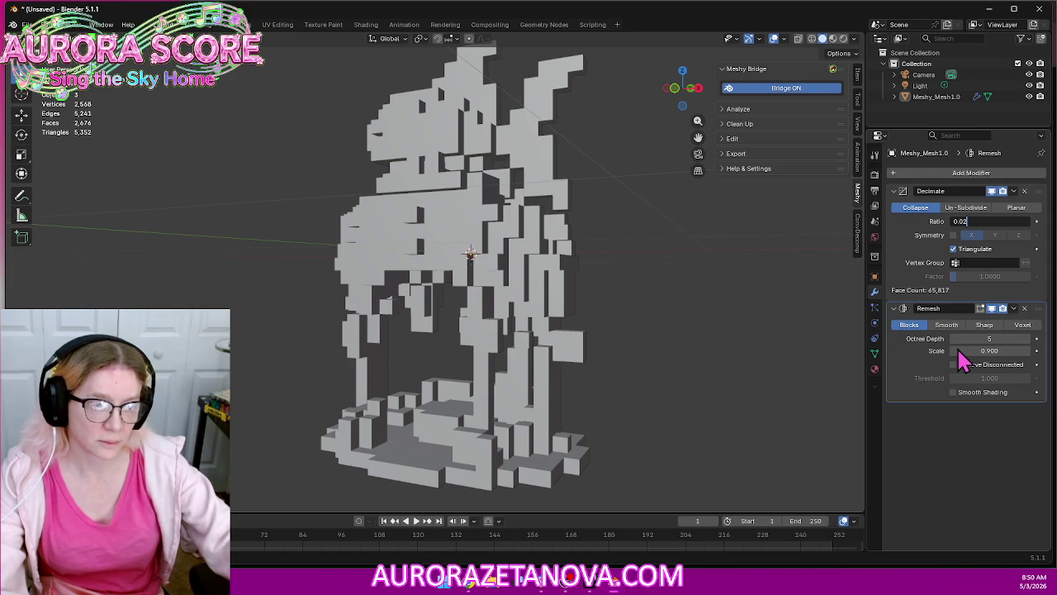
key("Return")
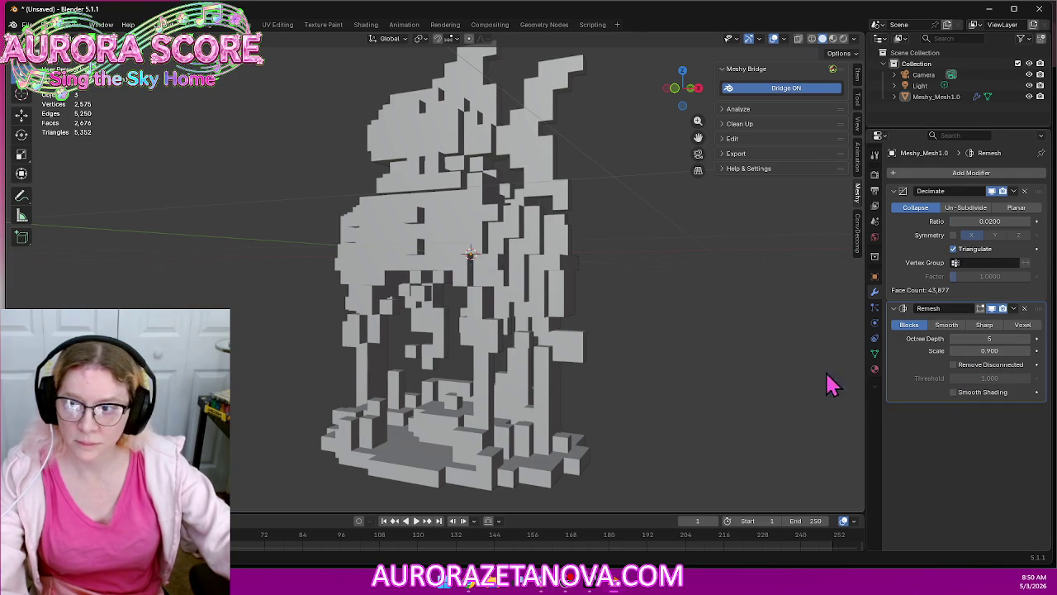
mouse_move(578, 399)
middle_mouse_down()
mouse_move(618, 388)
mouse_move(590, 393)
middle_mouse_up()
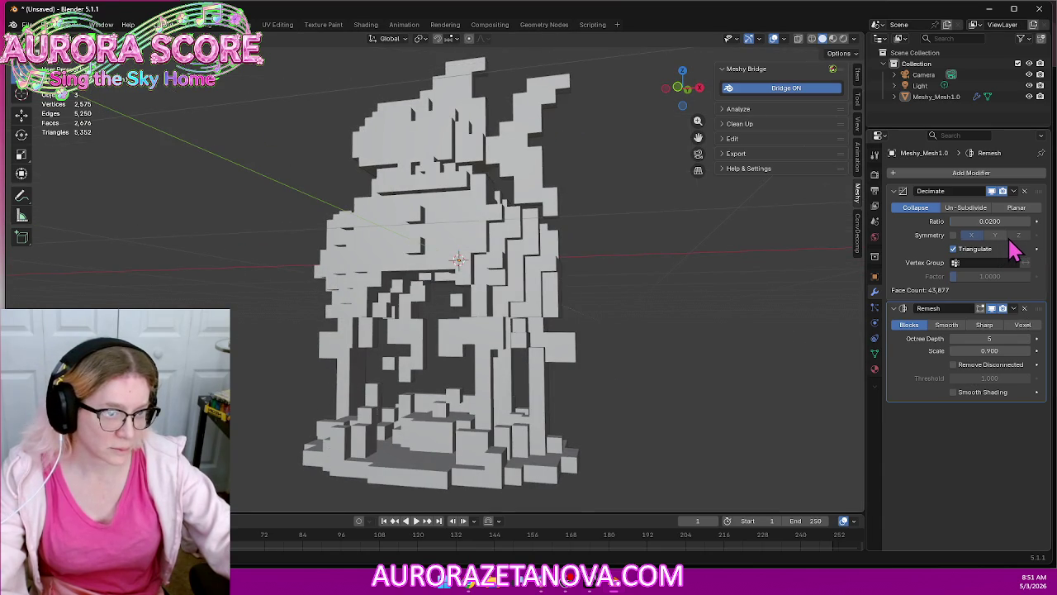
left_click(954, 249)
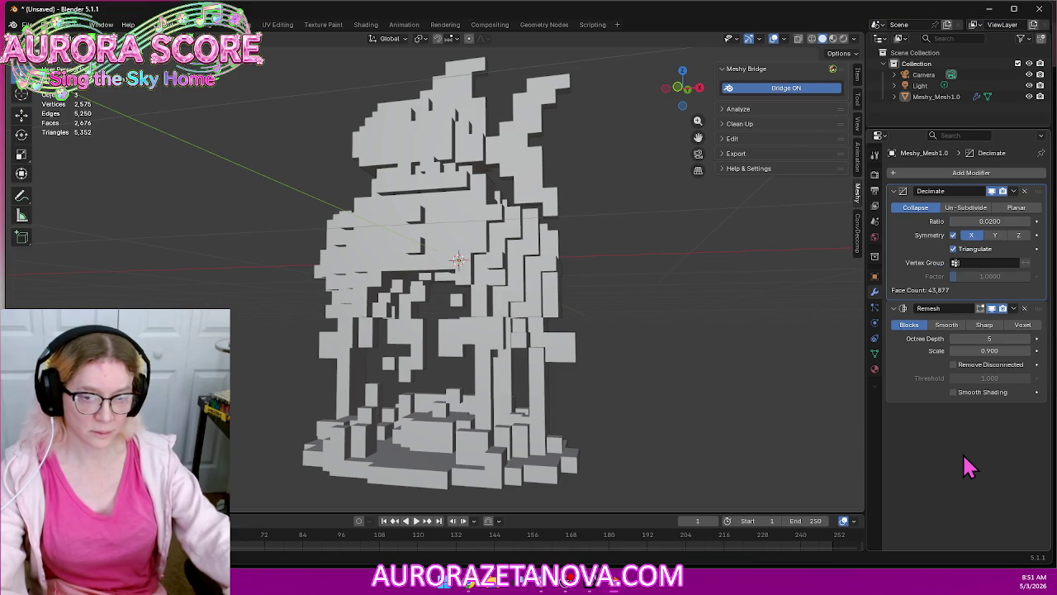
Orbit and zoom to inspect the symmetric shrine front-on from slightly above
mouse_move(699, 371)
middle_mouse_down()
mouse_move(656, 389)
mouse_move(785, 382)
mouse_move(731, 397)
mouse_move(722, 374)
mouse_move(699, 382)
middle_mouse_up()
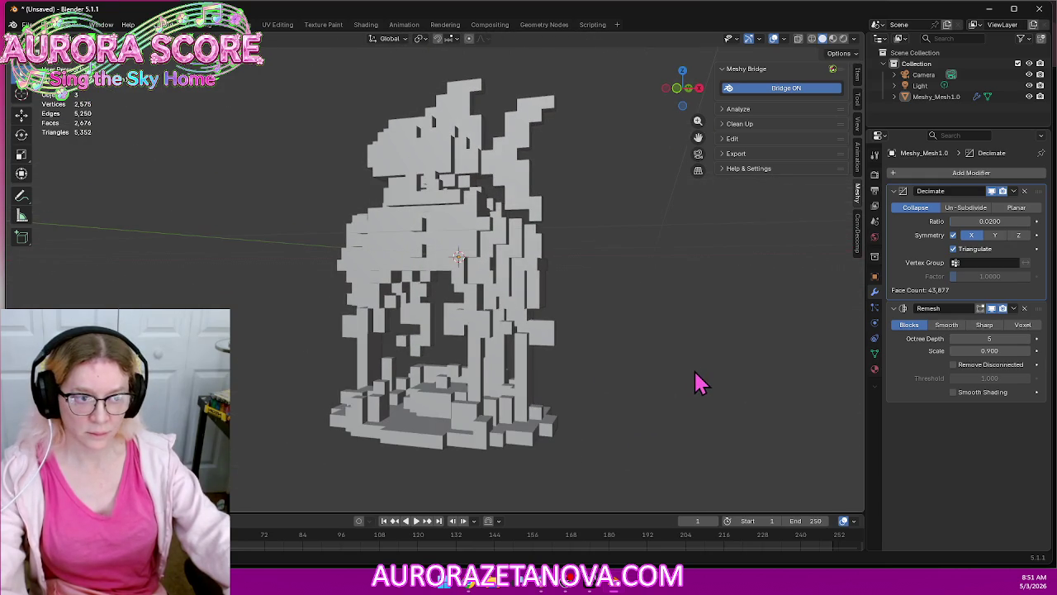
mouse_move(578, 402)
middle_mouse_down()
mouse_move(585, 393)
mouse_move(569, 399)
mouse_move(673, 381)
mouse_move(663, 391)
mouse_move(653, 349)
mouse_move(646, 361)
middle_mouse_up()
scroll(632, 385, "up", 2)
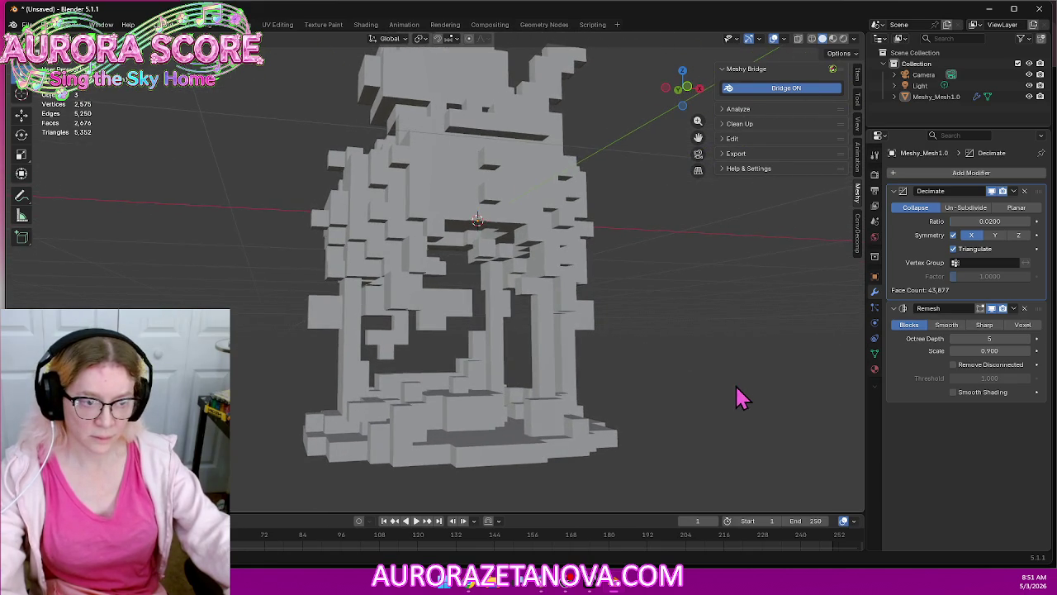
middle_click_drag(738, 396, 721, 396)
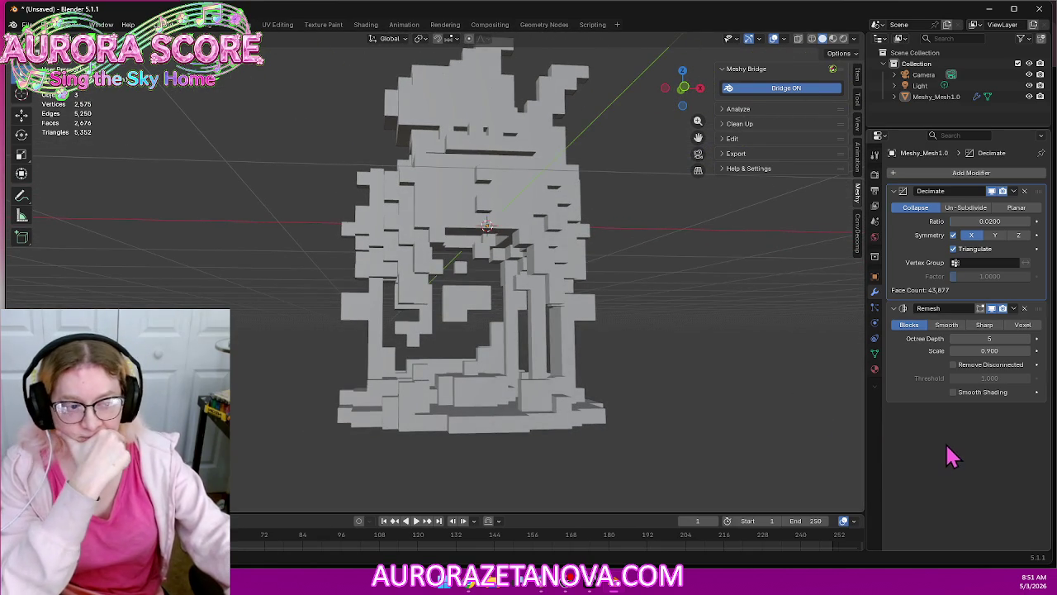
mouse_move(712, 398)
middle_mouse_down()
mouse_move(676, 399)
mouse_move(808, 416)
mouse_move(762, 449)
mouse_move(668, 389)
mouse_move(712, 392)
mouse_move(663, 396)
mouse_move(687, 391)
middle_mouse_up()
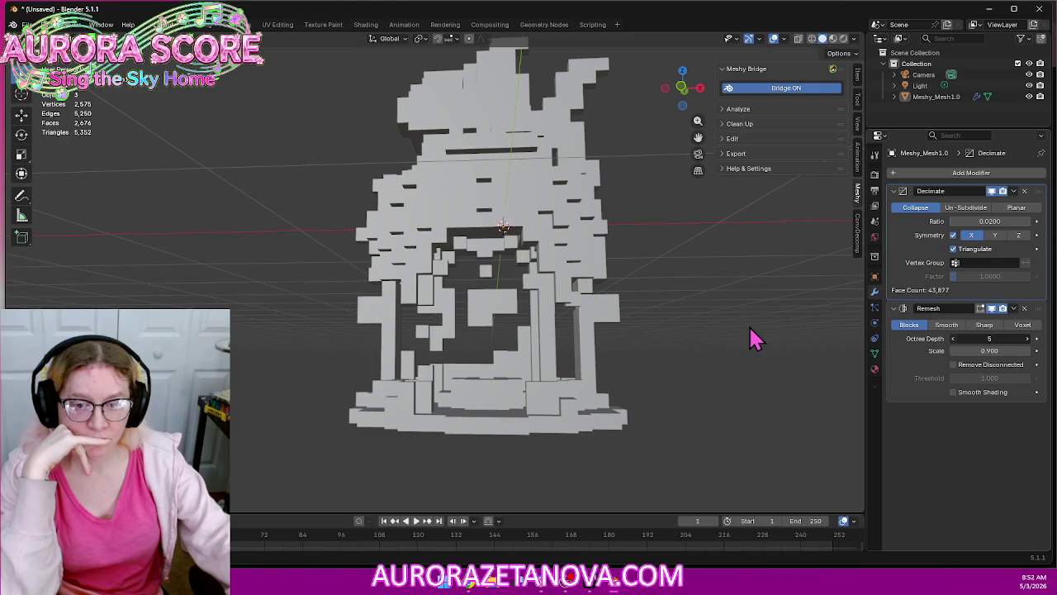
Drop the Remesh octree depth to 4, then switch Remesh to Voxel mode at 0.1 m
key("ctrl+z")
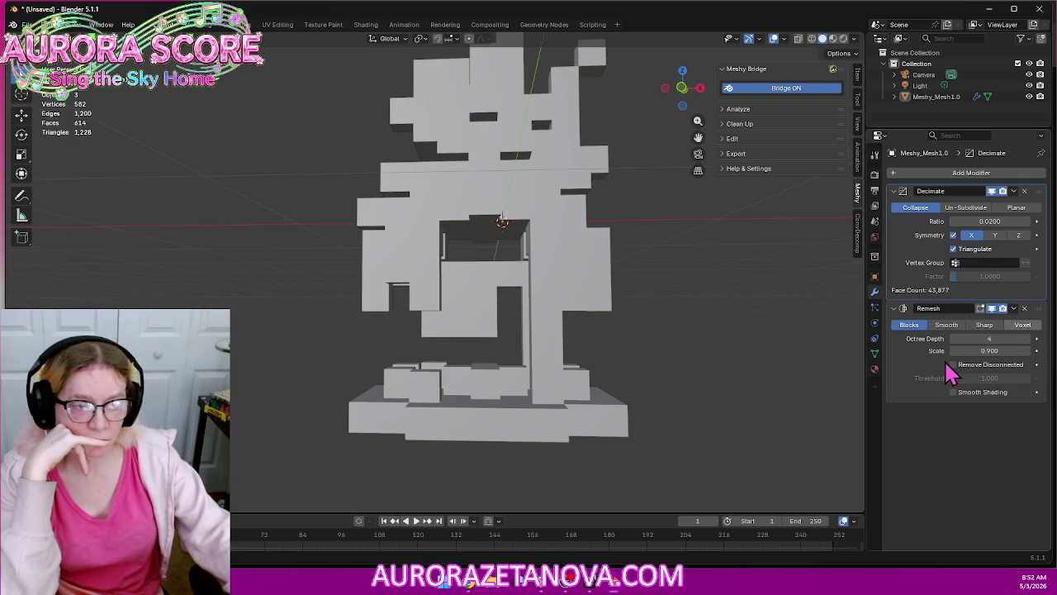
left_click(953, 246)
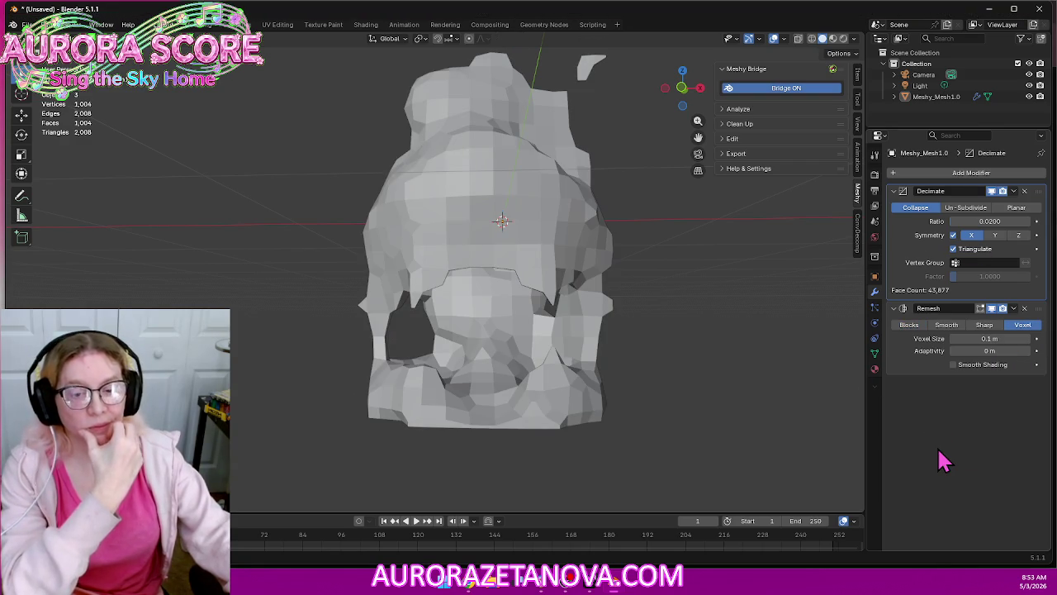
mouse_move(707, 389)
middle_mouse_down()
mouse_move(455, 389)
mouse_move(715, 377)
mouse_move(713, 391)
mouse_move(671, 370)
mouse_move(708, 349)
mouse_move(675, 368)
mouse_move(661, 342)
mouse_move(597, 349)
mouse_move(690, 342)
mouse_move(702, 321)
mouse_move(692, 337)
middle_mouse_up()
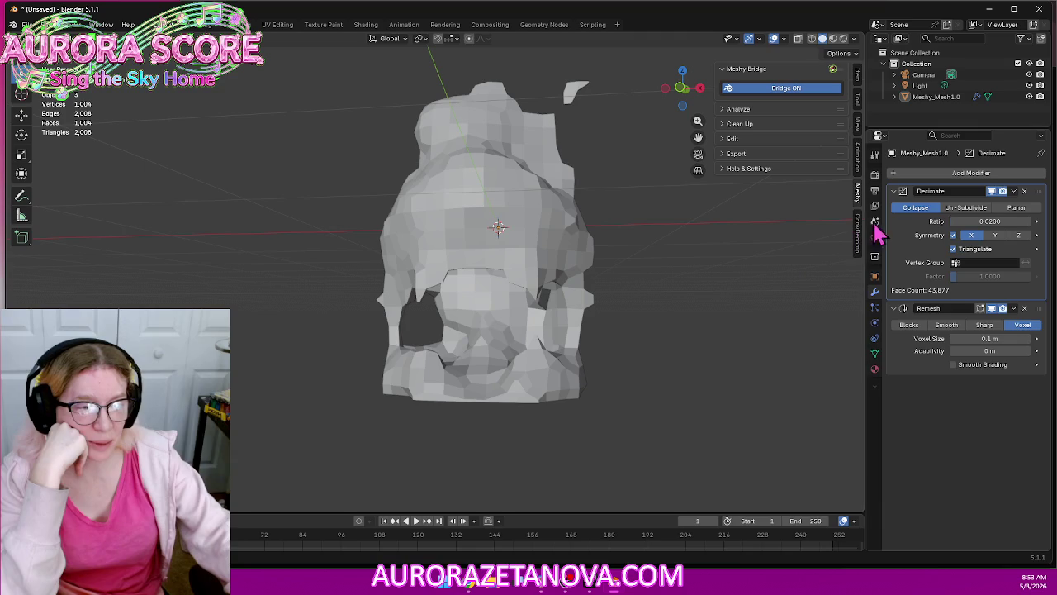
Apply the Decimate modifier to the shrine mesh
left_click(1015, 192)
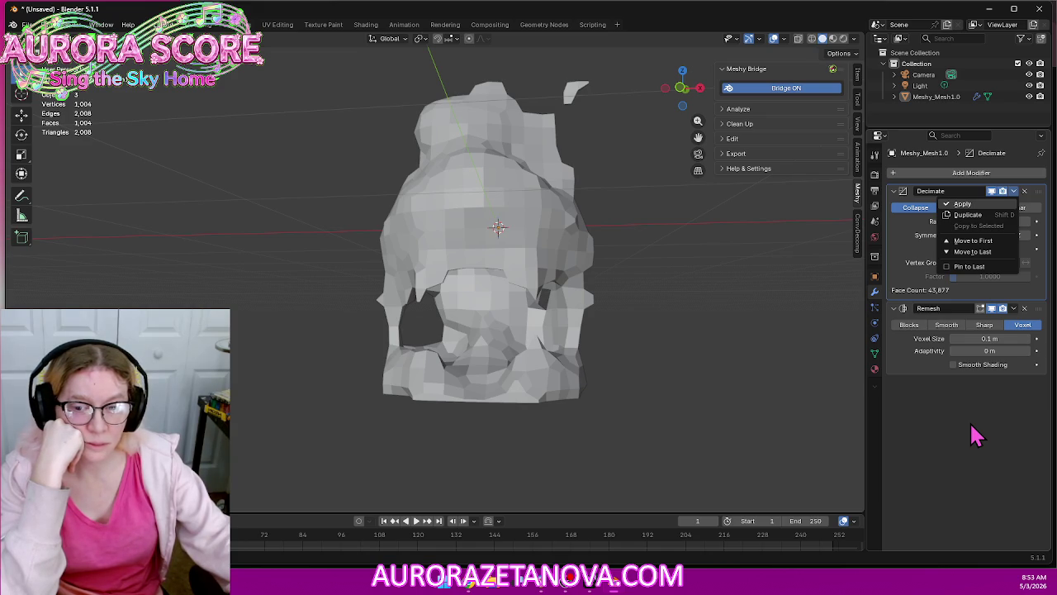
key("Return")
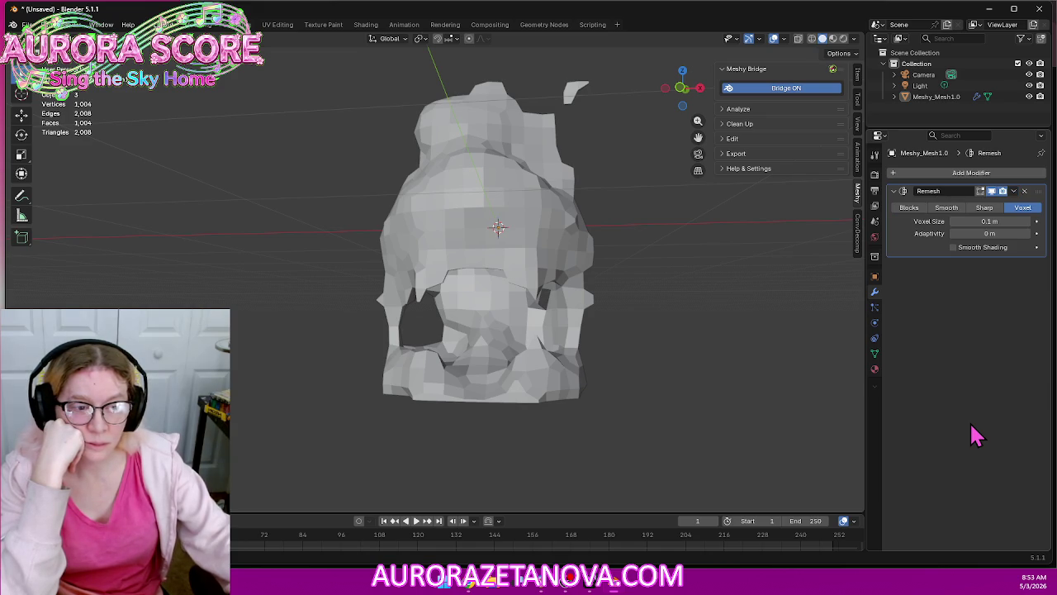
mouse_move(640, 288)
middle_mouse_down()
mouse_move(559, 276)
mouse_move(570, 279)
middle_mouse_up()
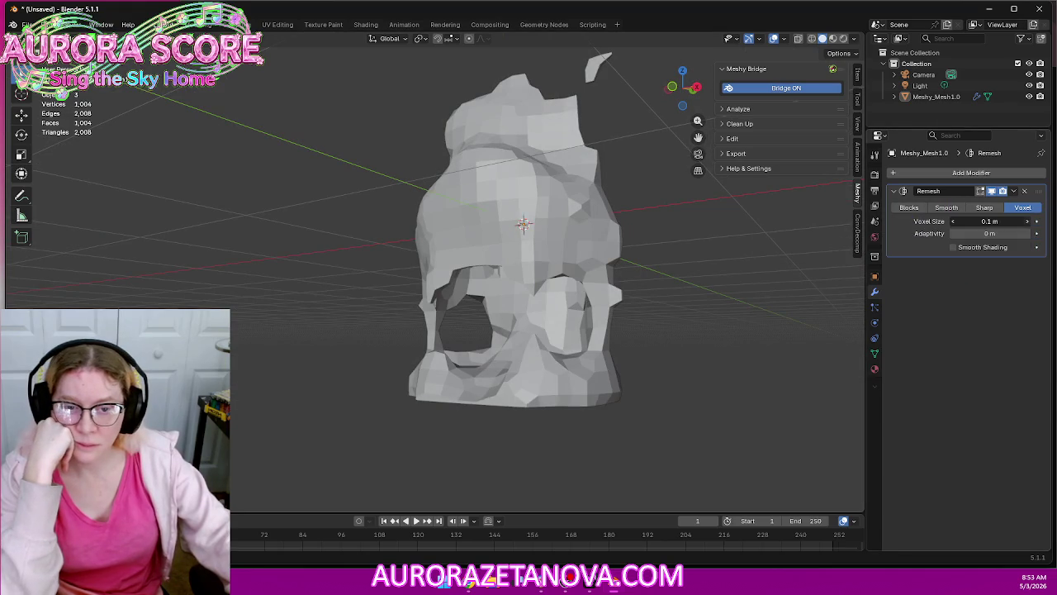
Try Remesh voxel sizes of 0.11 and 0.12 m, then return to 0.1 m
left_click(1029, 223)
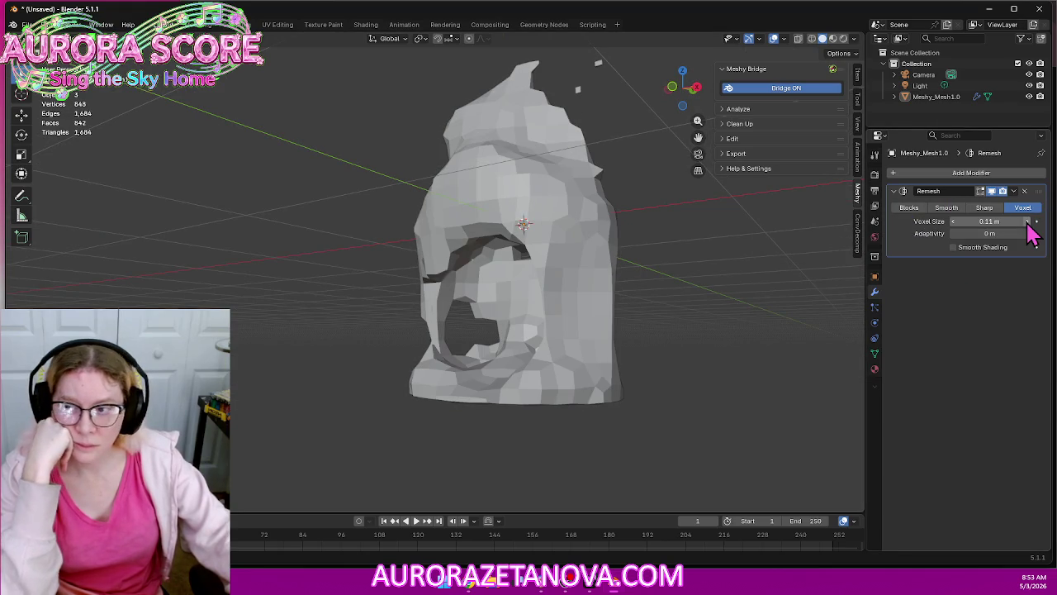
left_click(1029, 222)
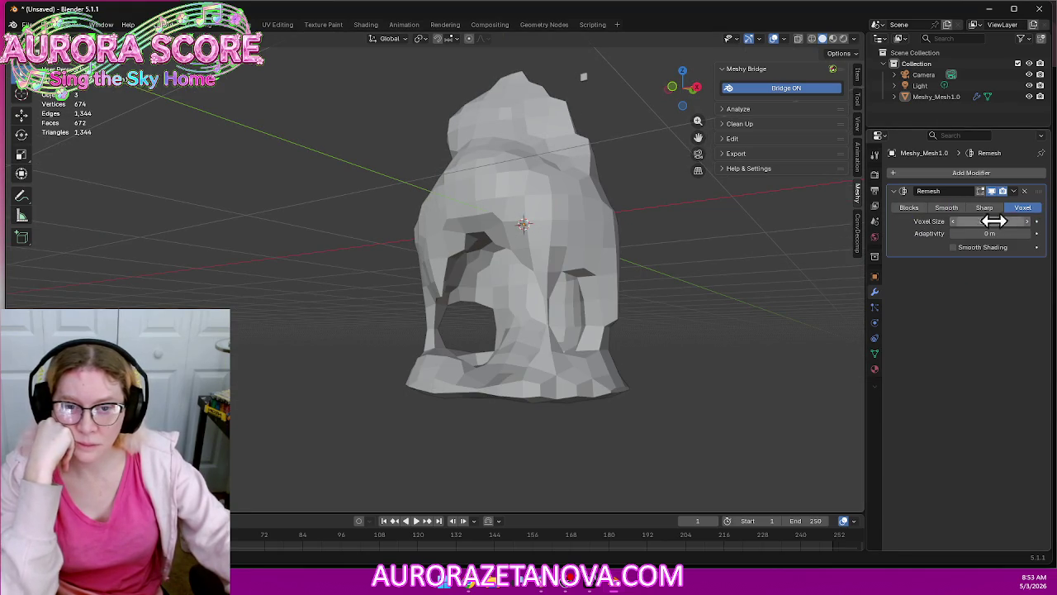
left_click(954, 223)
left_click(954, 223)
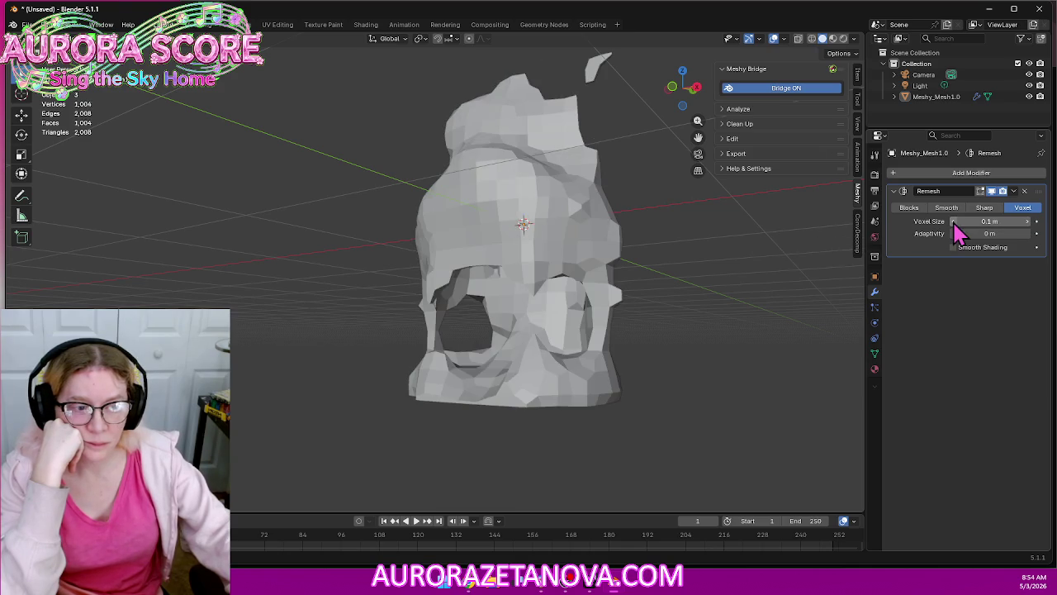
Lower the Remesh voxel size step by step from 0.1 m to 0.07 m, checking the denser shrine
left_click(954, 223)
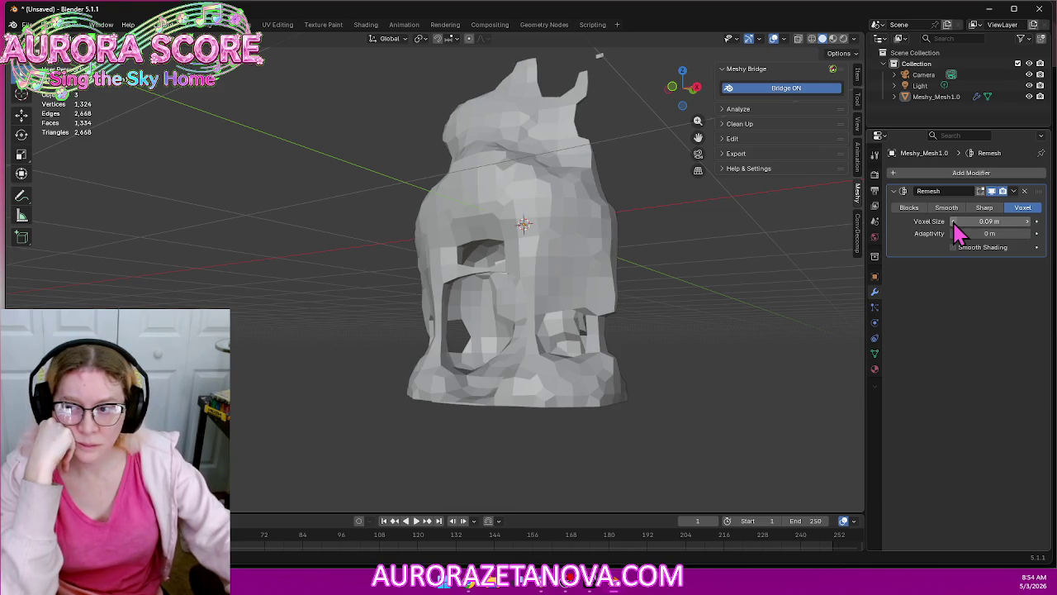
left_click(953, 223)
mouse_move(536, 282)
middle_mouse_down()
mouse_move(619, 273)
mouse_move(625, 293)
mouse_move(583, 267)
mouse_move(503, 269)
mouse_move(619, 276)
mouse_move(598, 287)
mouse_move(607, 285)
middle_mouse_up()
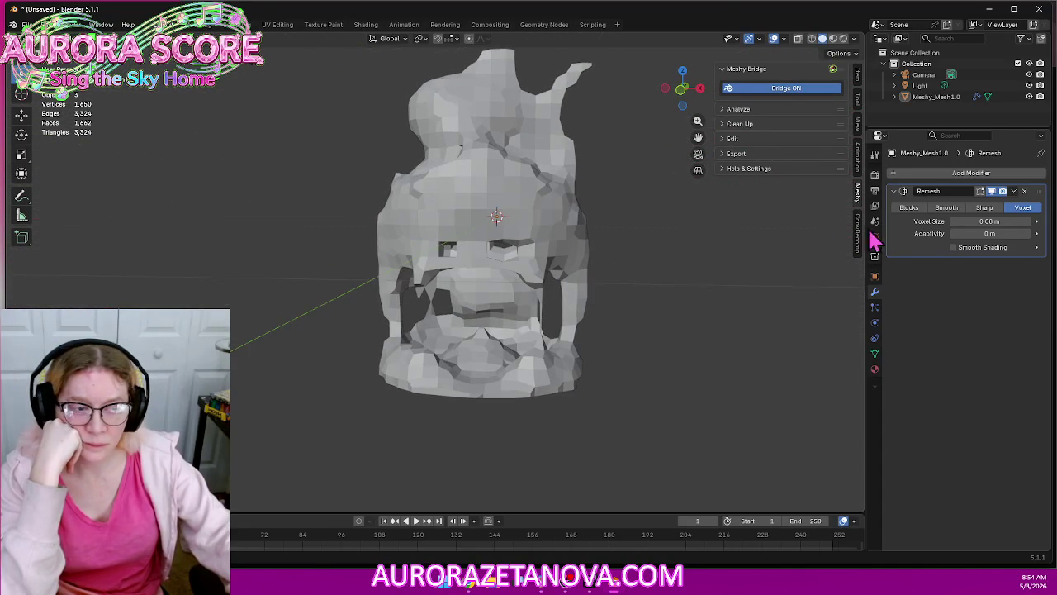
left_click(955, 222)
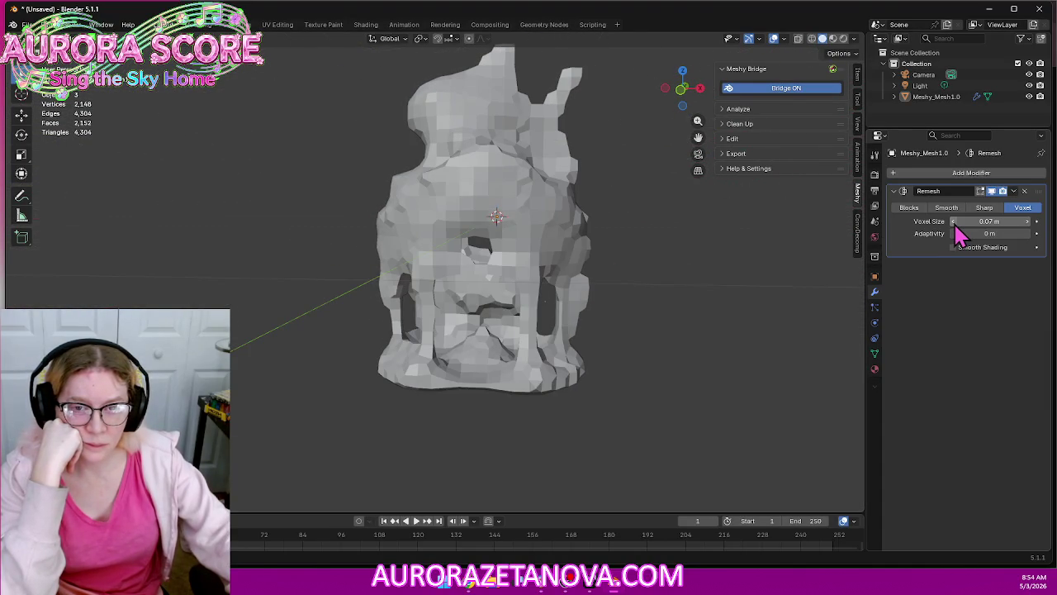
mouse_move(688, 283)
middle_mouse_down()
mouse_move(529, 262)
mouse_move(460, 267)
mouse_move(663, 269)
mouse_move(685, 287)
mouse_move(696, 267)
mouse_move(628, 272)
mouse_move(686, 292)
mouse_move(686, 239)
mouse_move(692, 259)
mouse_move(667, 275)
mouse_move(674, 286)
mouse_move(584, 246)
mouse_move(672, 294)
mouse_move(656, 255)
mouse_move(501, 250)
mouse_move(532, 291)
mouse_move(590, 330)
mouse_move(713, 288)
mouse_move(661, 298)
middle_mouse_up()
scroll(686, 268, "up", 2)
scroll(679, 267, "up", 2)
scroll(672, 297, "down", 2)
scroll(671, 296, "down", 1)
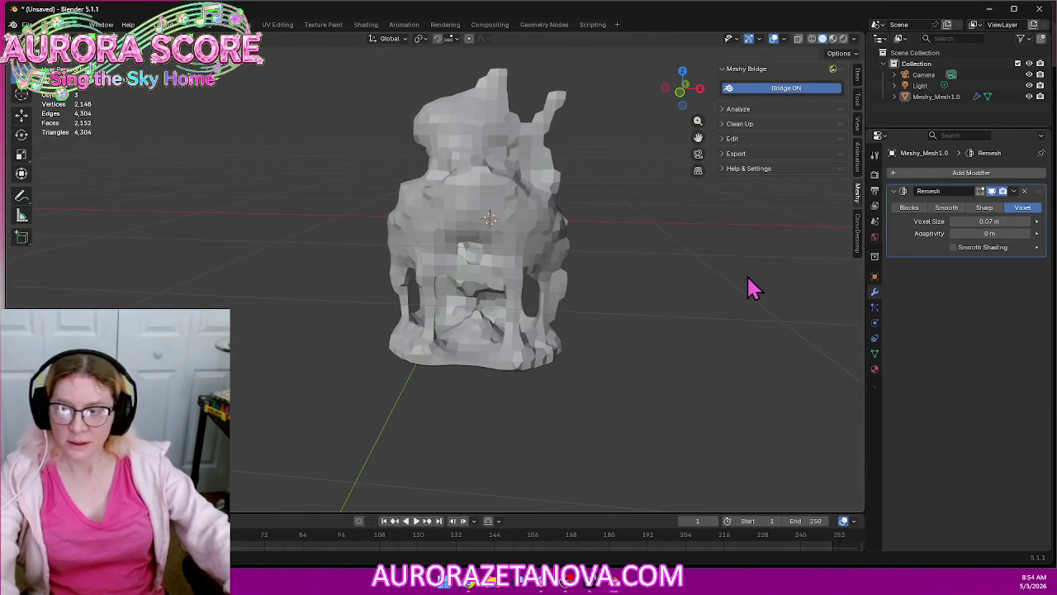
Export the remeshed shrine as glTF 2.0 to Downloads as Store.glb, then return to Meshy
left_click(27, 24)
mouse_move(45, 192)
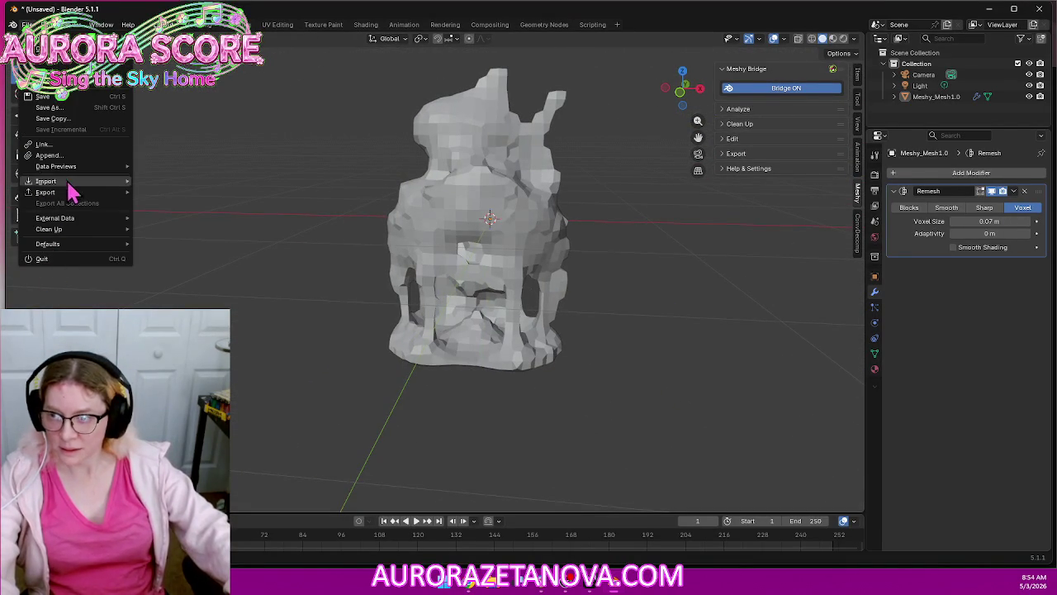
left_click(182, 291)
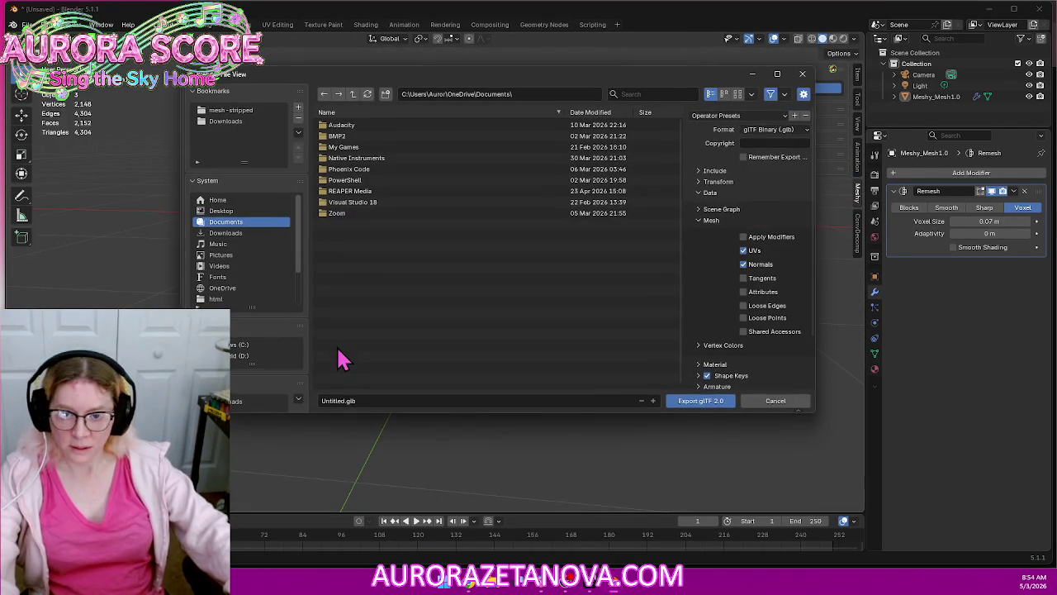
left_click(225, 121)
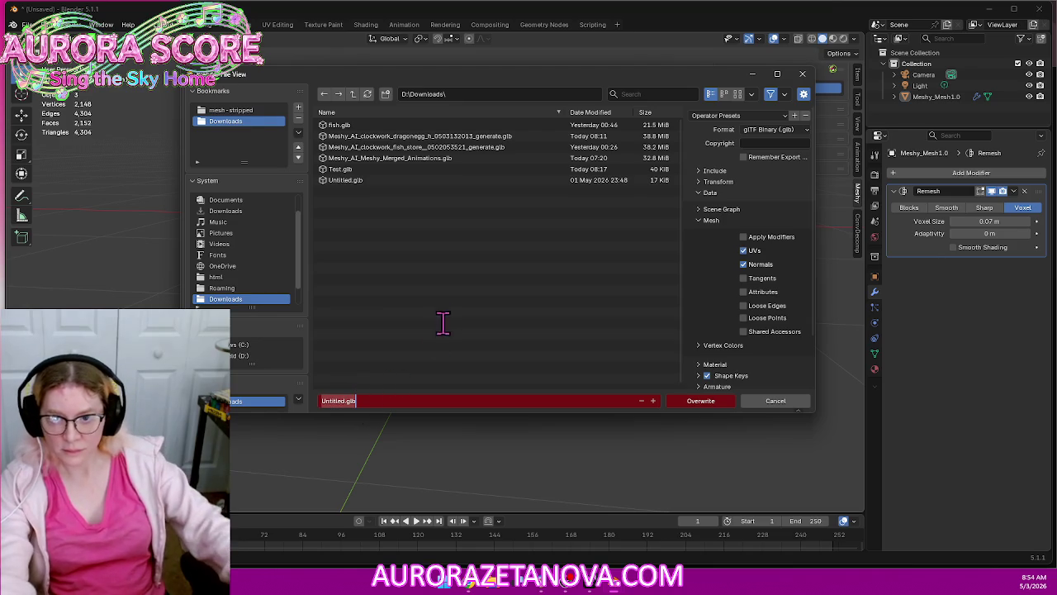
type("Store")
key("Return")
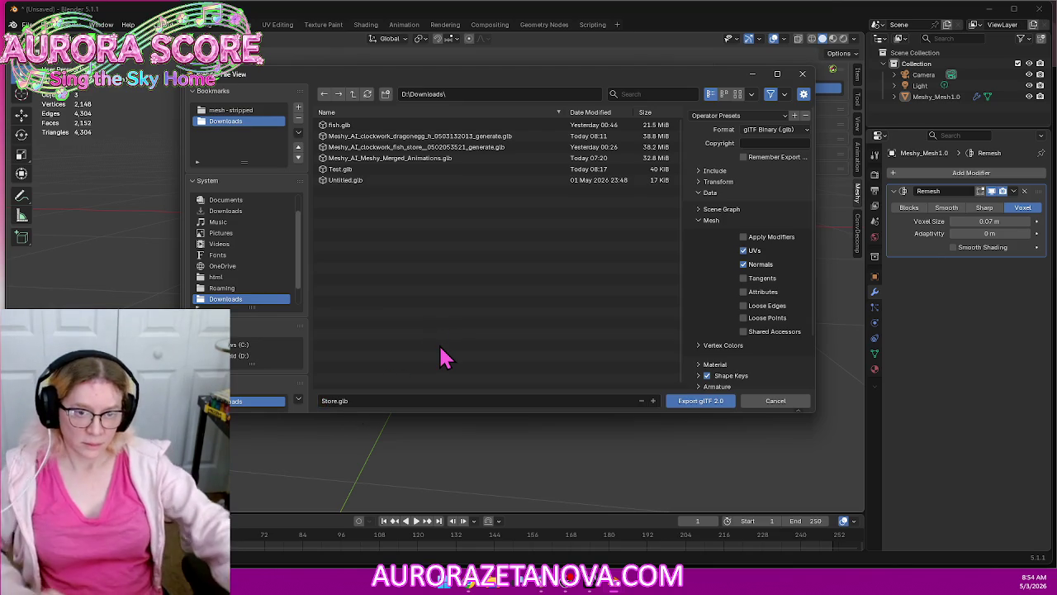
scroll(759, 327, "down", 3)
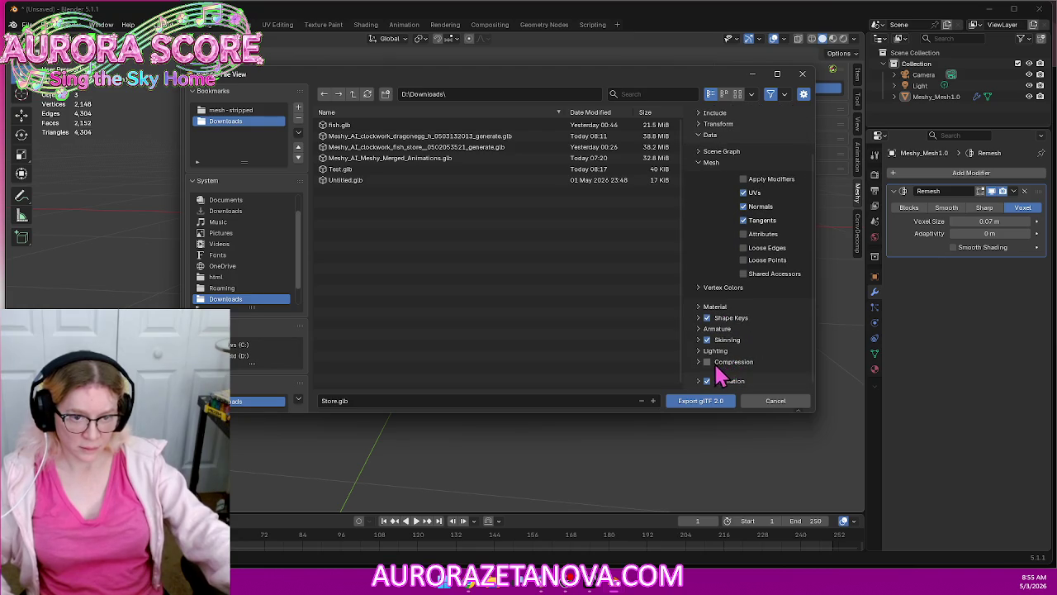
left_click(705, 404)
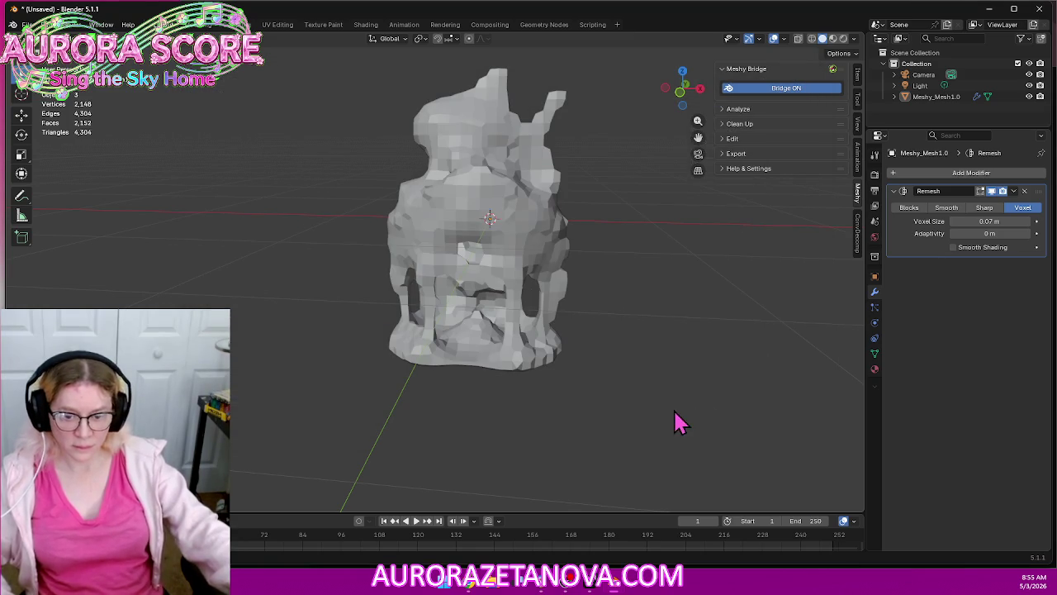
left_click(472, 586)
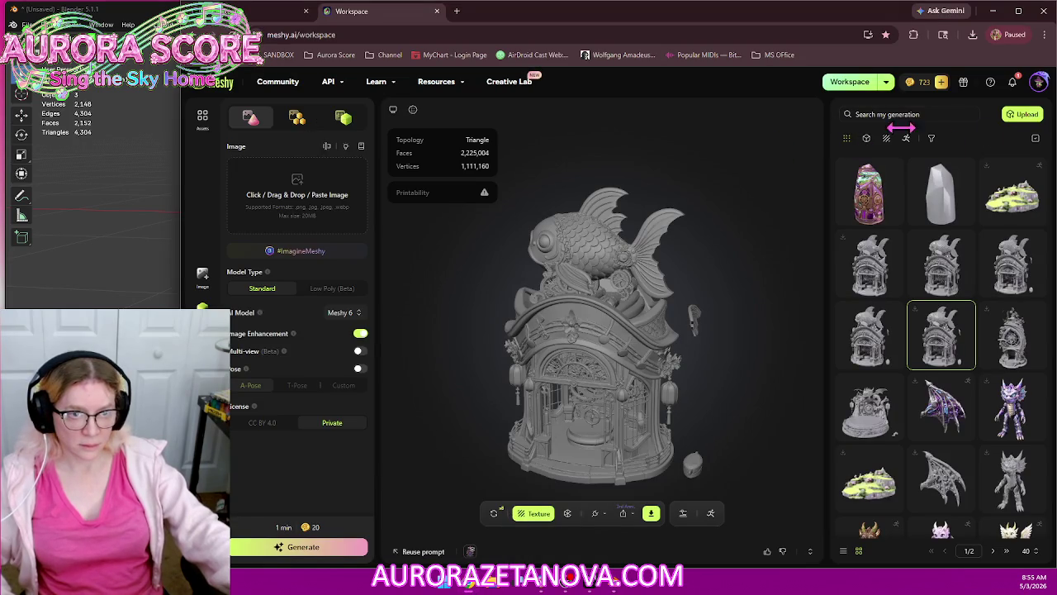
Upload Store.glb from Downloads into Meshy as a new model and create its task
left_click(1025, 121)
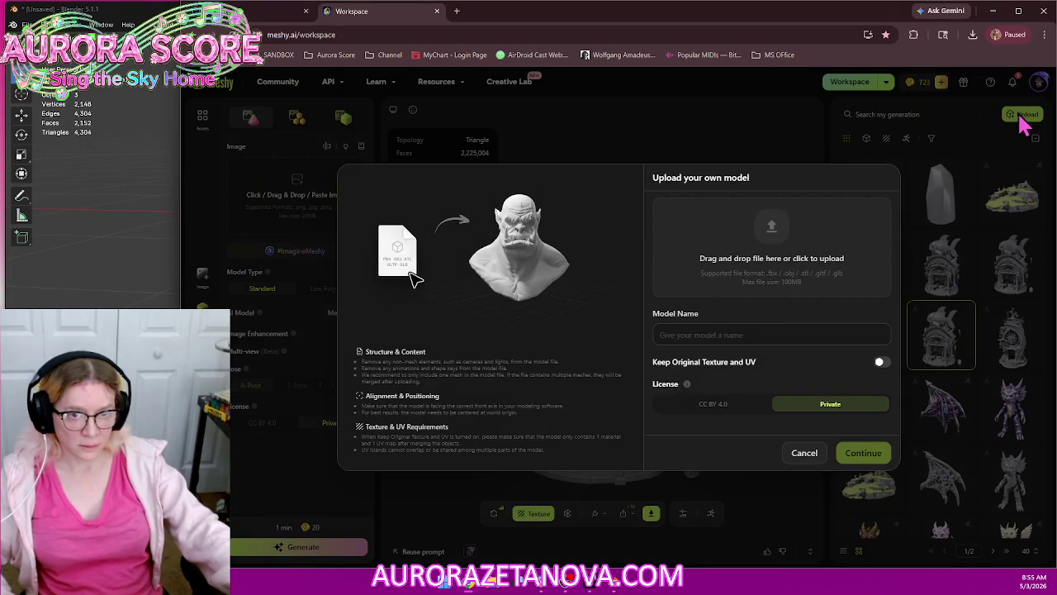
left_click(821, 257)
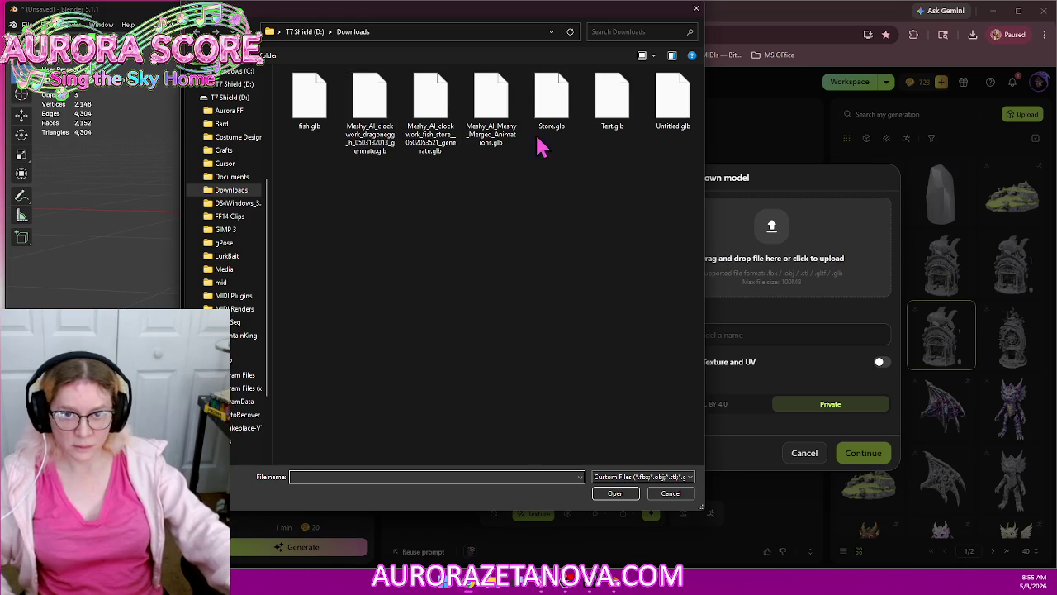
double_click(555, 115)
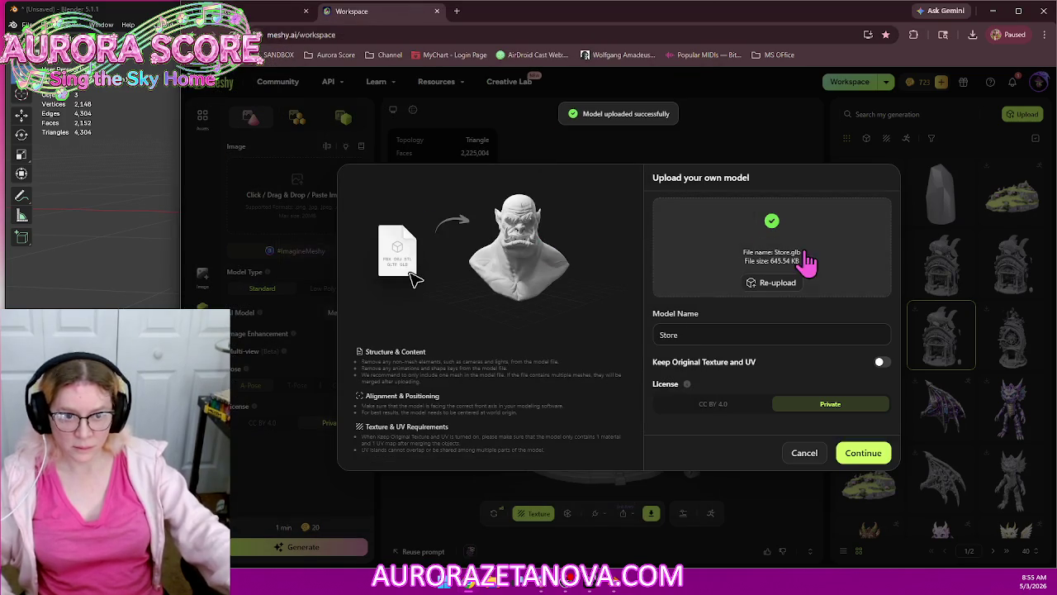
left_click(851, 453)
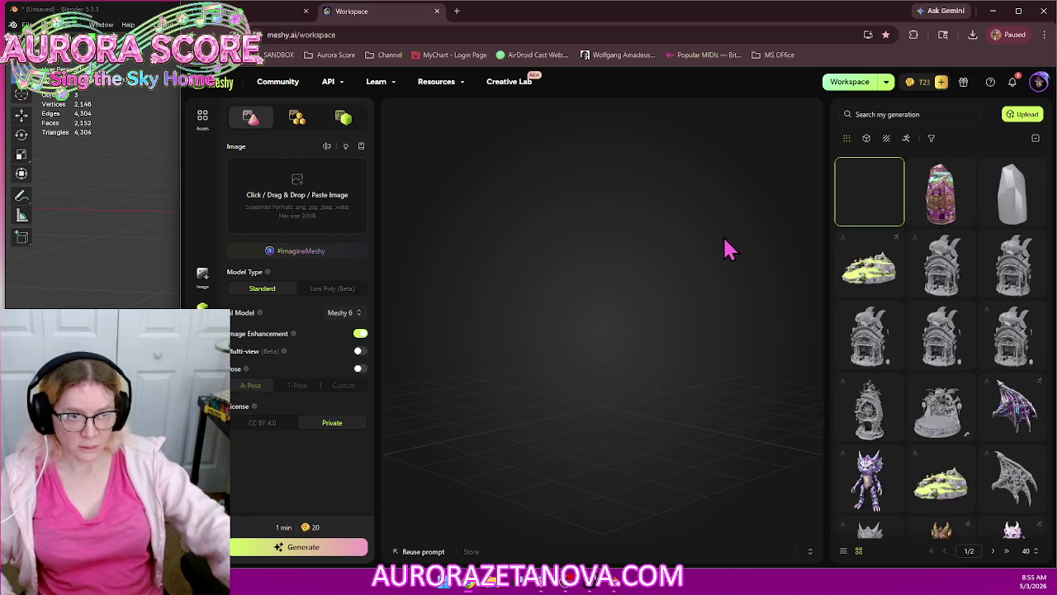
Open the uploaded Store model in Meshy's viewer, inspect it including the underside, then go back to Blender
left_click(853, 200)
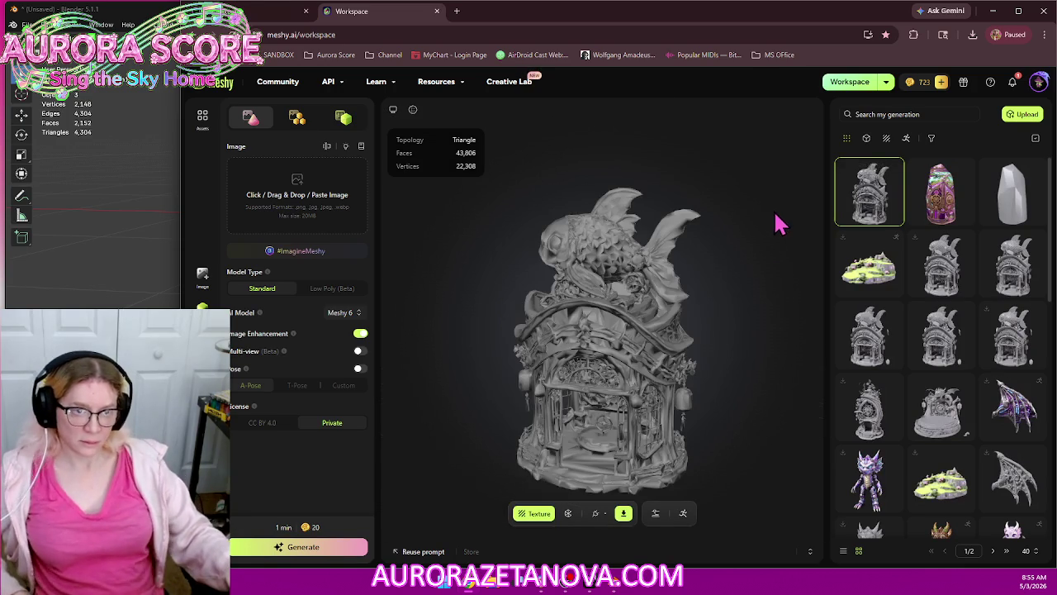
scroll(685, 353, "up", 2)
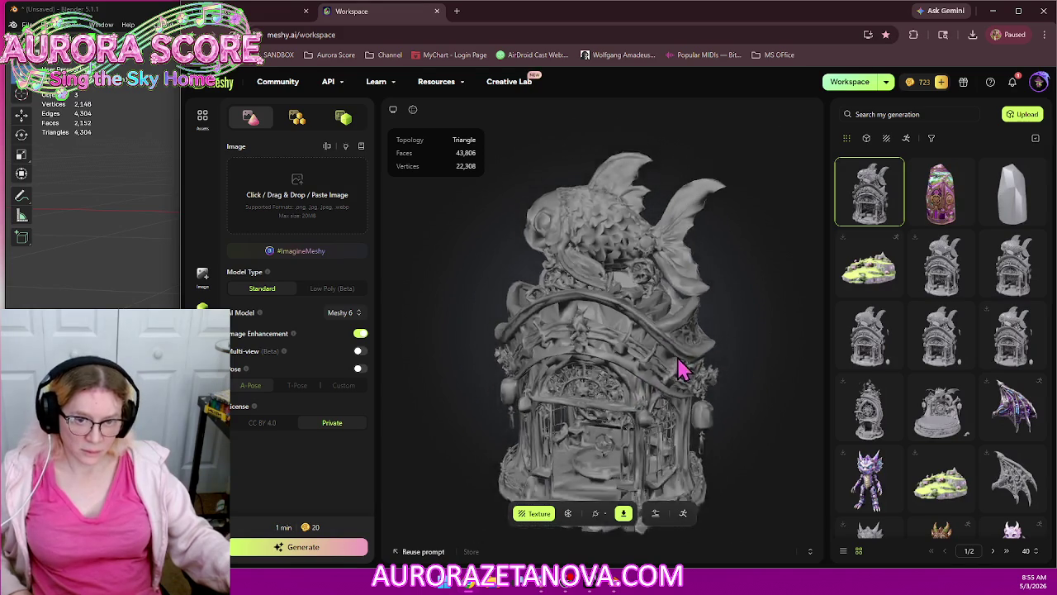
scroll(687, 349, "up", 2)
scroll(688, 344, "up", 3)
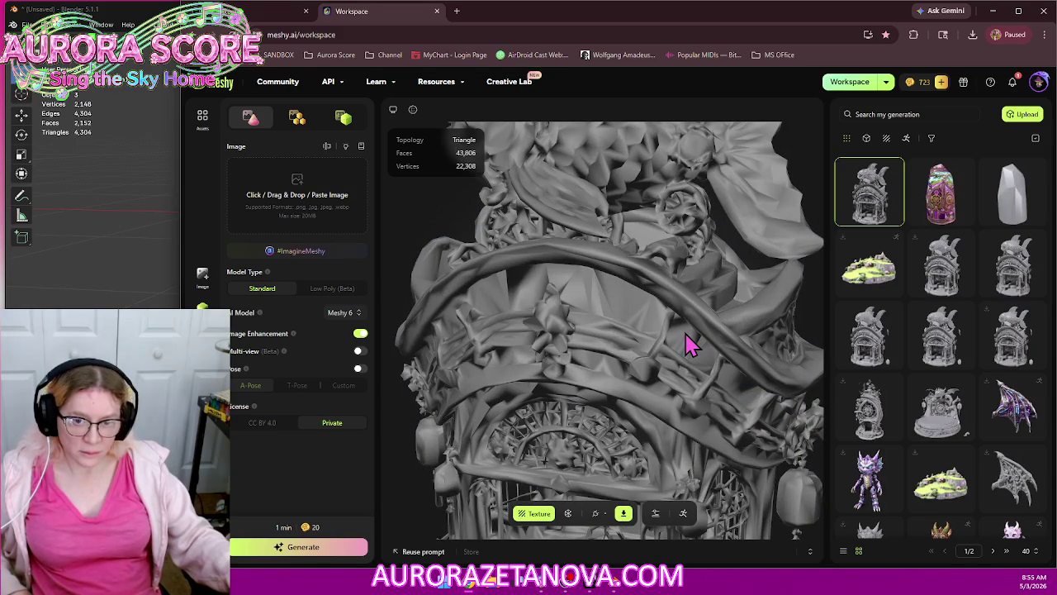
scroll(690, 347, "down", 5)
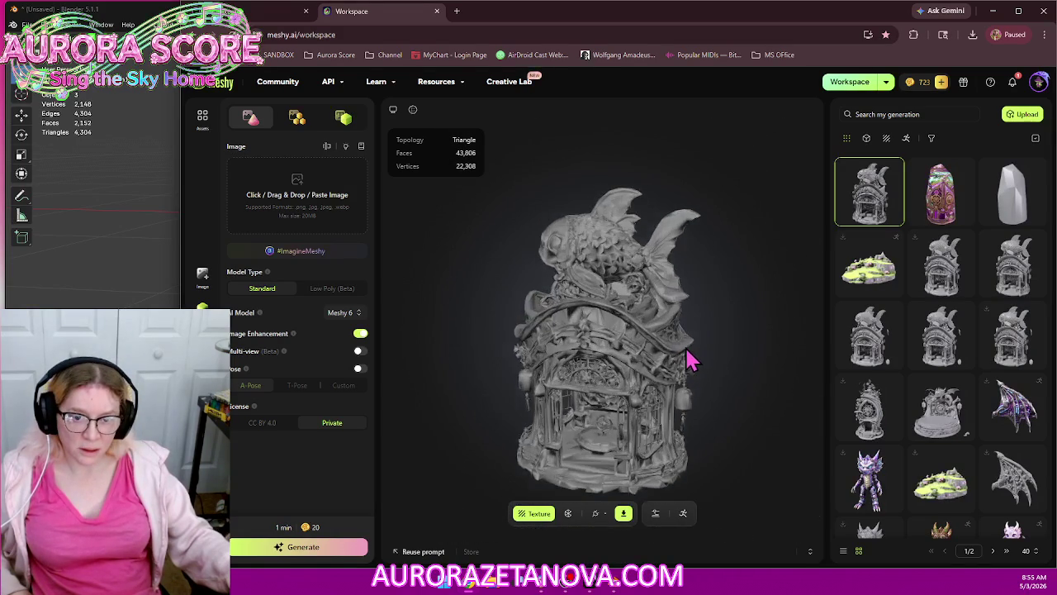
mouse_move(642, 382)
left_mouse_down()
mouse_move(669, 285)
mouse_move(656, 378)
left_mouse_up()
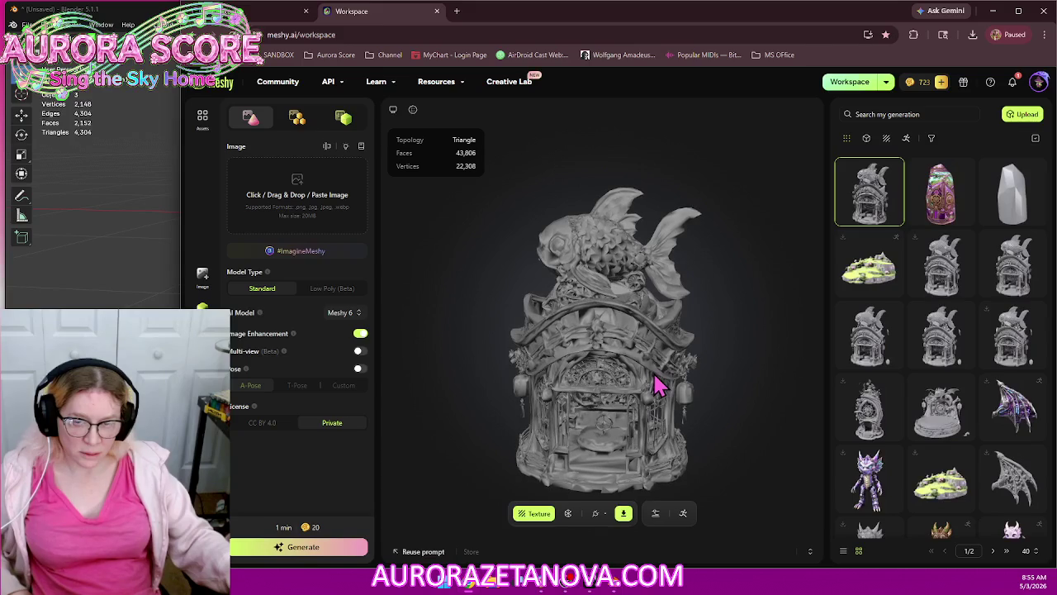
scroll(647, 376, "up", 5)
scroll(640, 396, "down", 4)
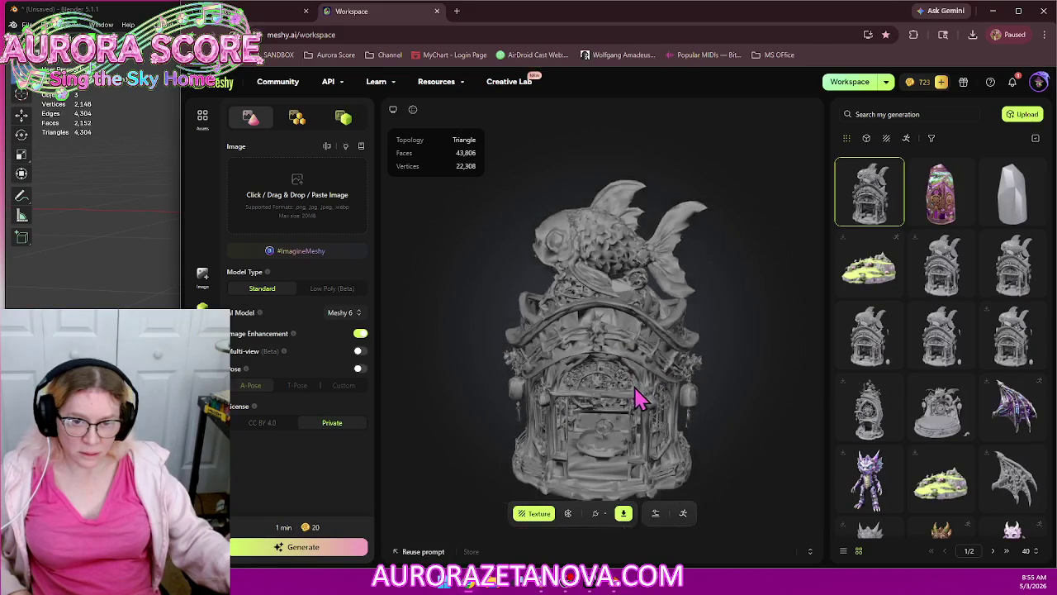
key("alt+Tab")
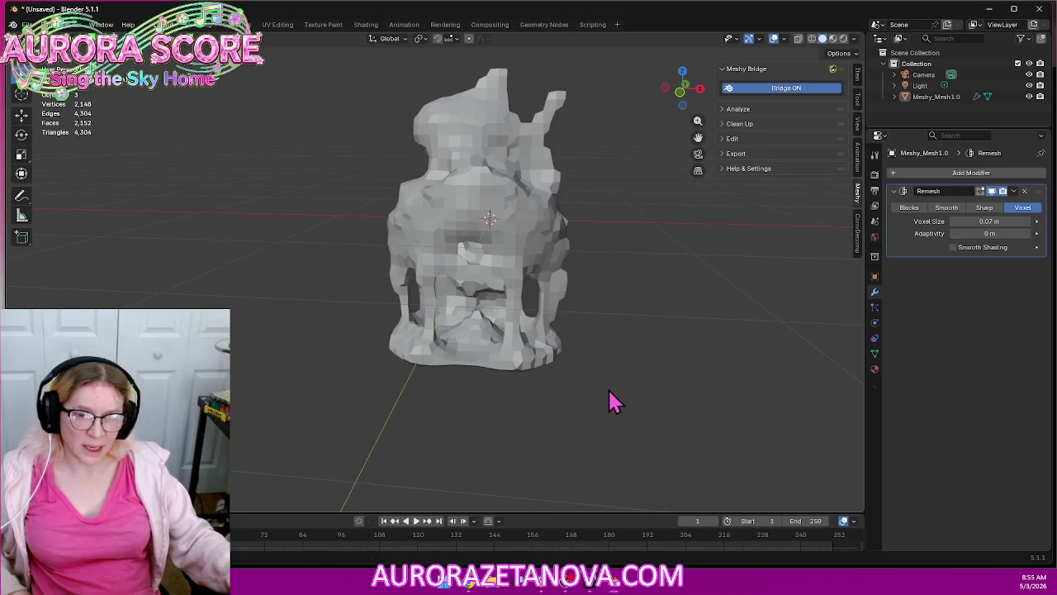
Preview the remeshed model in material shading, then go back to solid shading
mouse_move(629, 400)
middle_mouse_down()
mouse_move(633, 366)
mouse_move(608, 377)
mouse_move(619, 394)
mouse_move(638, 336)
middle_mouse_up()
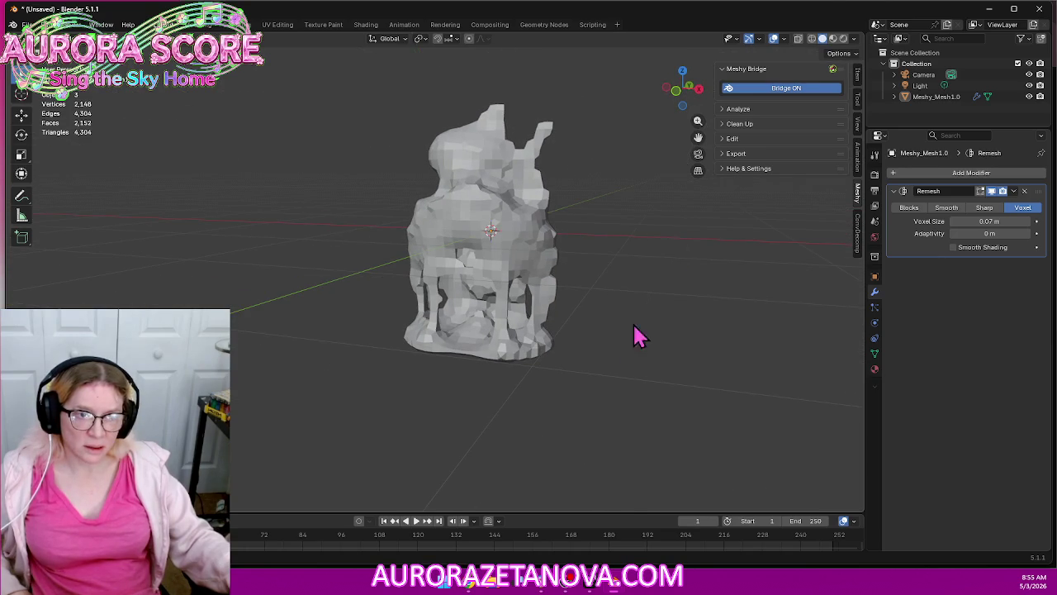
left_click(832, 38)
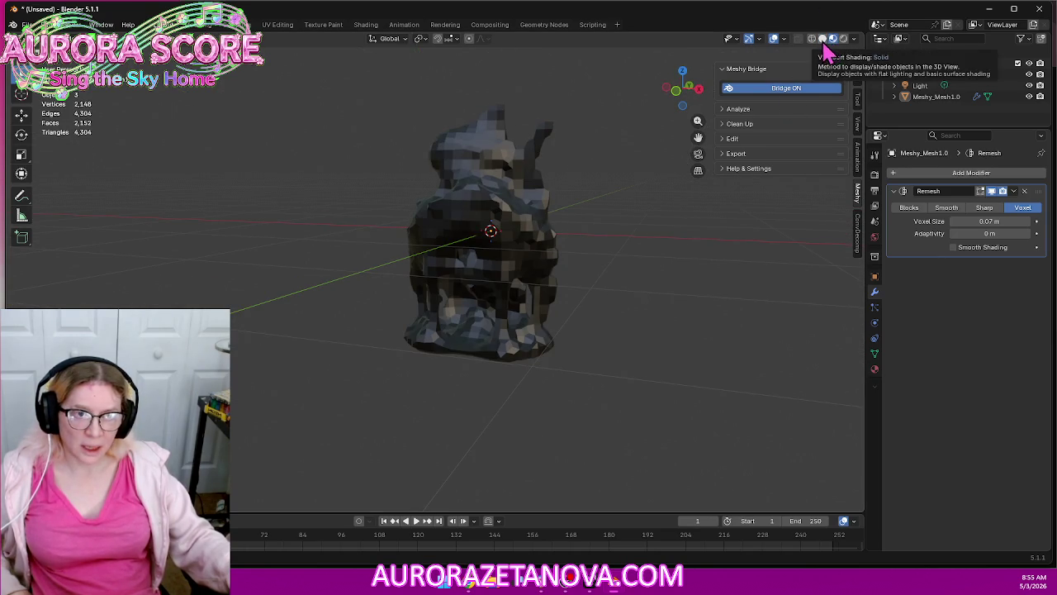
left_click(823, 39)
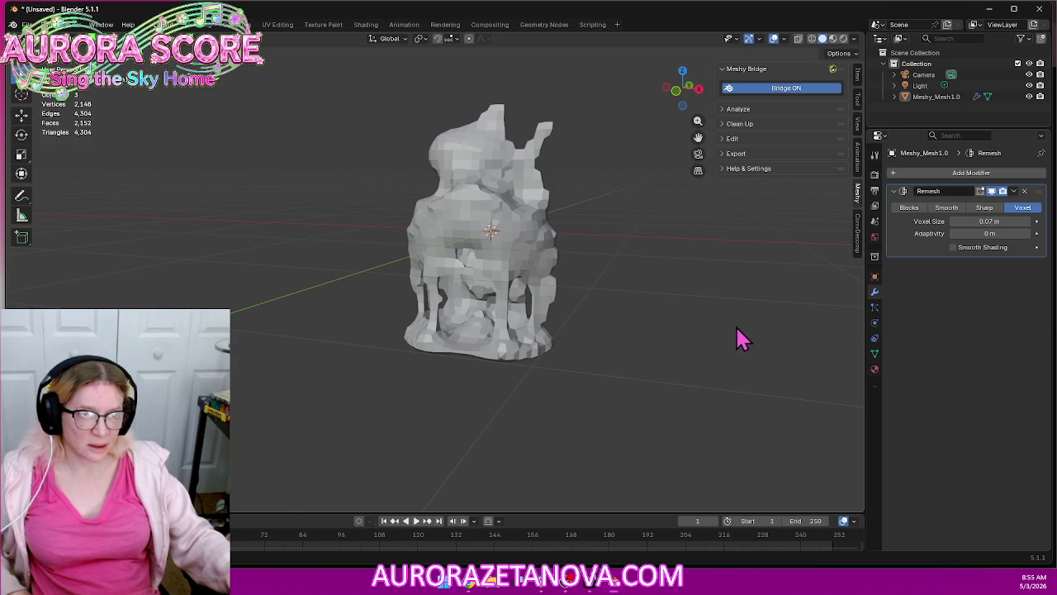
Delete the Camera and Light objects so only Meshy_Mesh1.0 remains in the scene
left_click(915, 86)
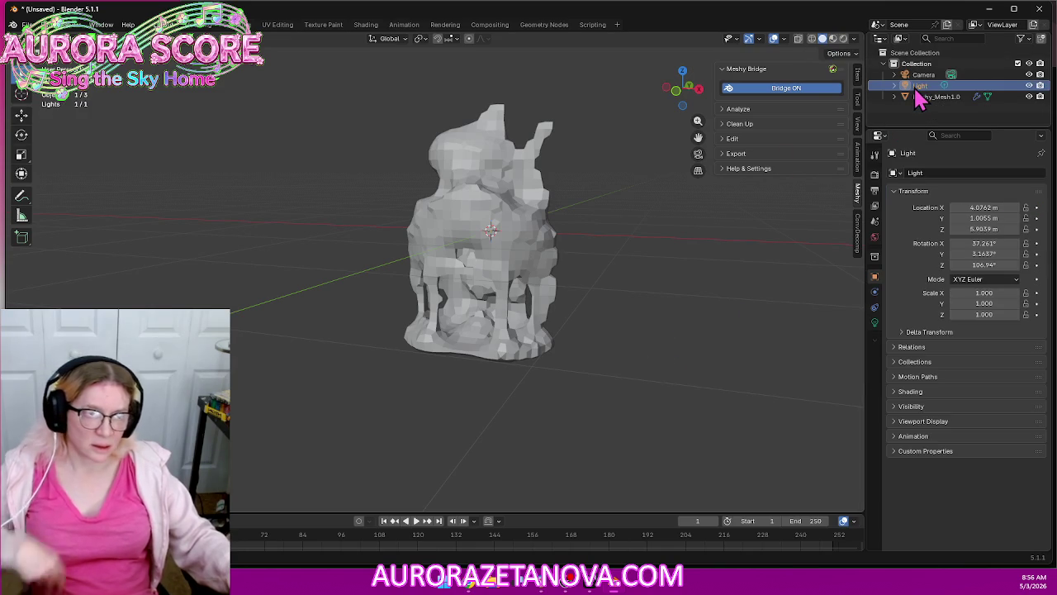
key("Delete")
left_click(923, 74)
key("Delete")
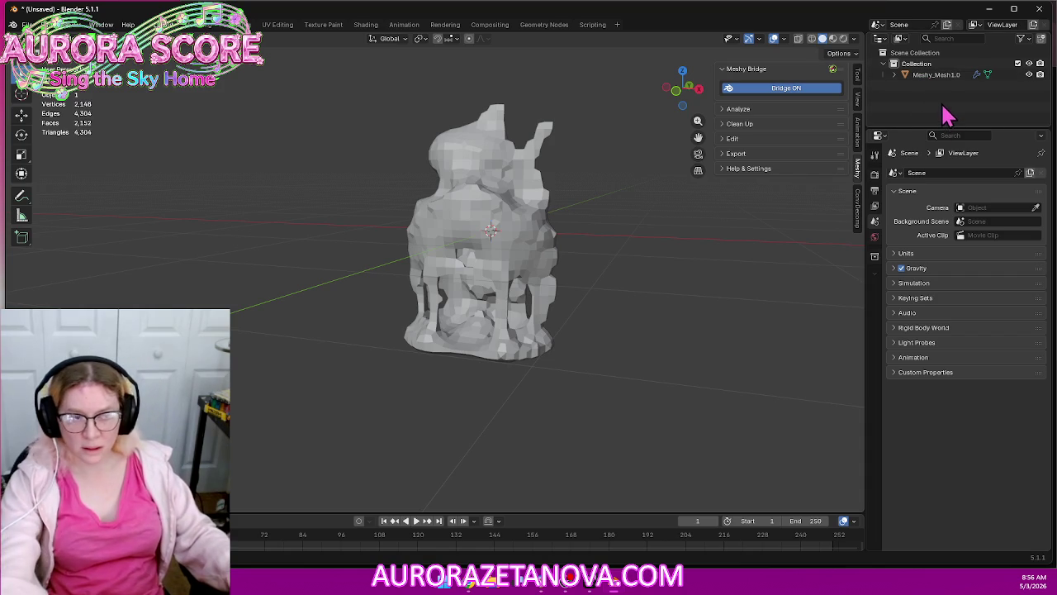
left_click(942, 77)
left_click(944, 106)
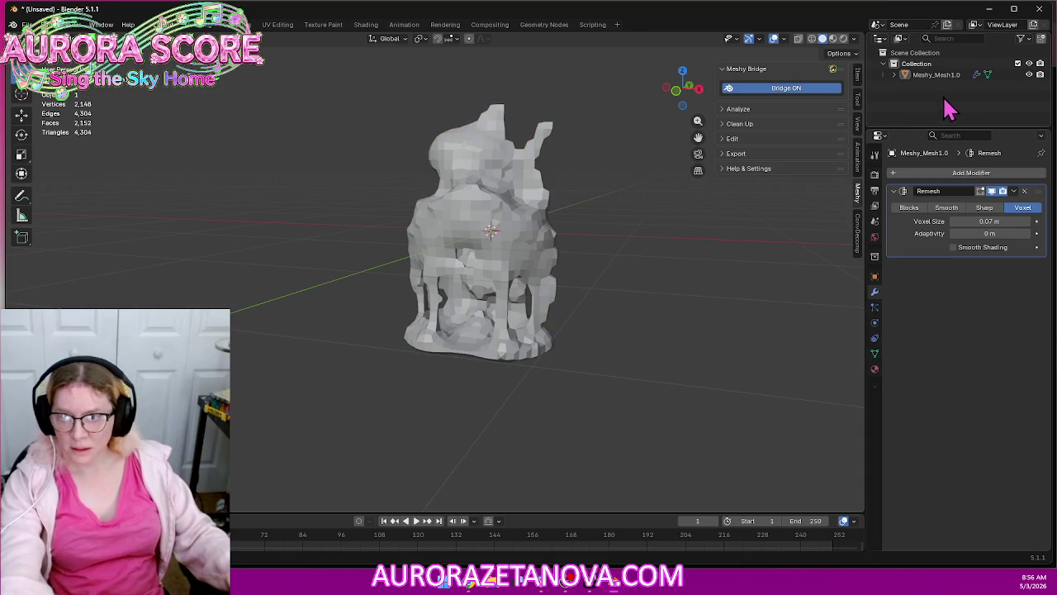
Purge the file's unused data-blocks, including 2 materials, and select the remeshed mesh
left_click(27, 24)
mouse_move(49, 229)
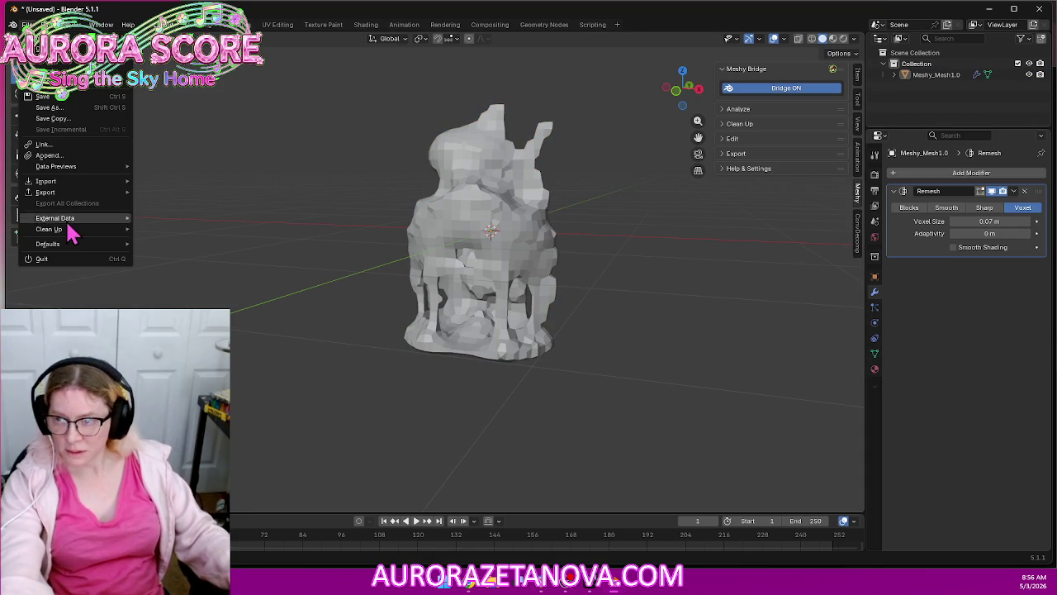
left_click(174, 230)
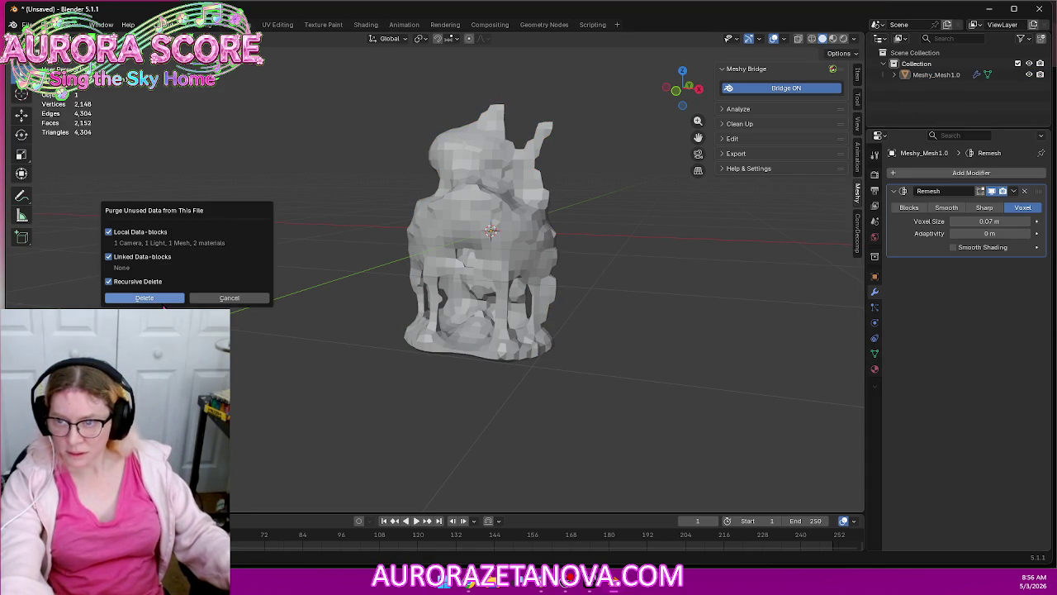
left_click(160, 300)
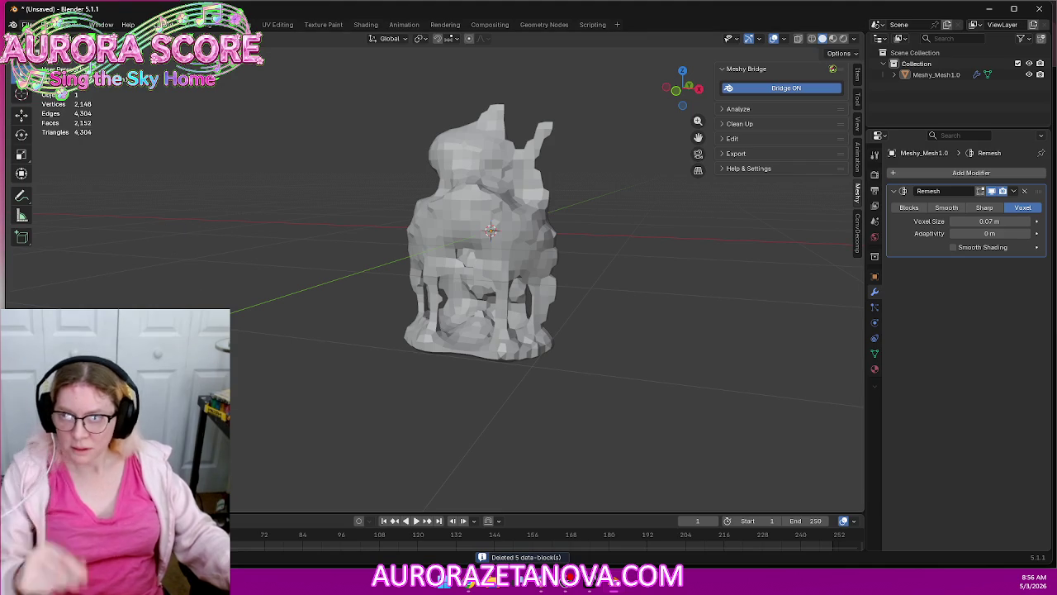
left_click(27, 24)
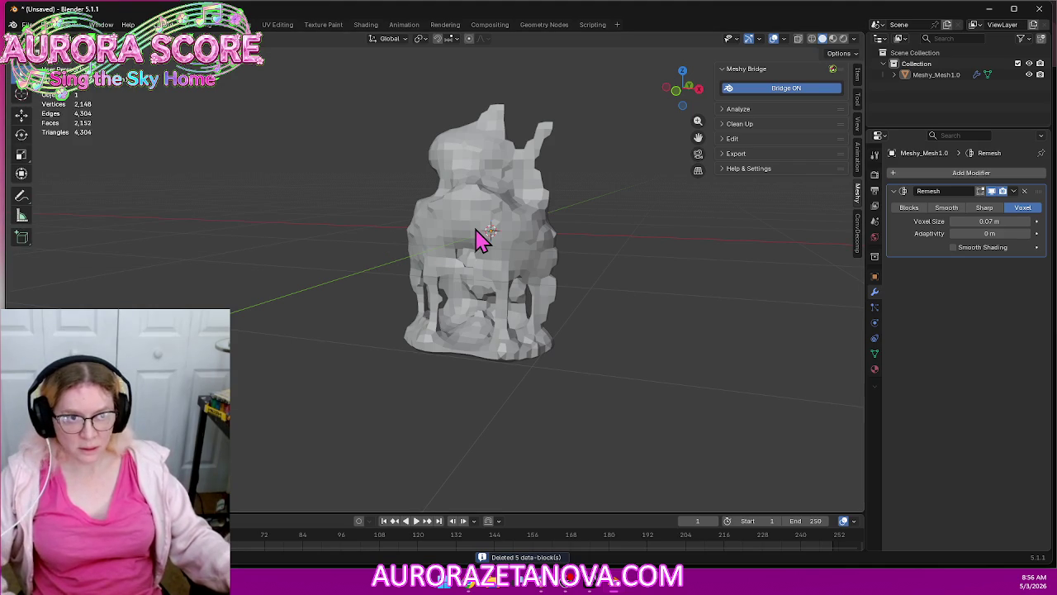
left_click(493, 196)
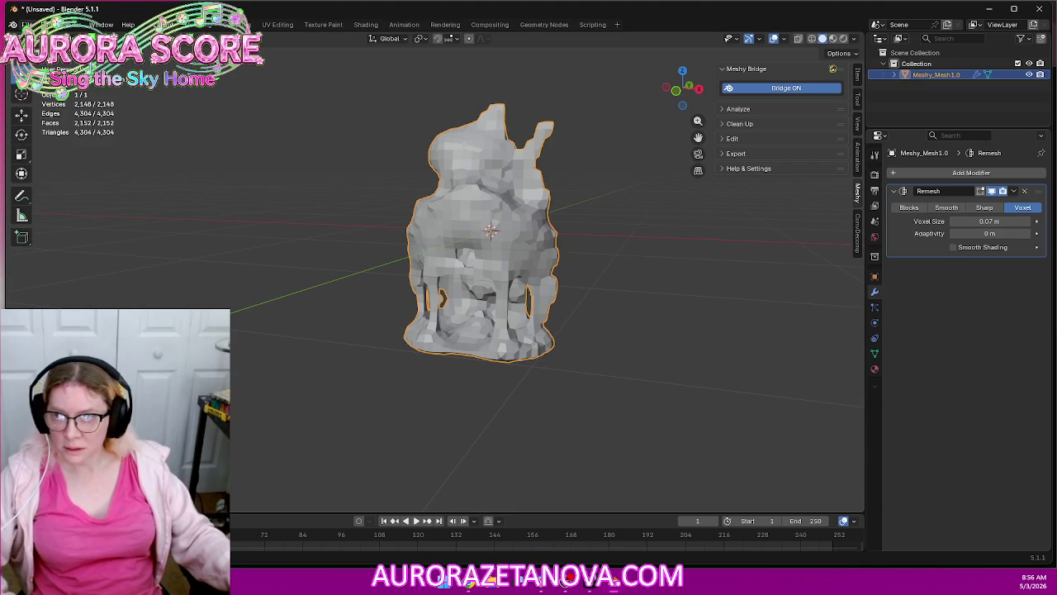
Re-export only the selected remeshed mesh as glTF, overwriting Store.glb
left_click(27, 24)
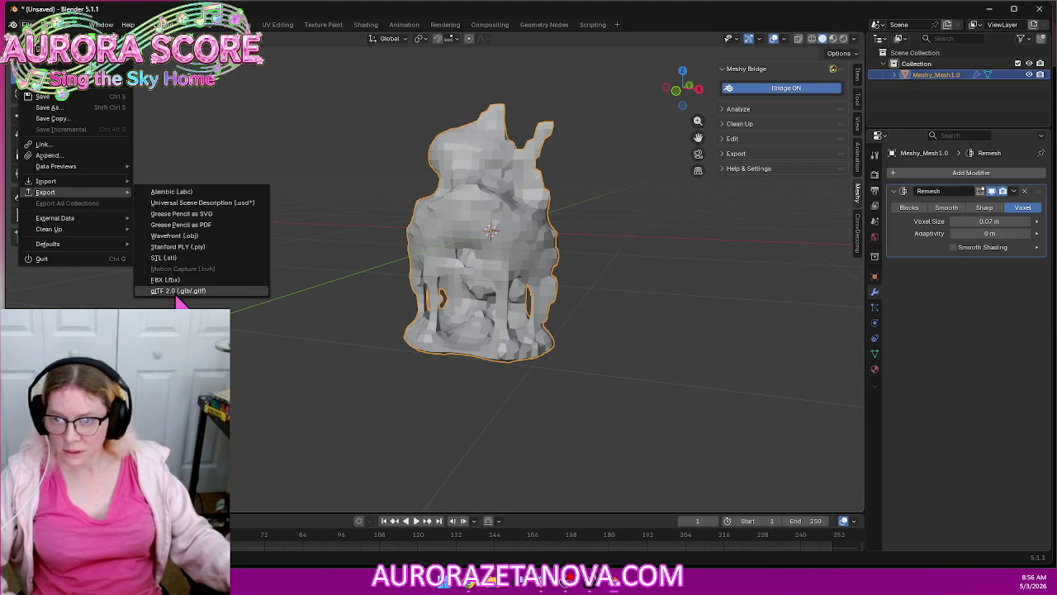
left_click(176, 291)
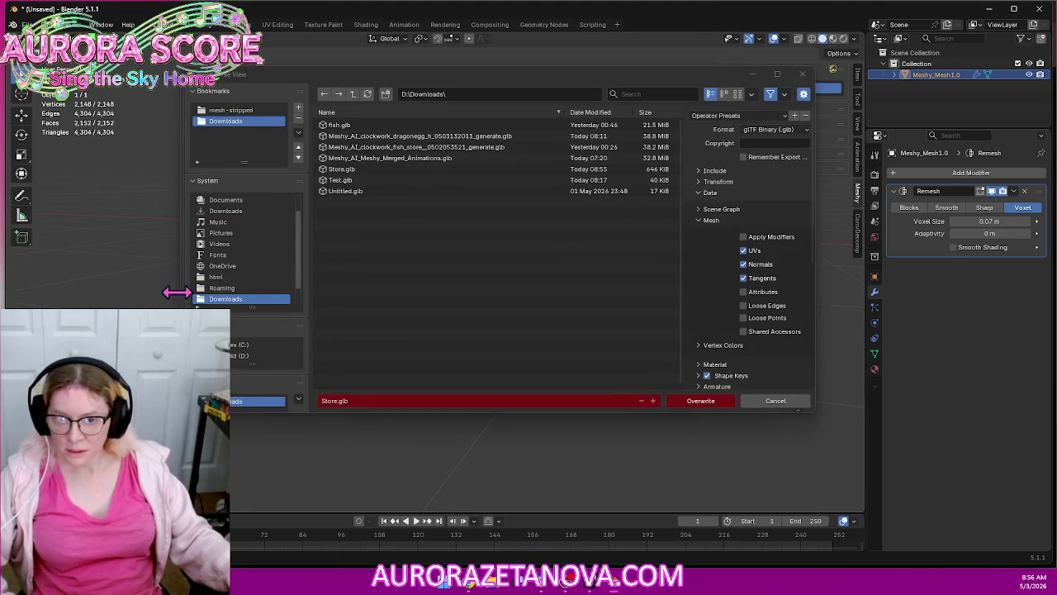
left_click(715, 171)
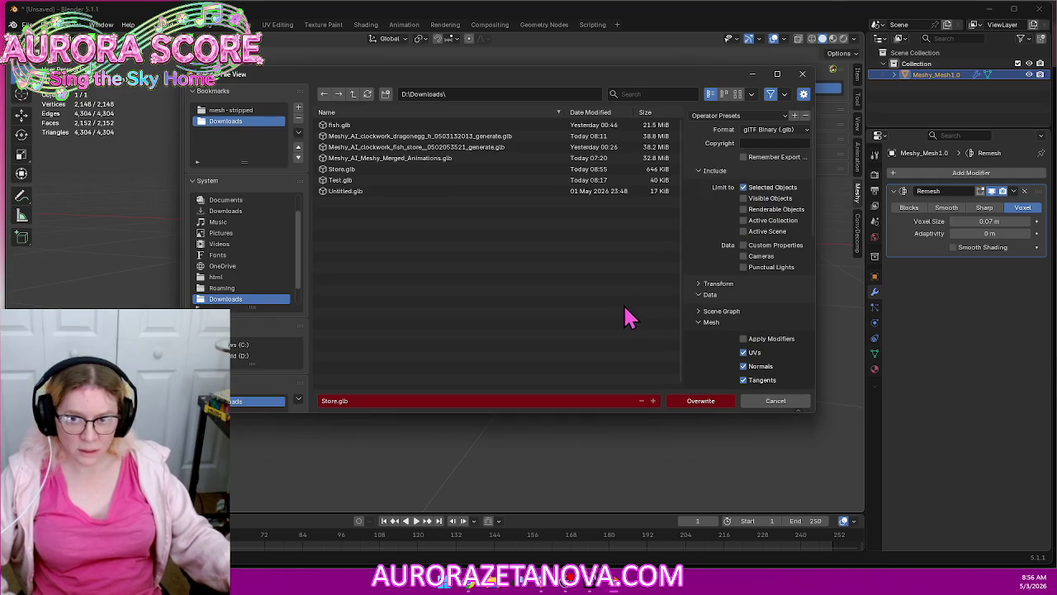
left_click(701, 400)
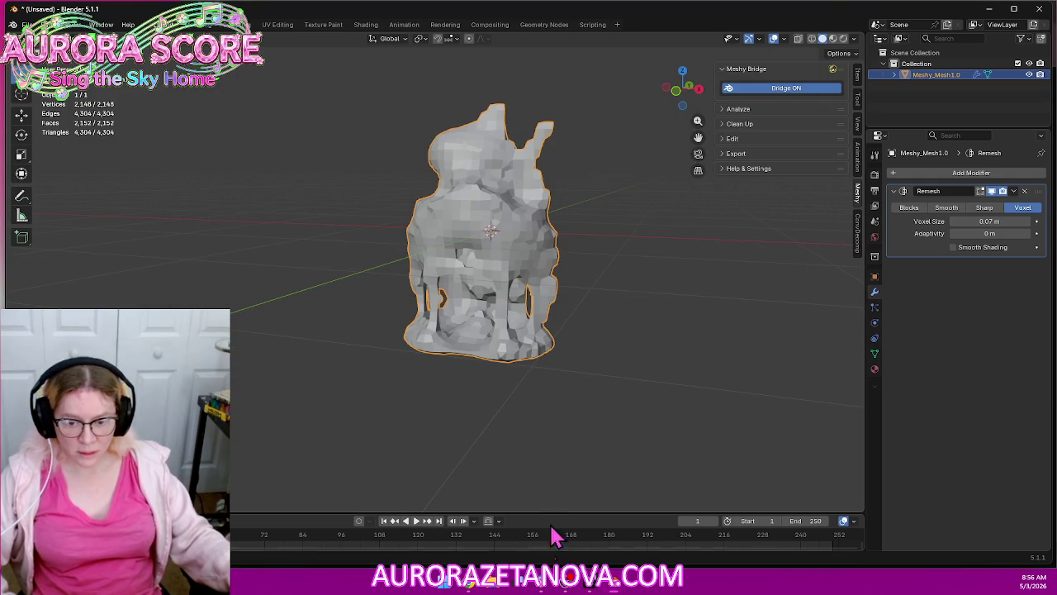
left_click(471, 581)
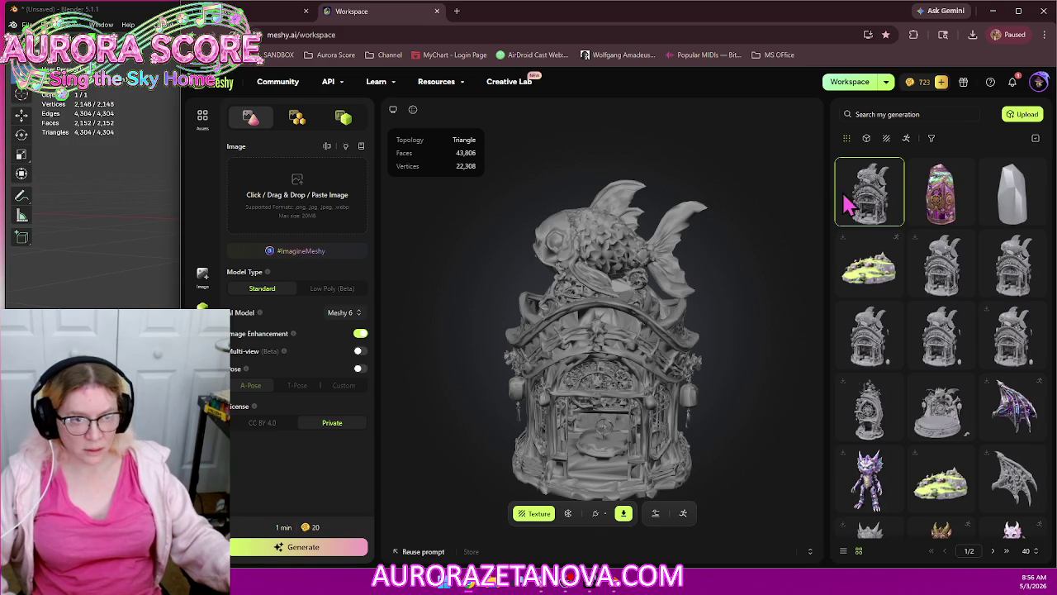
right_click(886, 228)
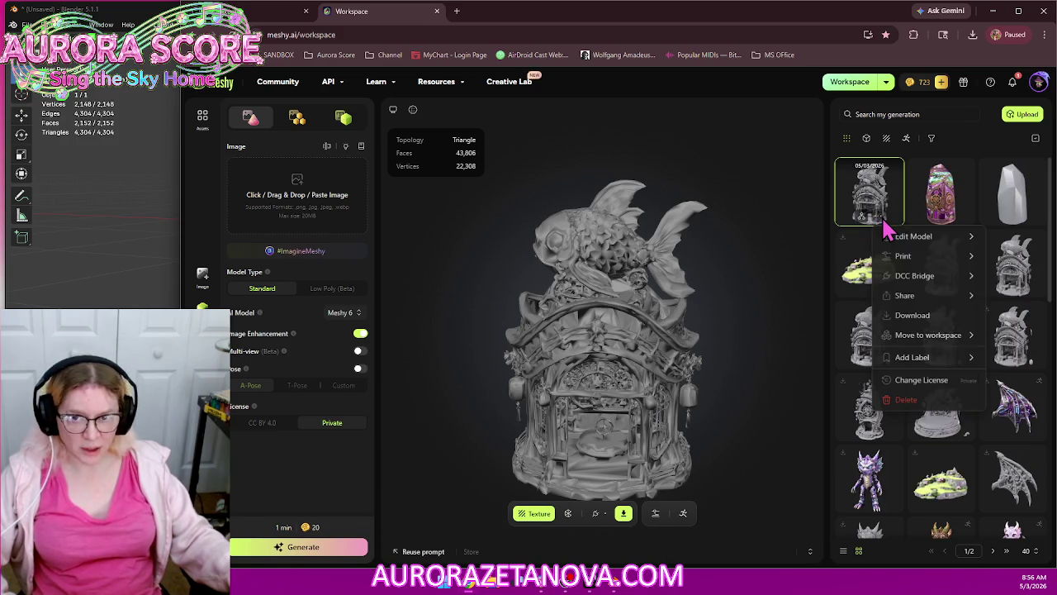
left_click(906, 401)
left_click(741, 364)
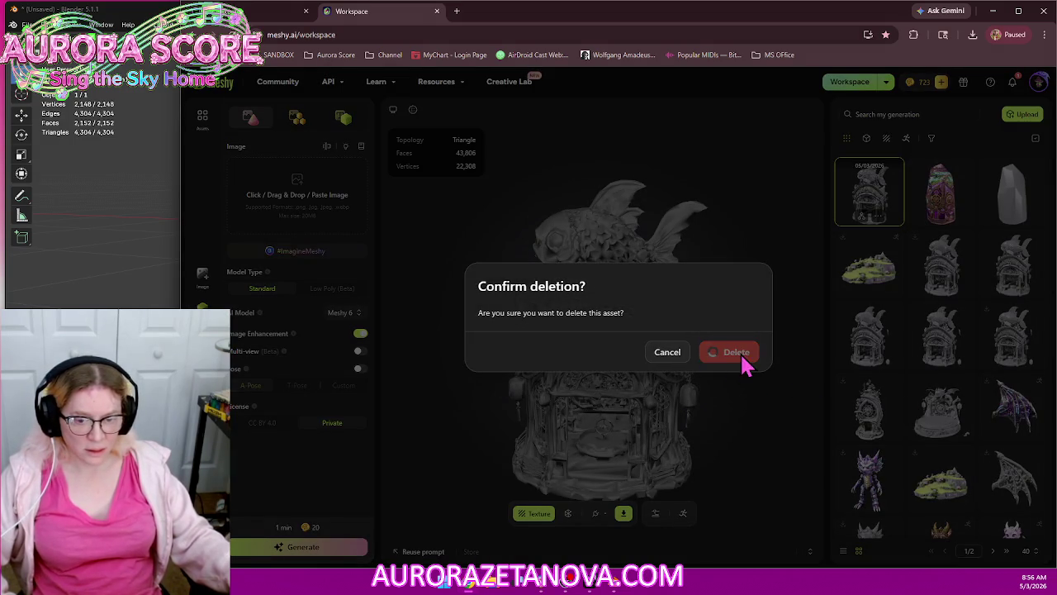
Upload the new Store.glb from Downloads to Meshy and submit it as a model
left_click(1026, 116)
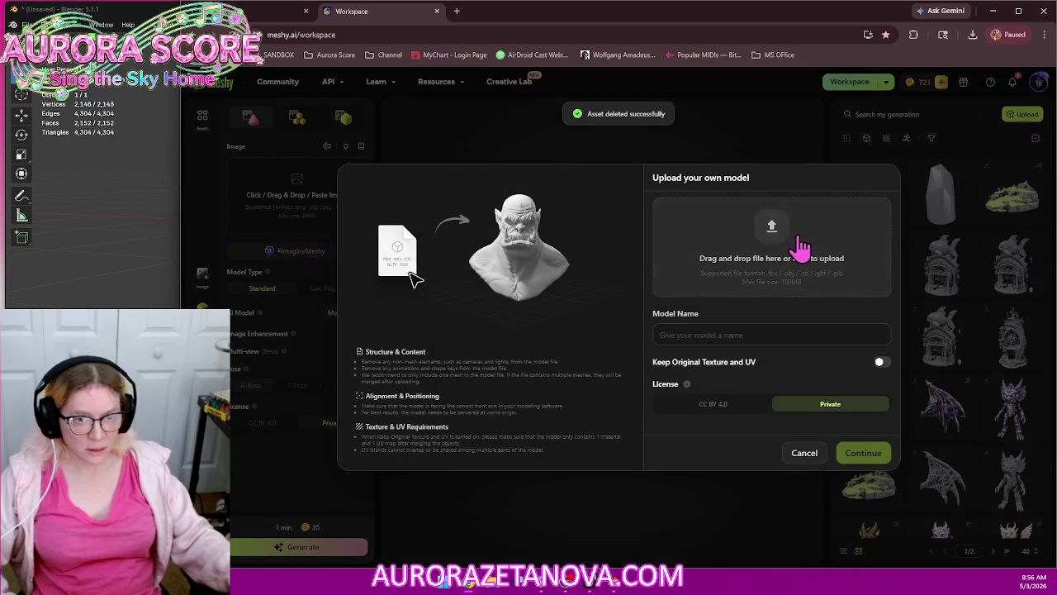
left_click(799, 247)
double_click(550, 112)
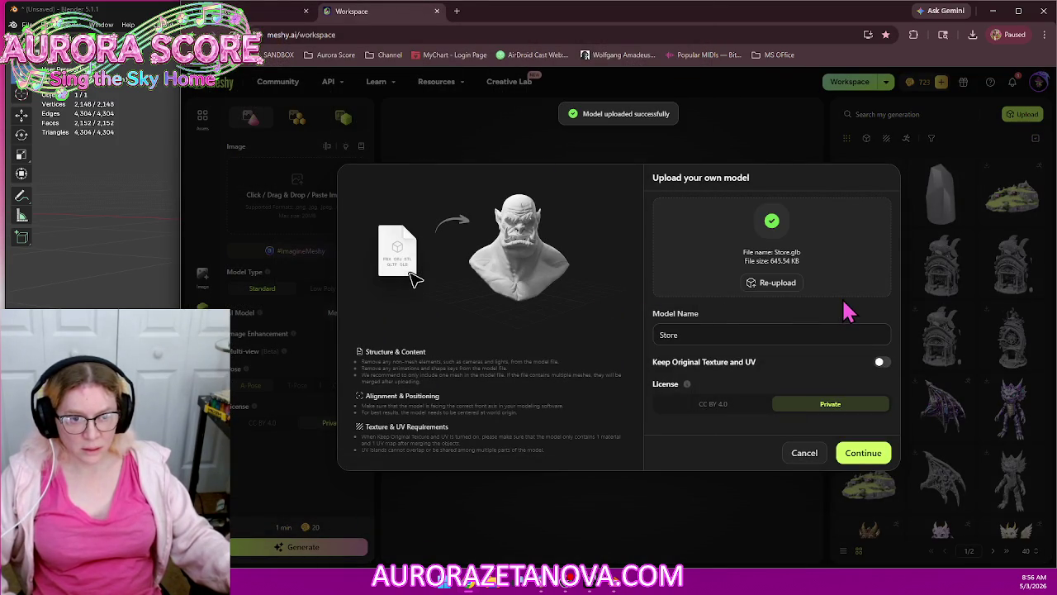
left_click(868, 457)
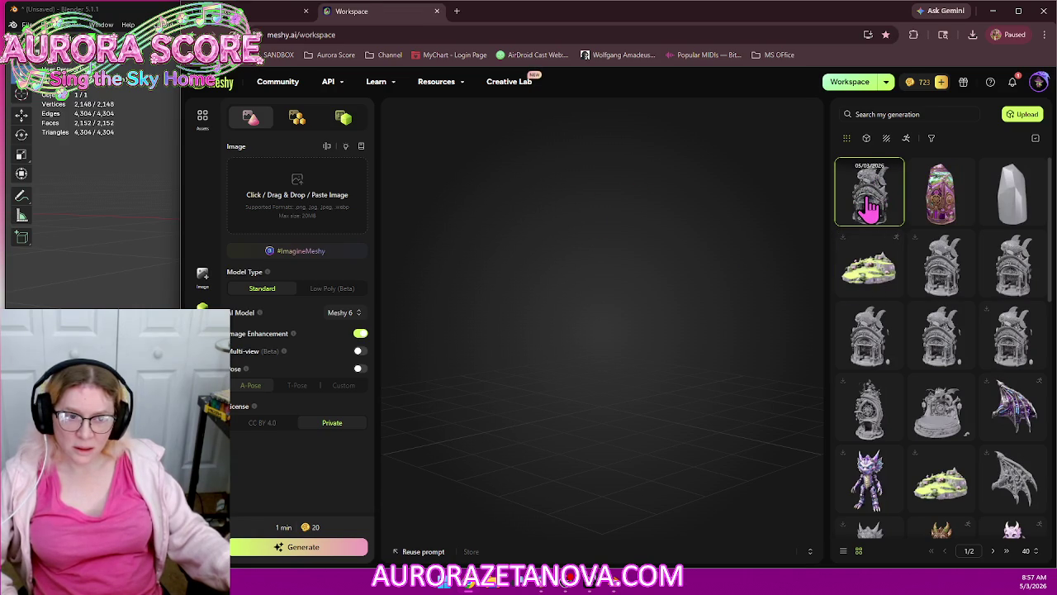
Open the newest clockwork fish shrine generation, orbit to its side views, then return to Blender
left_click(1015, 192)
left_click(878, 199)
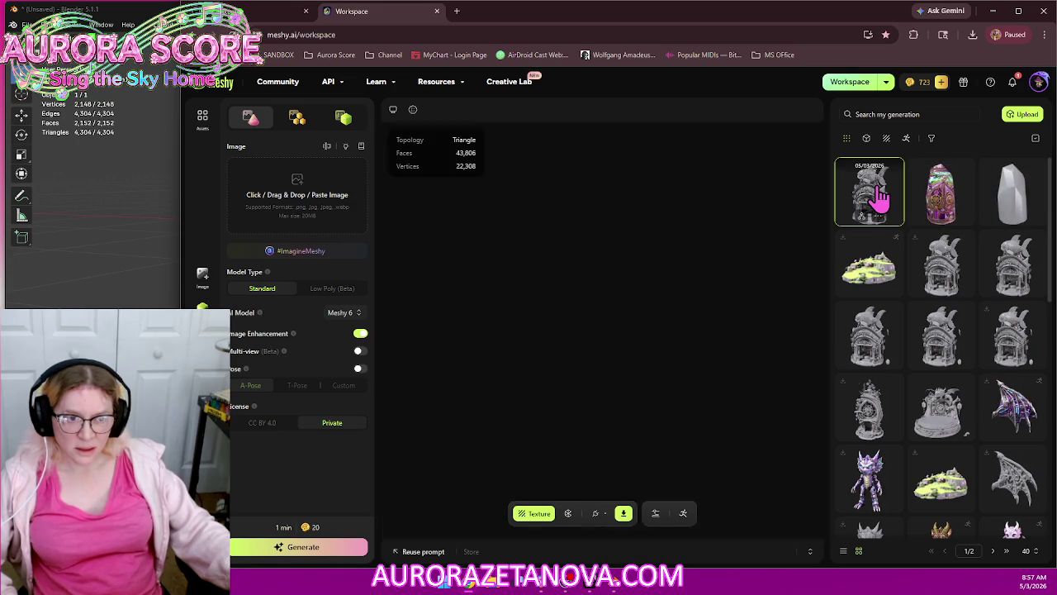
scroll(607, 303, "up", 2)
mouse_move(607, 304)
left_mouse_down()
mouse_move(673, 281)
mouse_move(632, 300)
left_mouse_up()
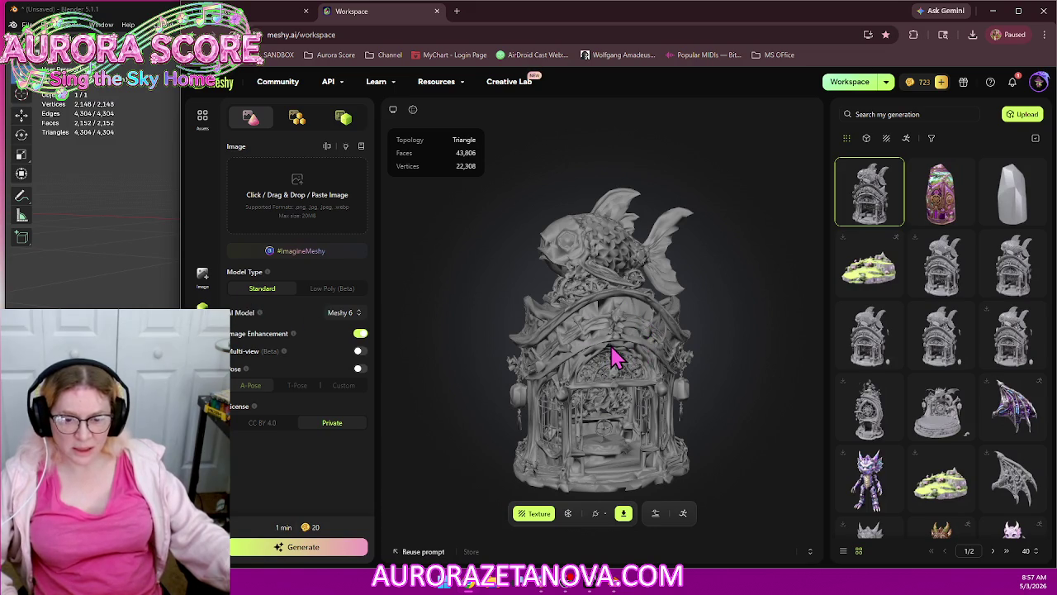
left_click_drag(611, 356, 564, 351)
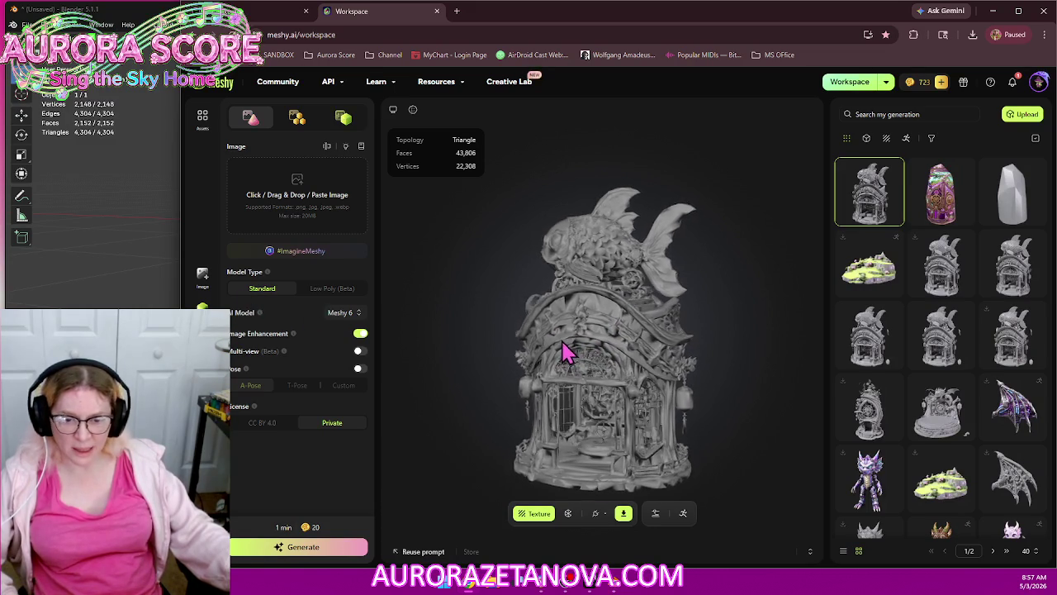
key("alt+Tab")
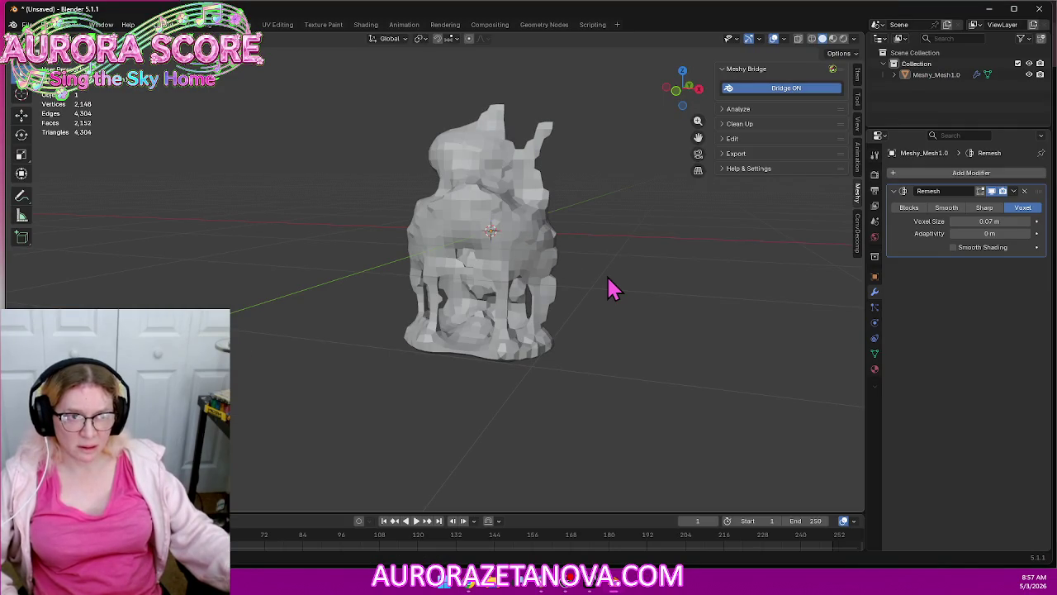
Apply the Remesh modifier on Meshy_Mesh1.0, leaving 2,148 vertices, and reselect the object
mouse_move(609, 286)
middle_mouse_down()
mouse_move(629, 239)
mouse_move(620, 259)
middle_mouse_up()
left_click(1014, 191)
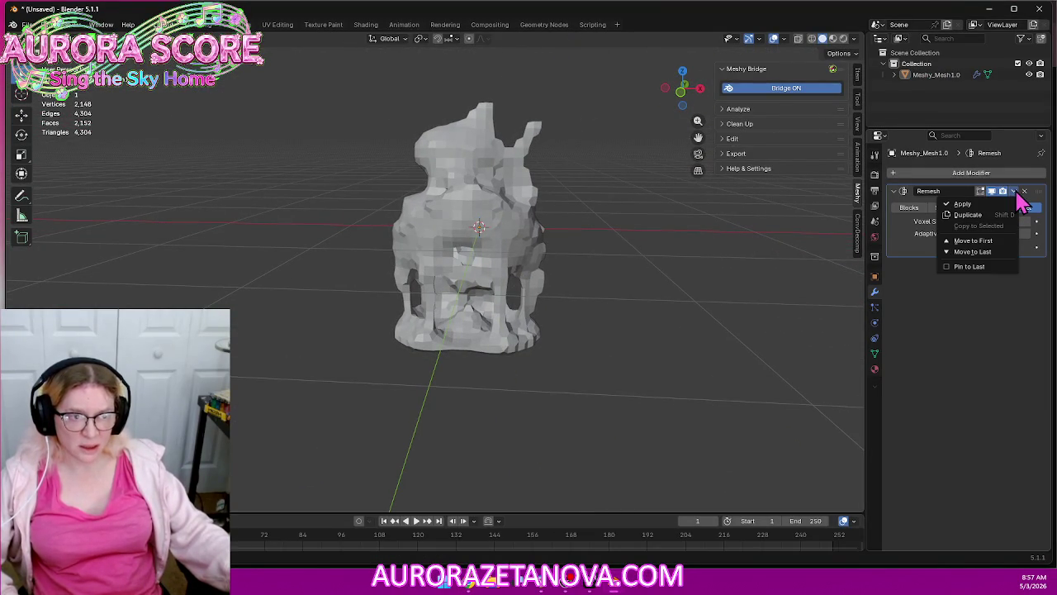
left_click(997, 205)
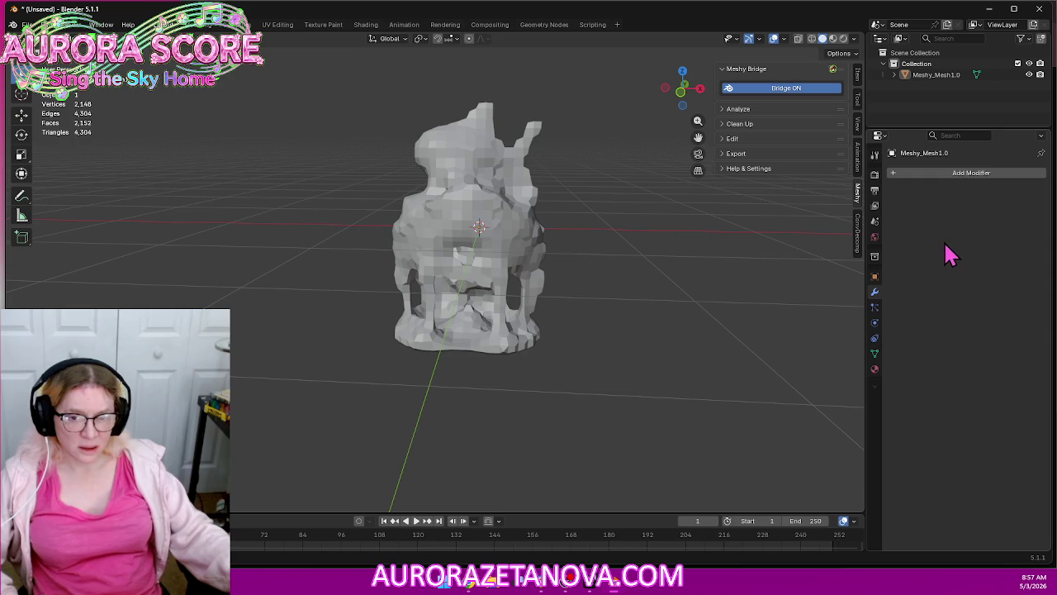
left_click(894, 75)
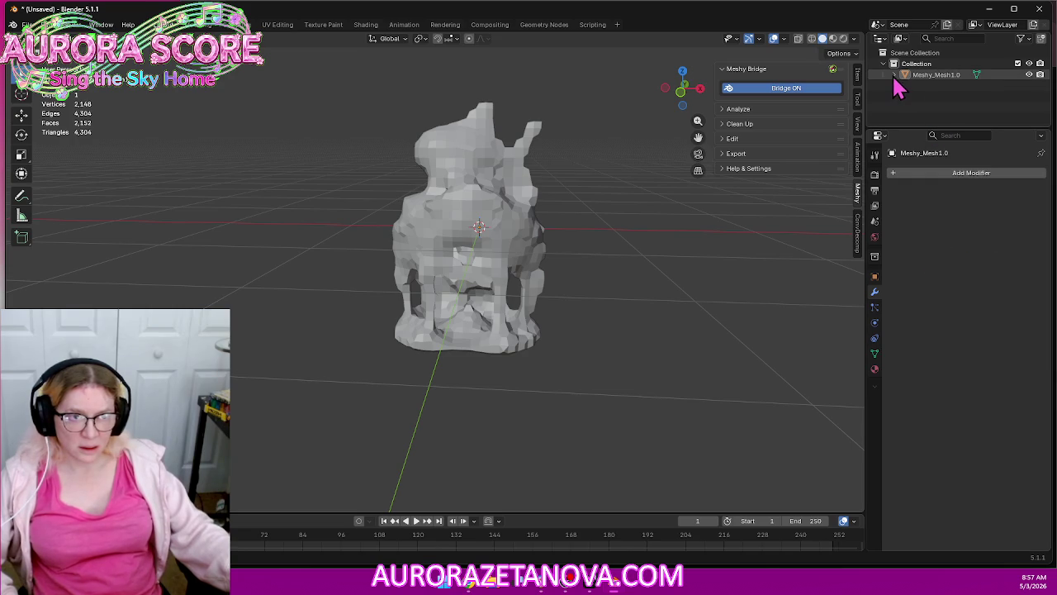
right_click(929, 109)
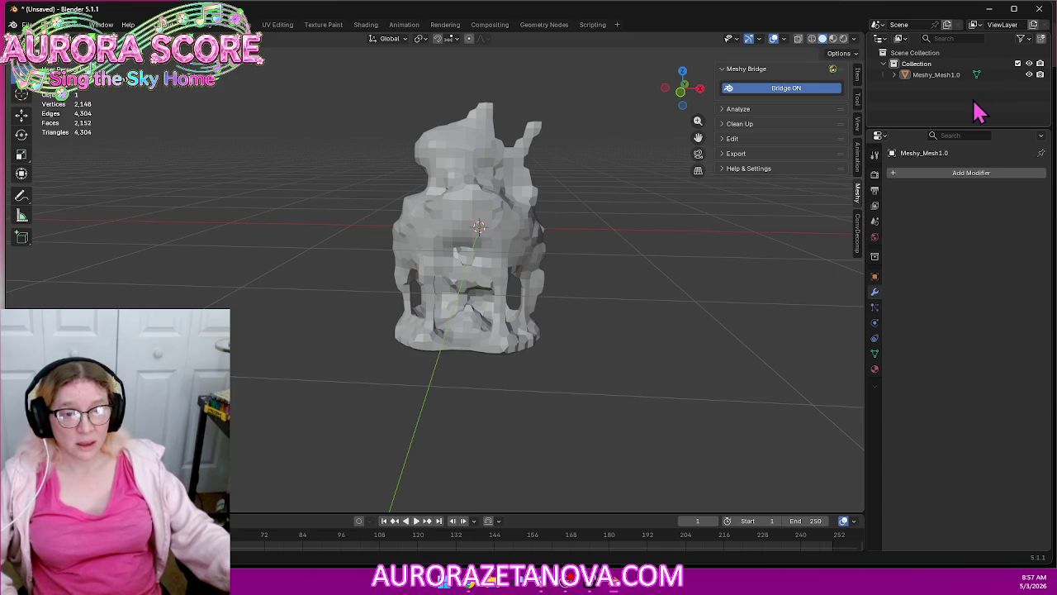
left_click(942, 76)
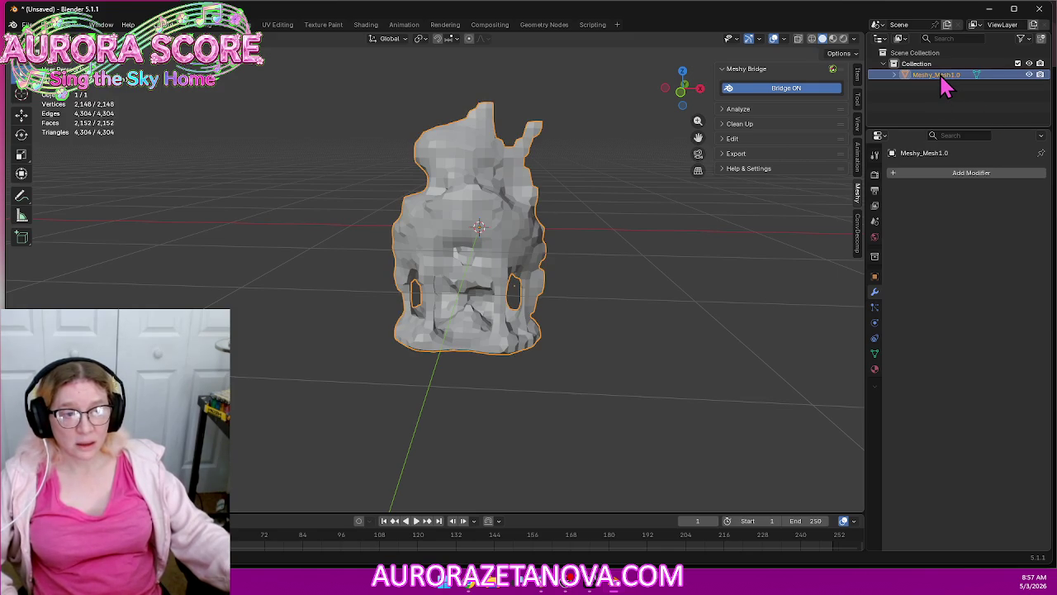
Purge the file's unused data-blocks
left_click(27, 24)
mouse_move(49, 229)
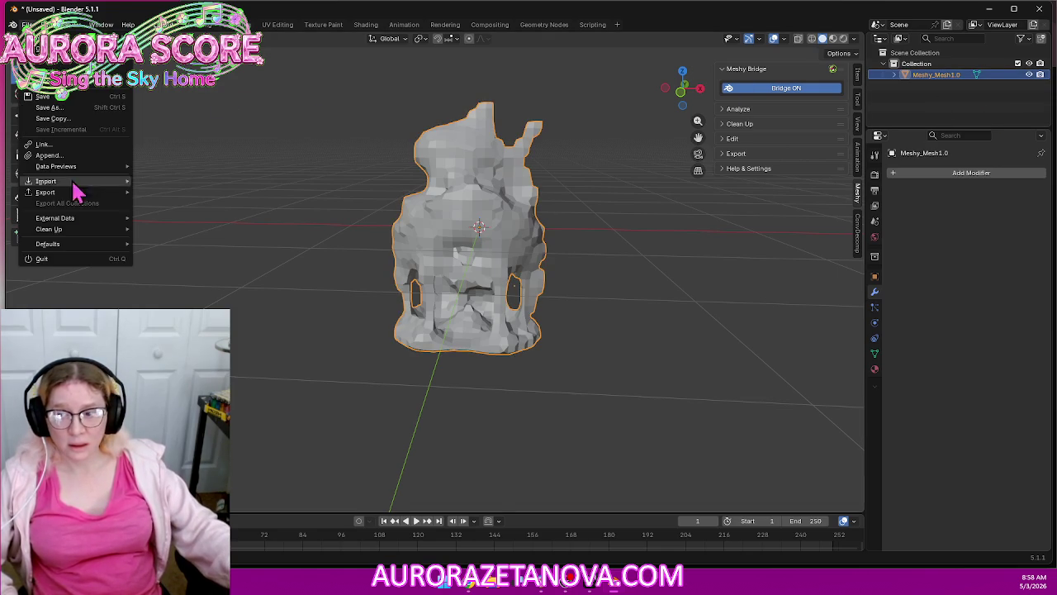
left_click(165, 236)
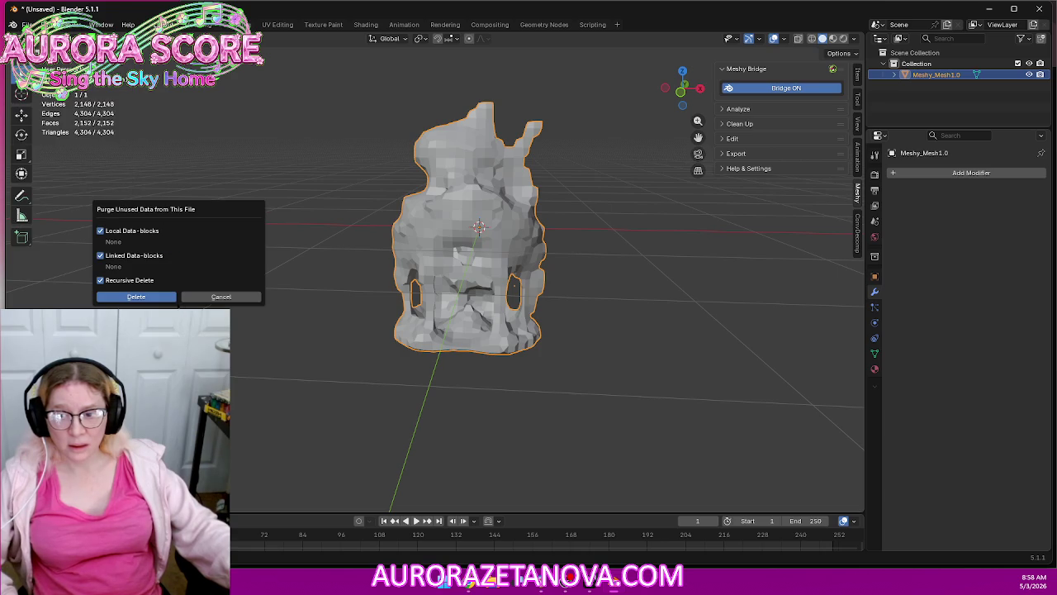
left_click(161, 297)
Export the applied-remesh shrine as glTF to Downloads as Store1.glb, with tangents off
left_click(28, 24)
mouse_move(45, 192)
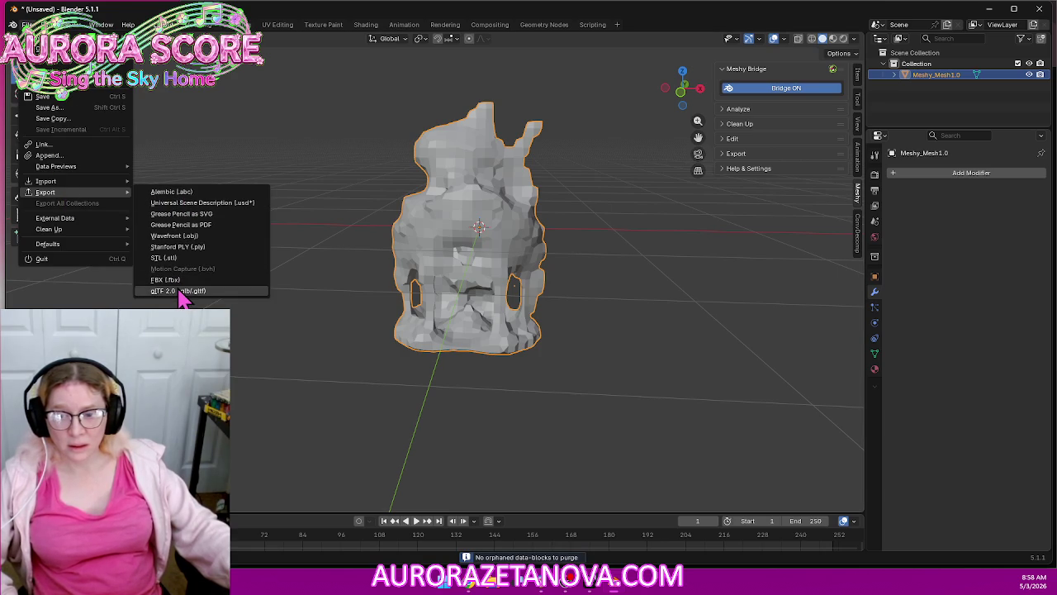
left_click(178, 292)
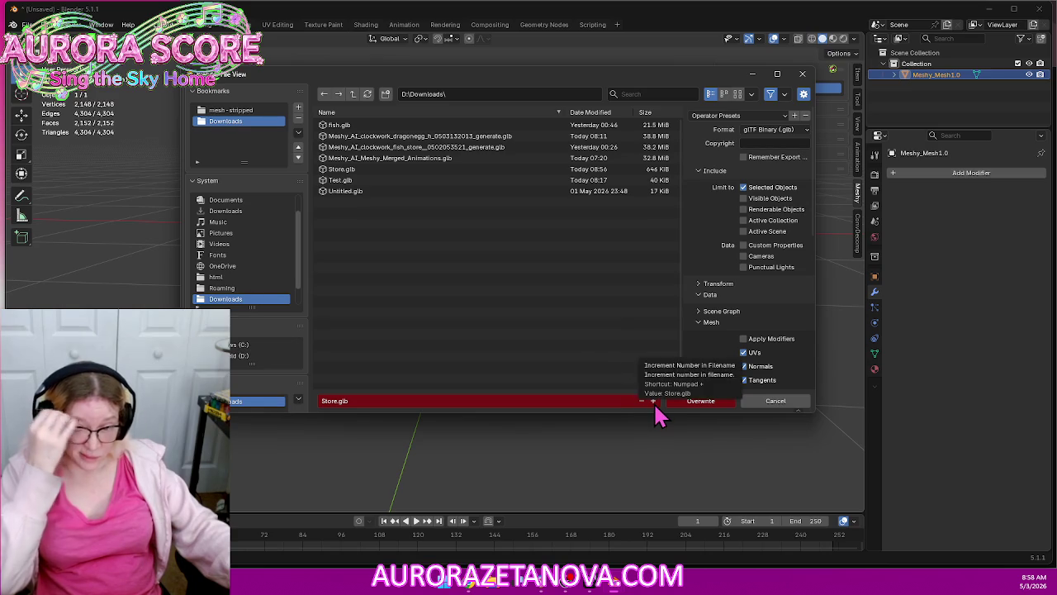
left_click(653, 400)
scroll(784, 313, "down", 2)
scroll(784, 314, "down", 2)
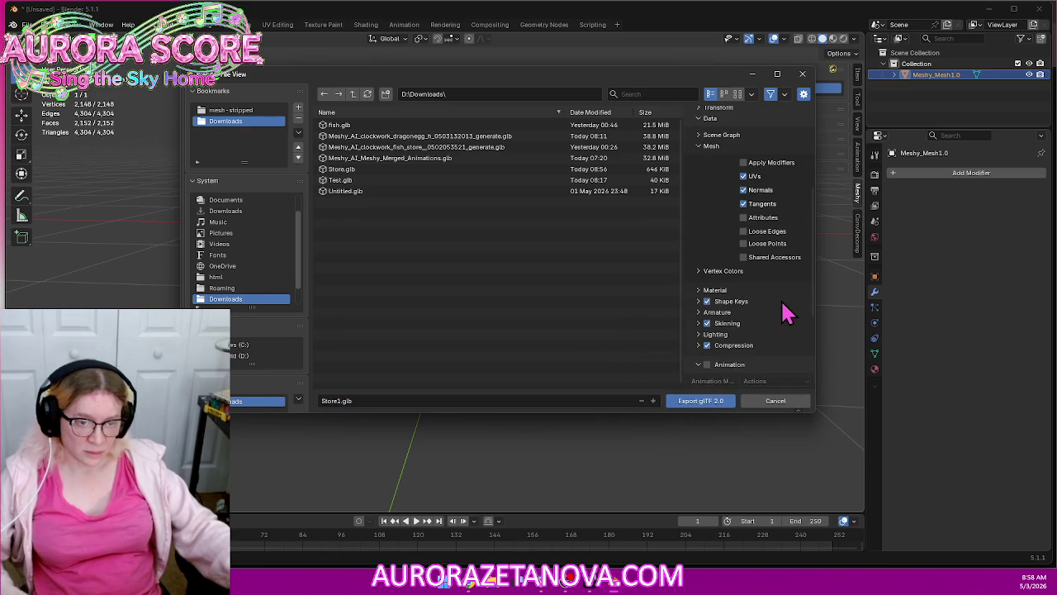
scroll(784, 313, "down", 2)
scroll(784, 313, "down", 2)
scroll(784, 313, "down", 2)
scroll(806, 320, "up", 1)
scroll(805, 320, "up", 2)
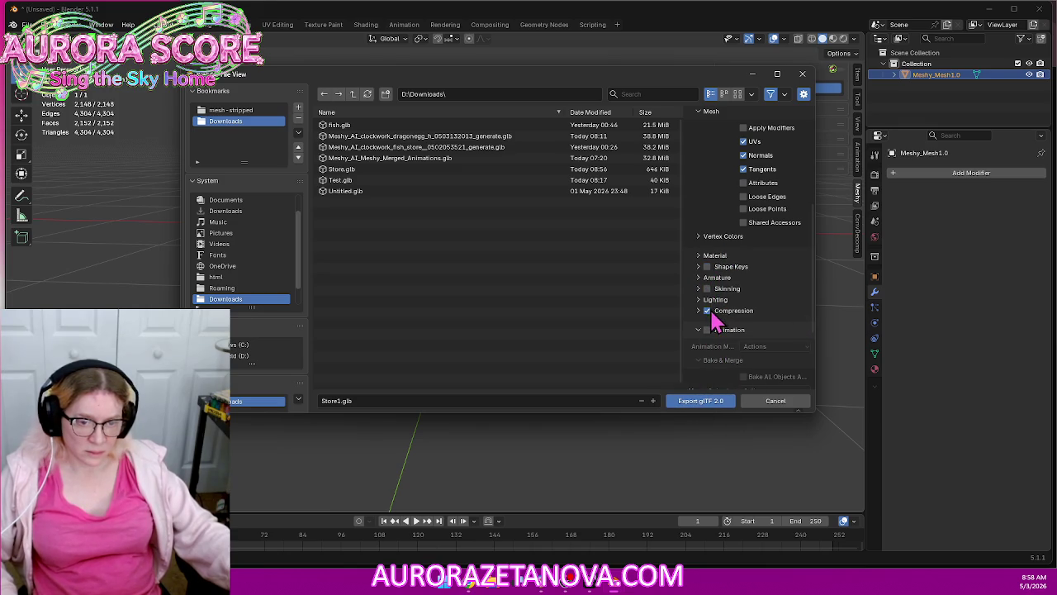
scroll(743, 335, "up", 3)
scroll(776, 337, "up", 2)
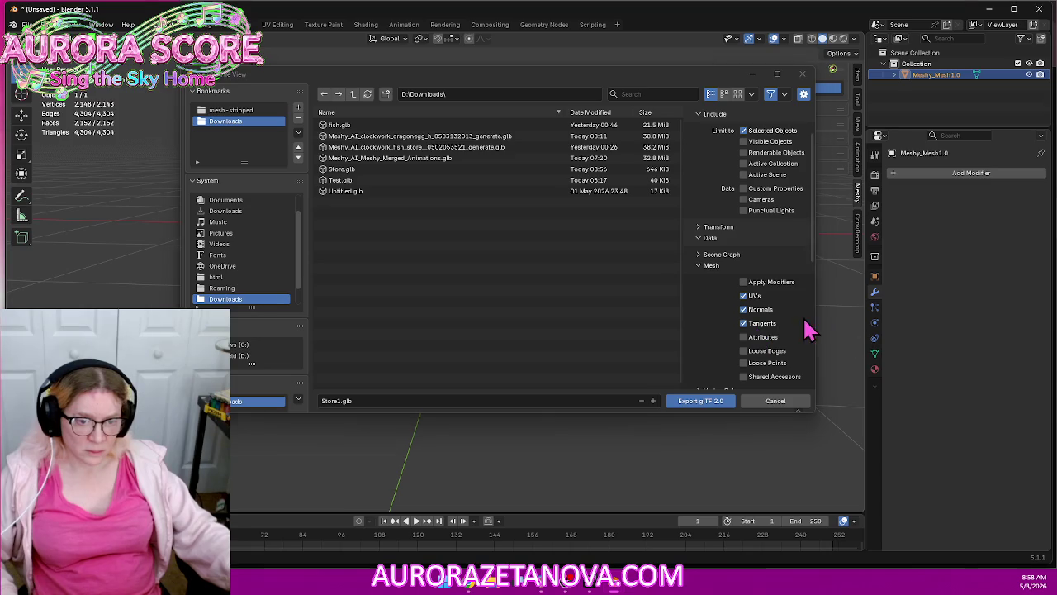
left_click(702, 403)
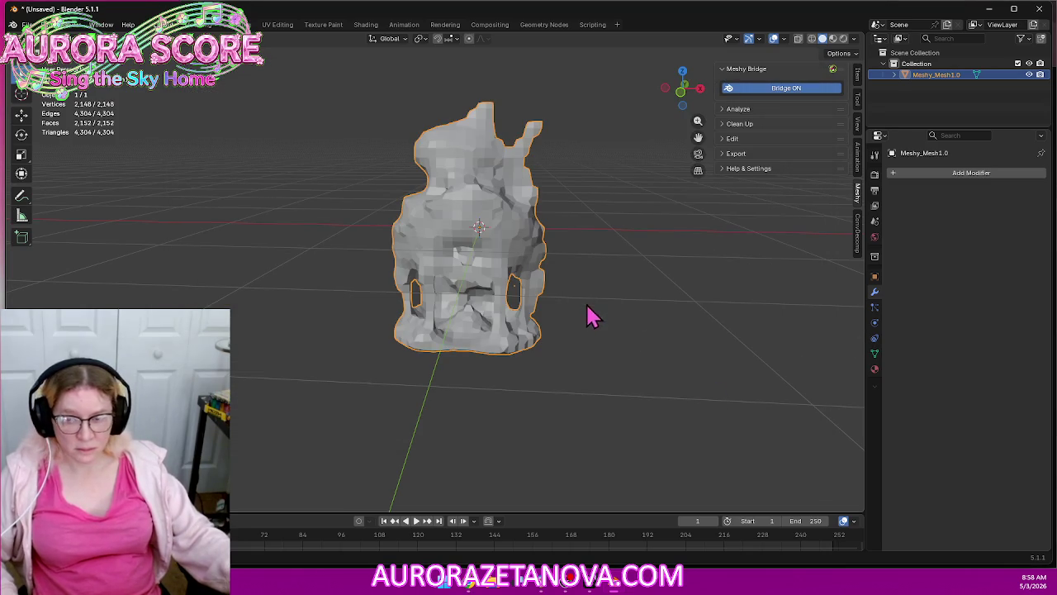
left_click(28, 24)
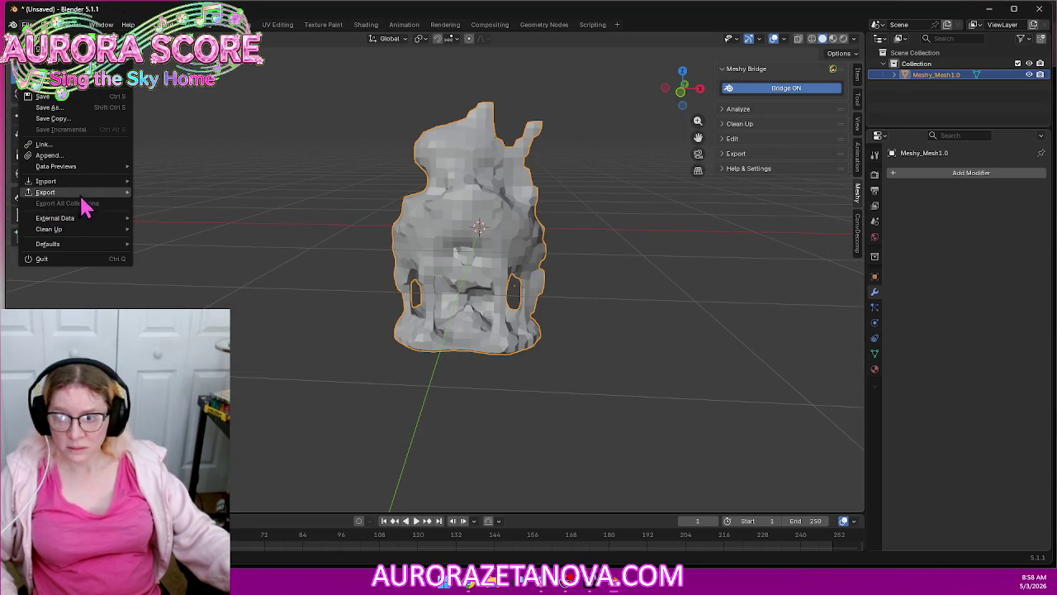
mouse_move(49, 229)
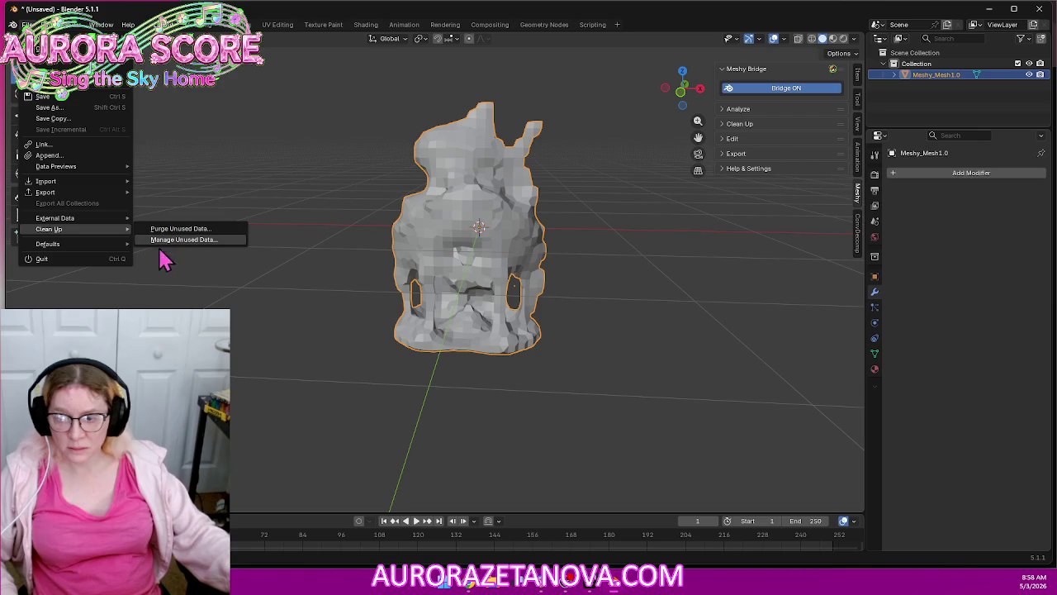
Upload Store1.glb from Downloads to Meshy as a private model with 4,296 faces
left_click(471, 584)
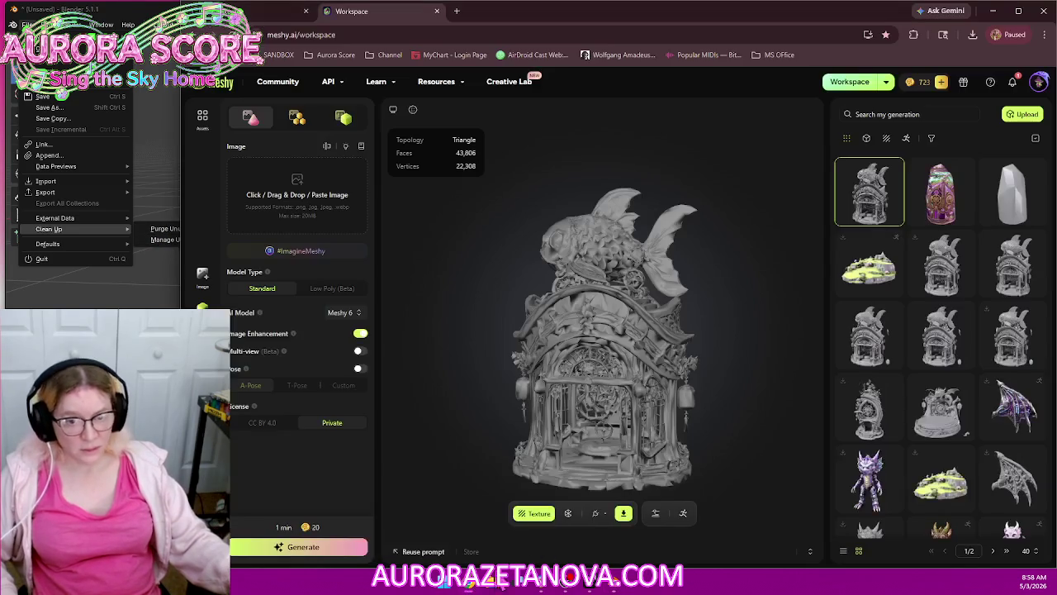
left_click(1017, 117)
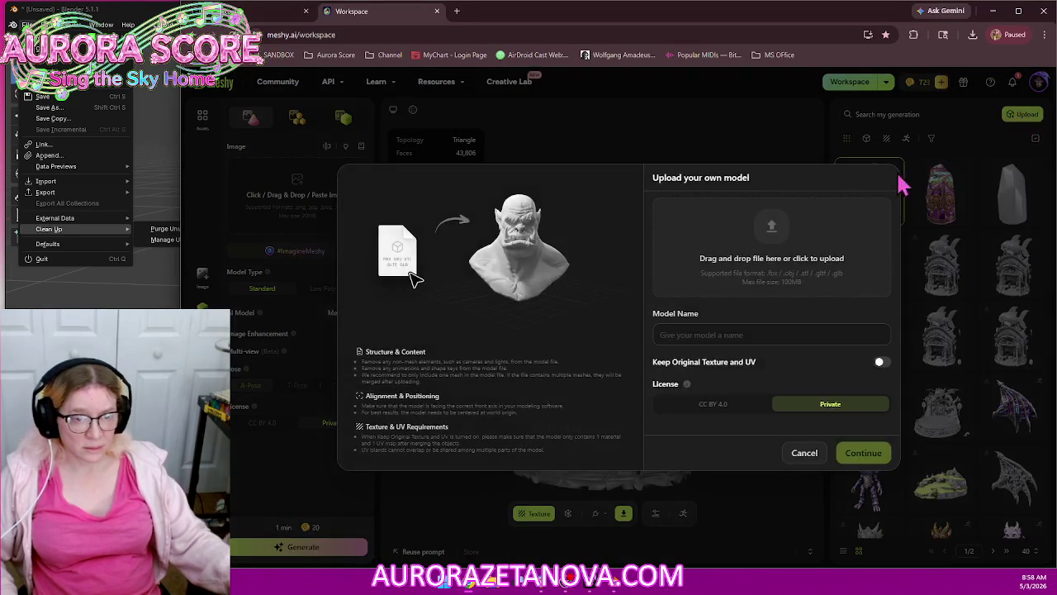
left_click(805, 286)
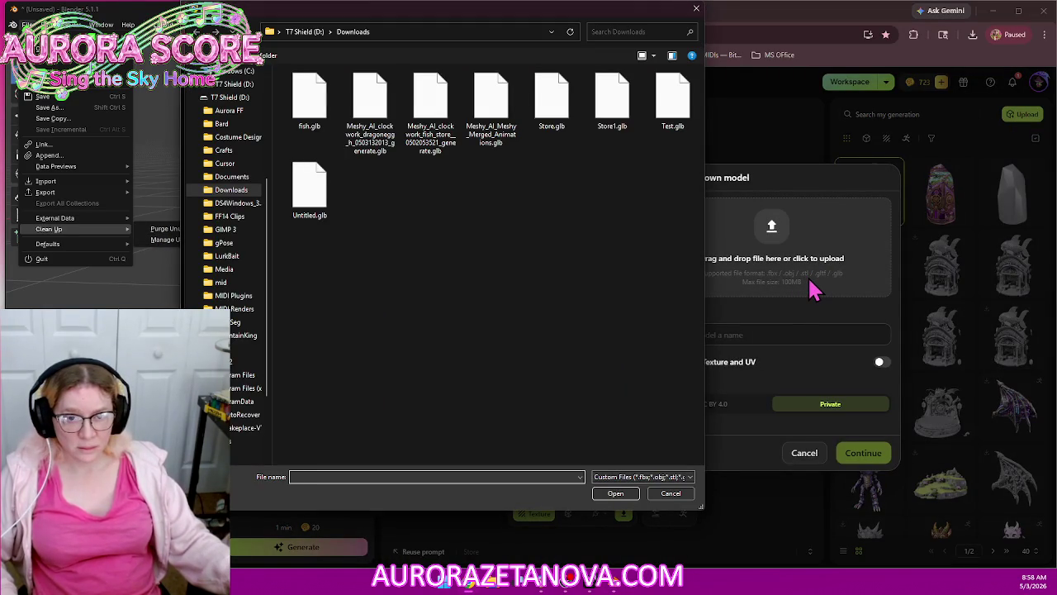
double_click(617, 107)
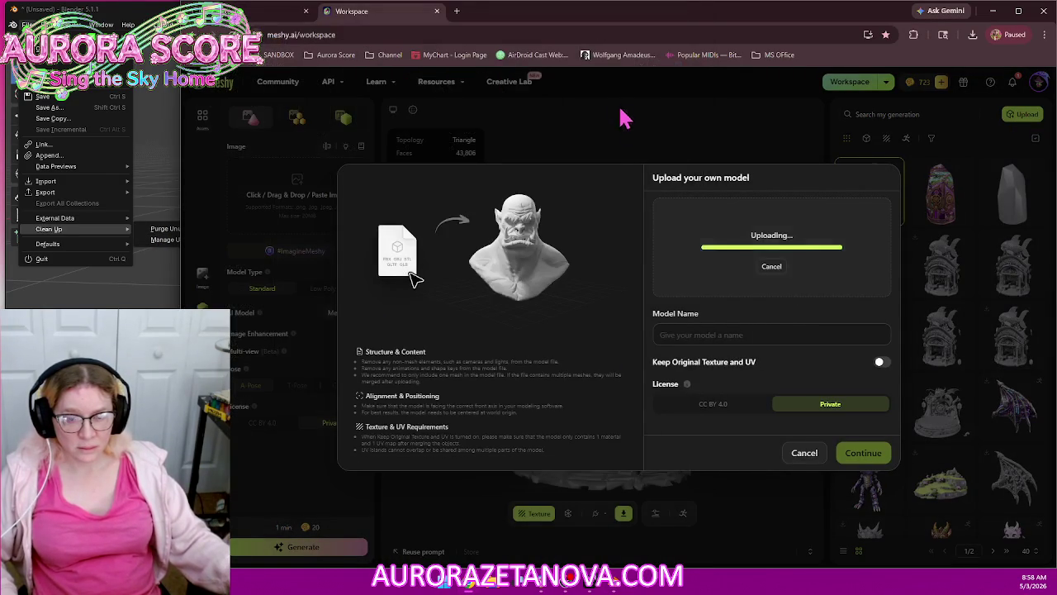
left_click(867, 463)
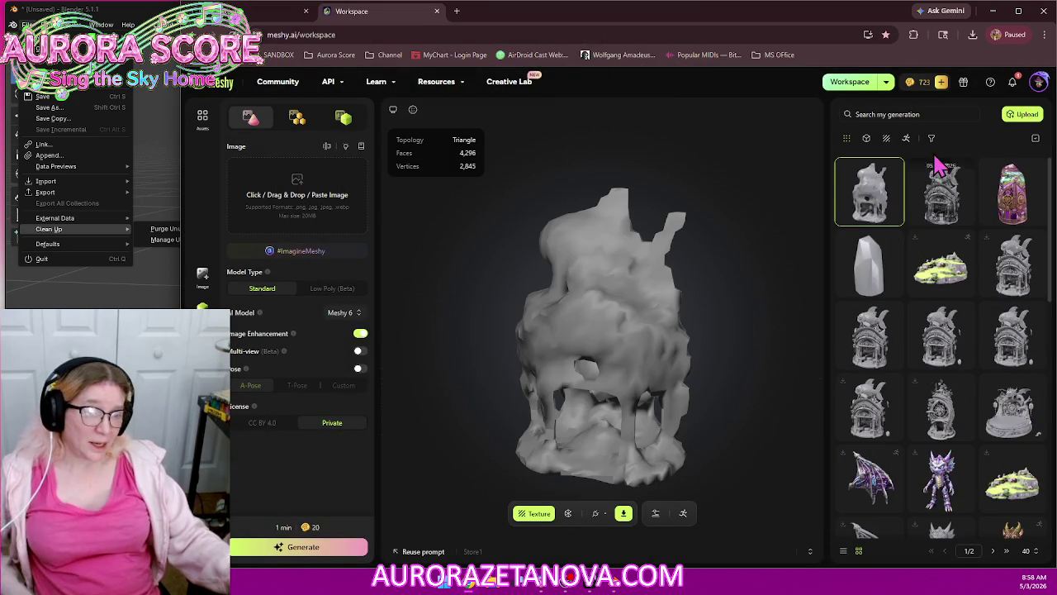
Compare the earlier fish-house model with the uploaded low-poly Store1 and orbit it
left_click(956, 194)
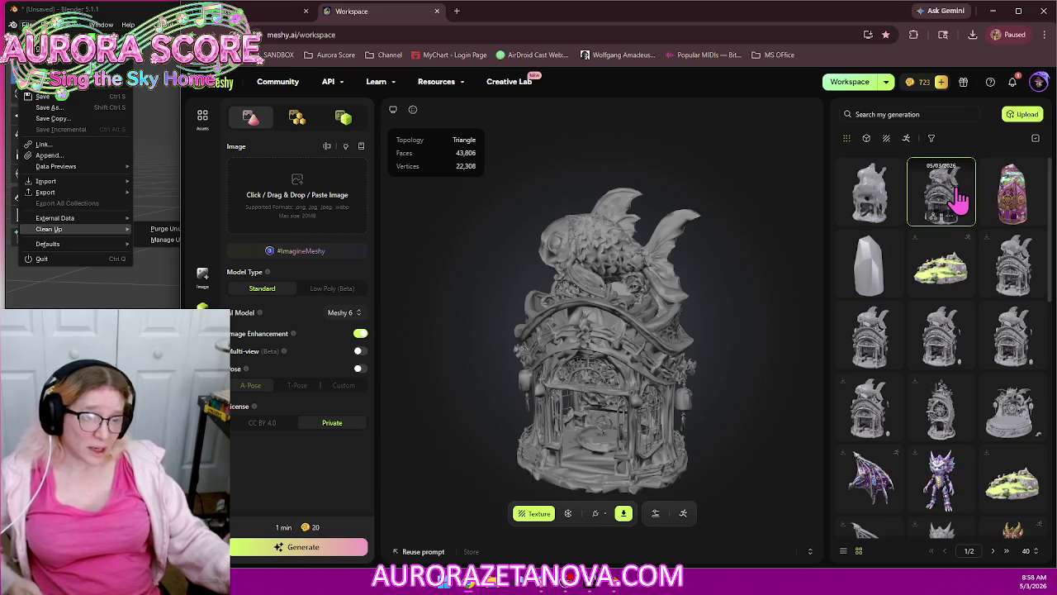
left_click(888, 190)
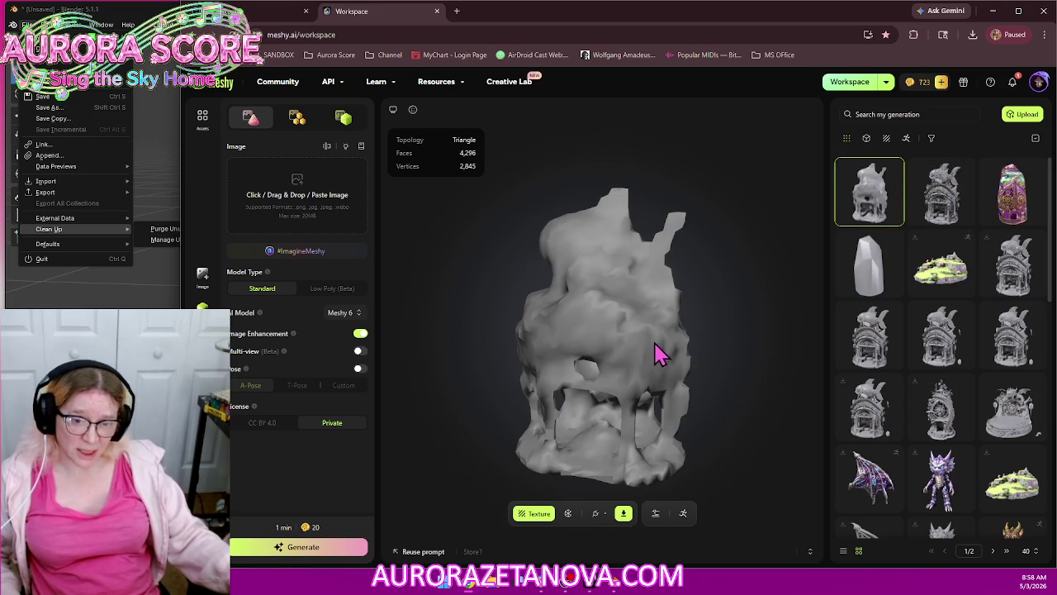
left_click_drag(678, 372, 555, 477)
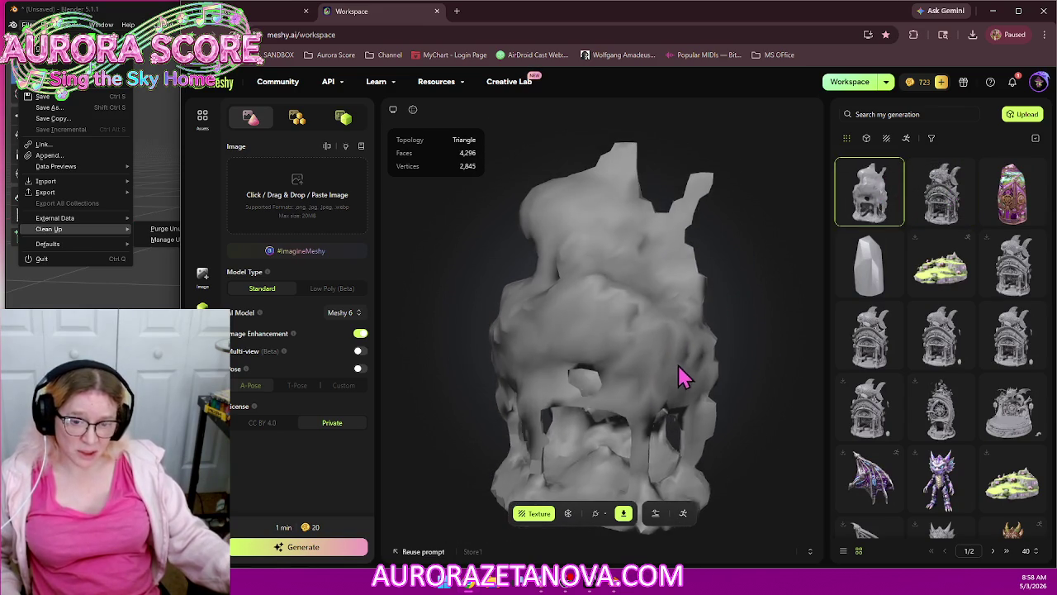
Show the image generation history listing the earlier clockwork fish-store concept images
left_click(535, 514)
left_click(585, 259)
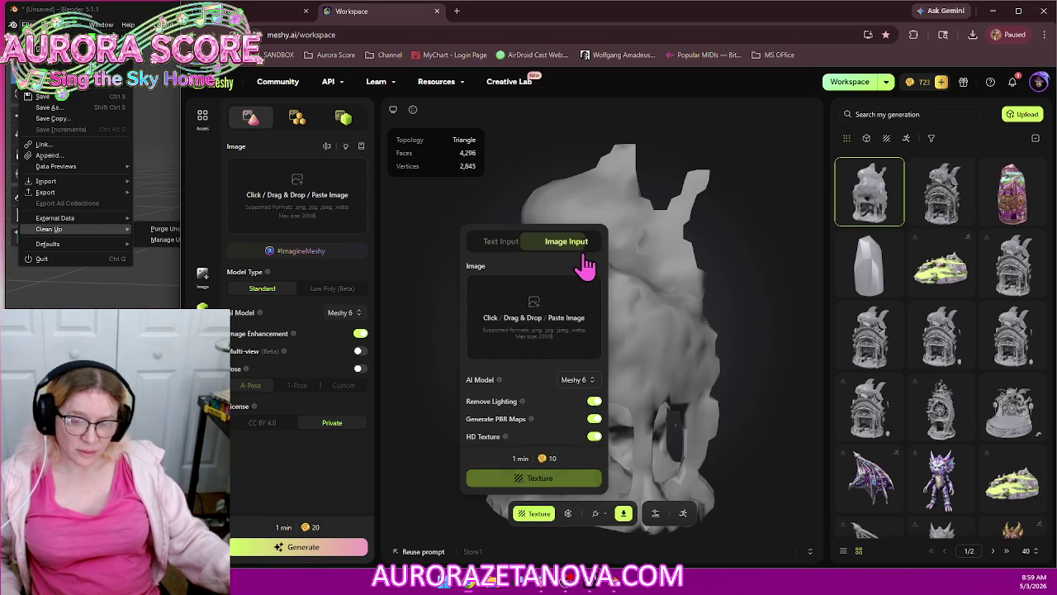
left_click(549, 335)
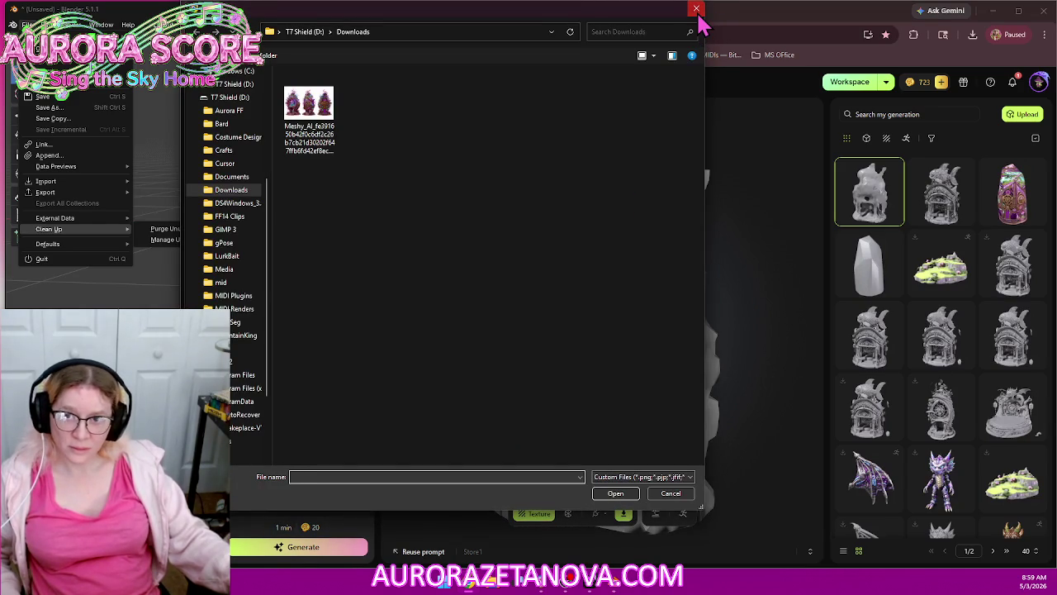
left_click(696, 8)
left_click(202, 277)
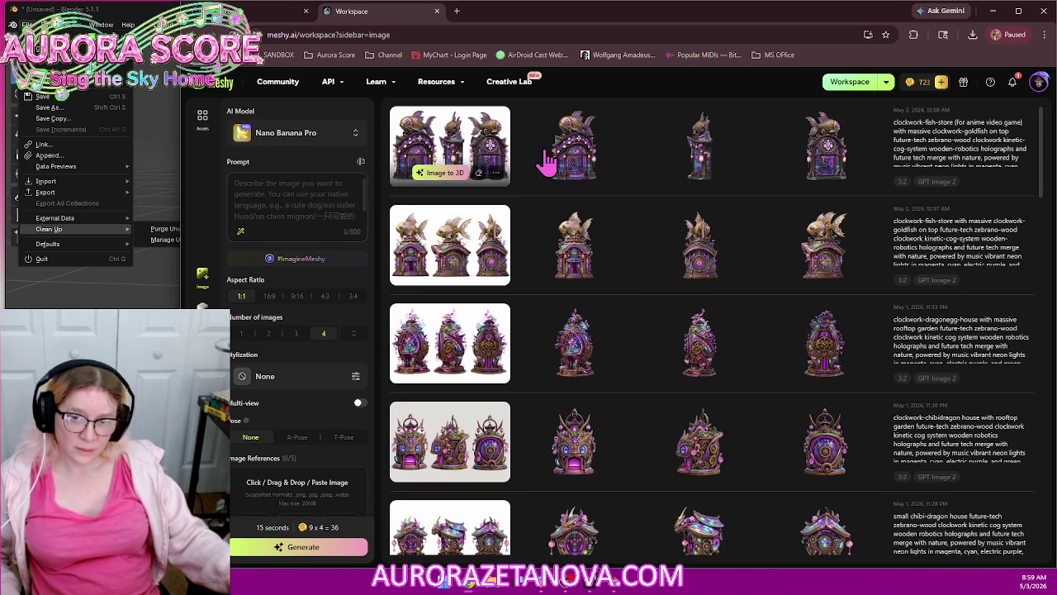
mouse_move(450, 145)
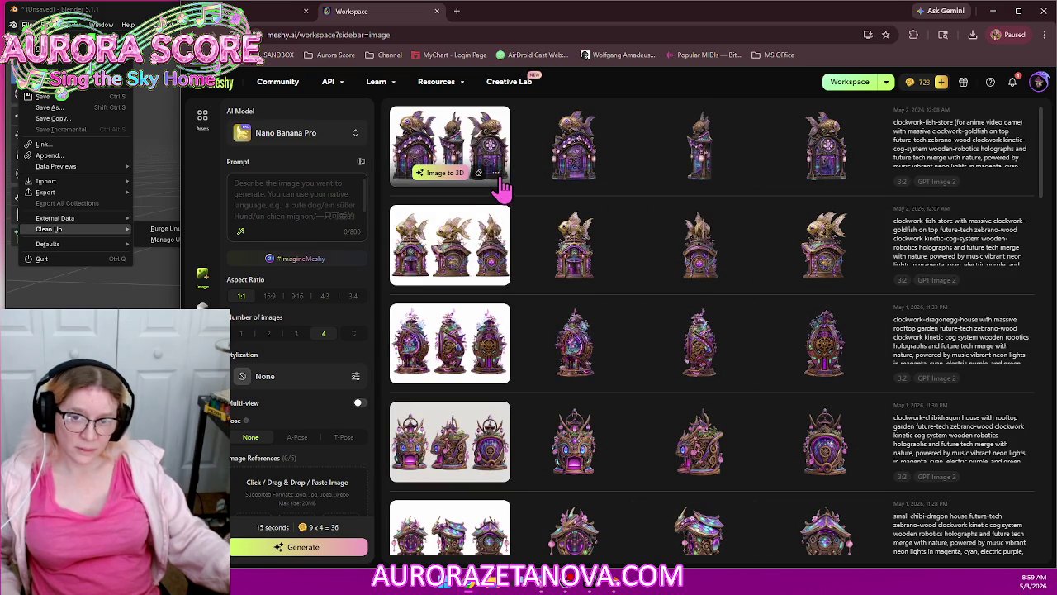
Download the first clockwork fish-store concept image from the history
left_click(498, 175)
left_click(521, 216)
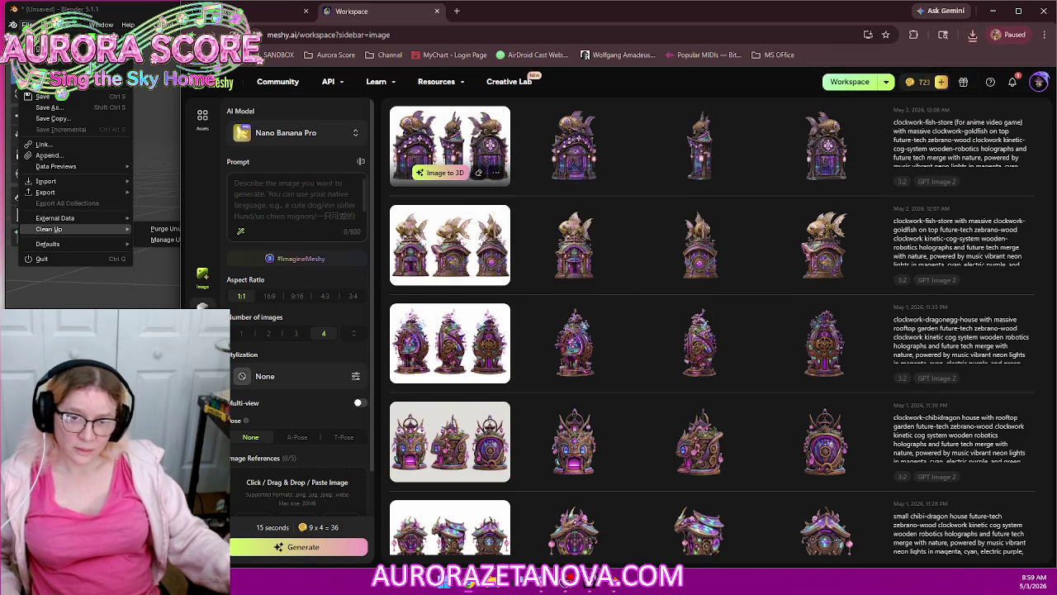
left_click(445, 173)
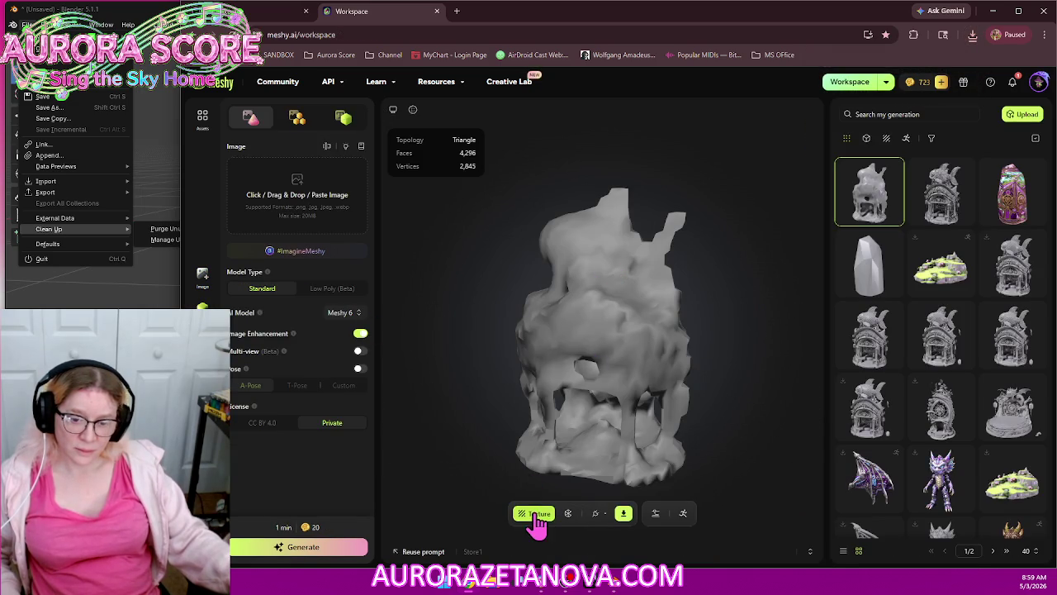
Texture Store1 using the downloaded concept image as reference, spending 10 credits
left_click(535, 516)
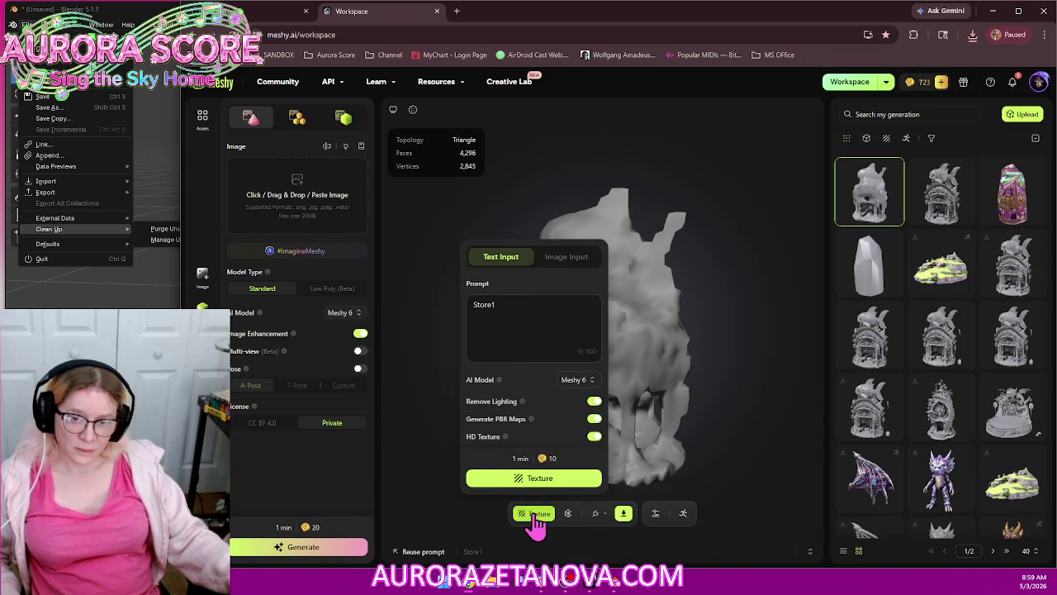
left_click(573, 261)
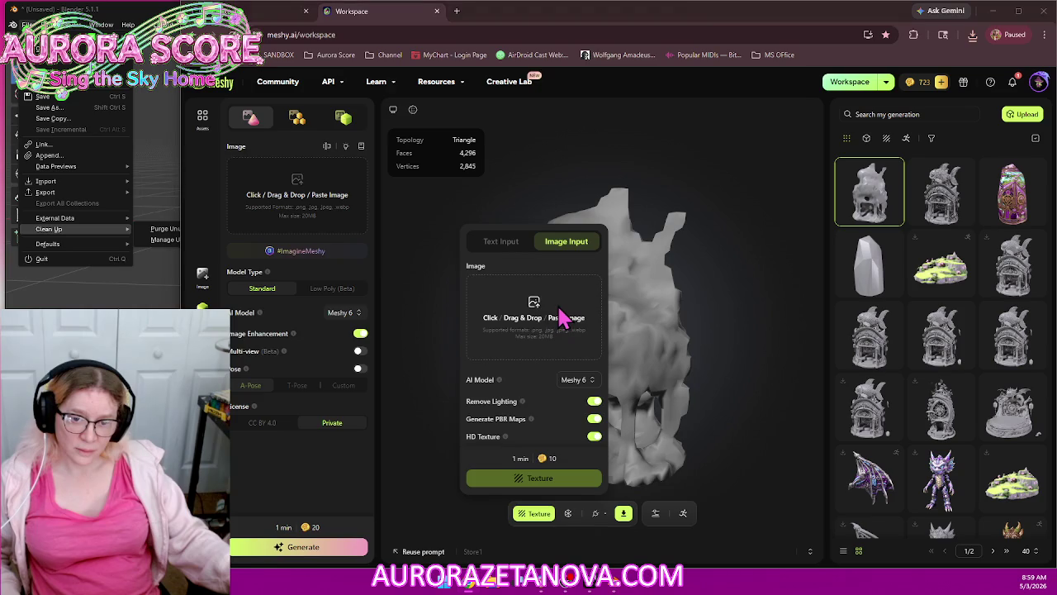
left_click(560, 316)
double_click(319, 123)
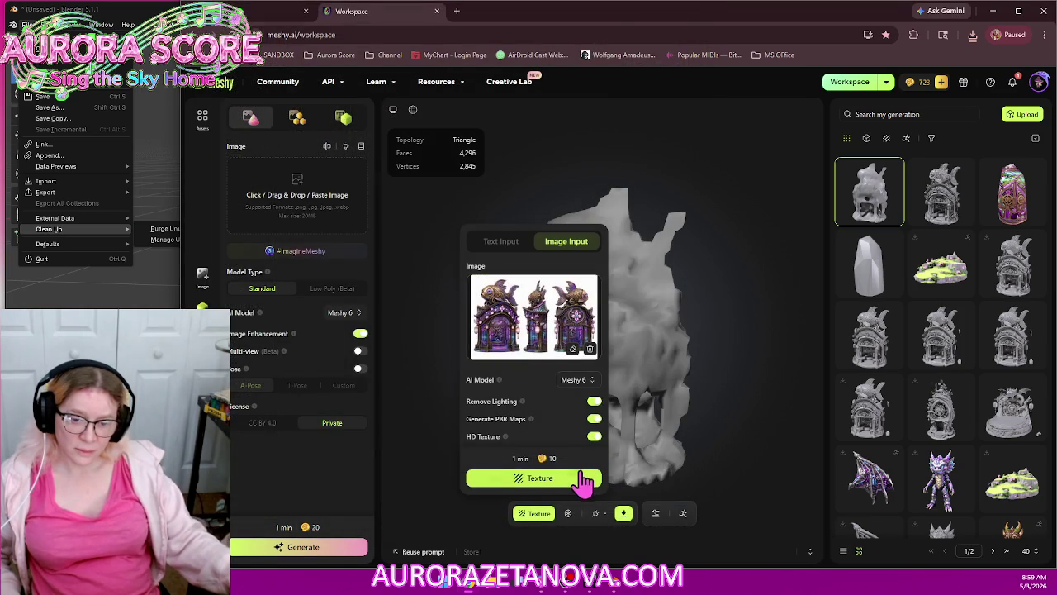
left_click(578, 485)
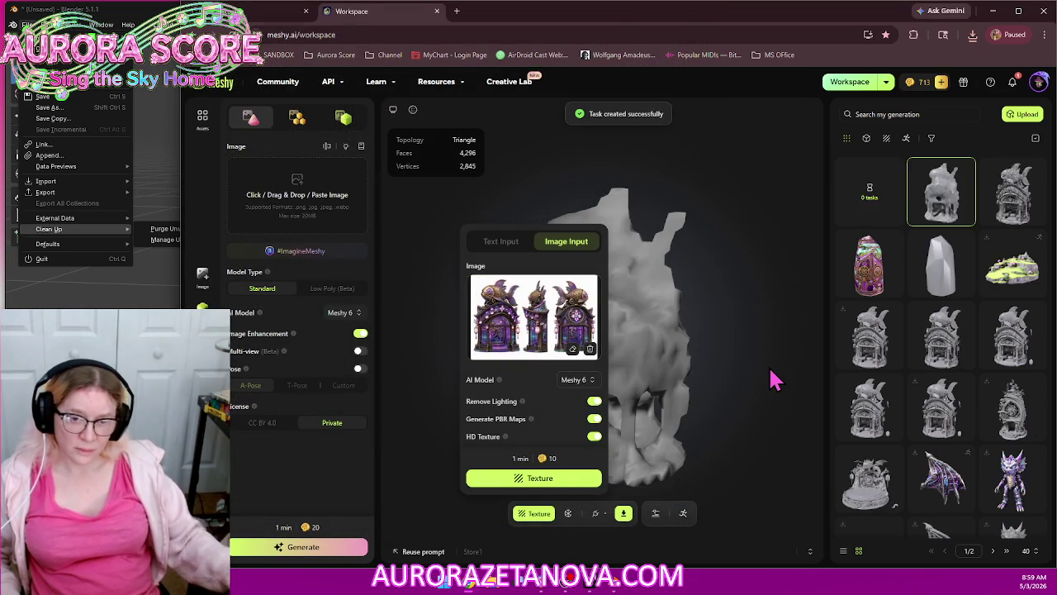
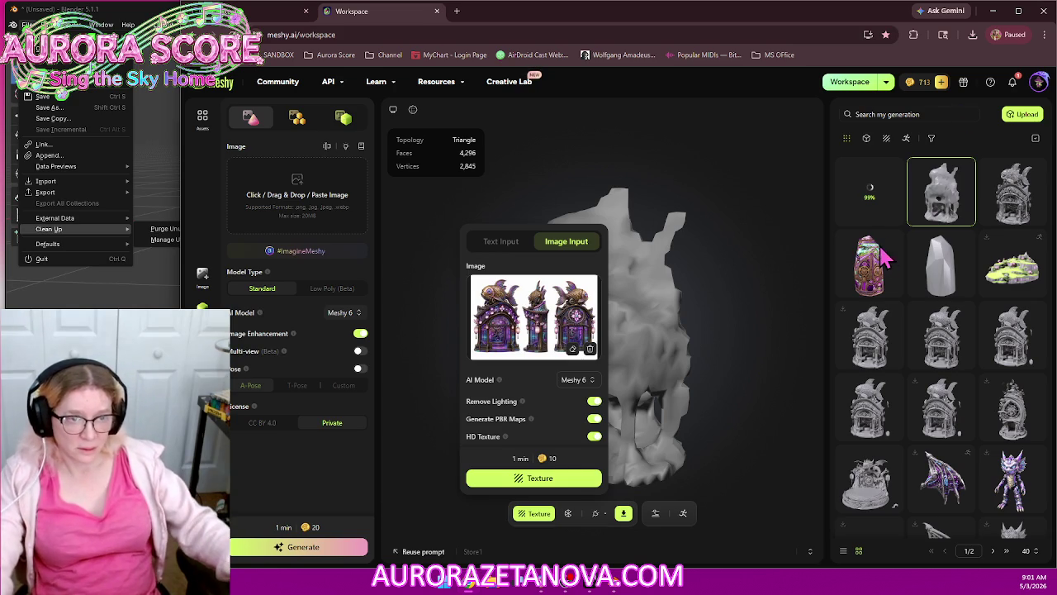
Dismiss the Texture popup covering the untextured house model in Meshy
left_click(869, 195)
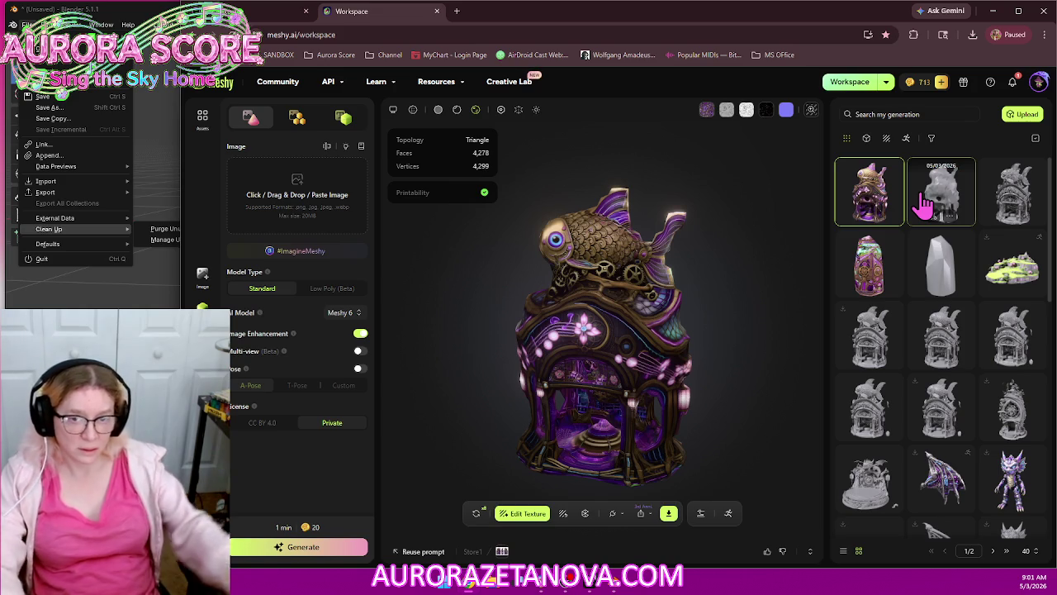
mouse_move(570, 378)
left_mouse_down()
mouse_move(598, 373)
mouse_move(553, 343)
mouse_move(464, 366)
mouse_move(374, 366)
mouse_move(469, 382)
mouse_move(528, 372)
mouse_move(647, 376)
mouse_move(576, 361)
left_mouse_up()
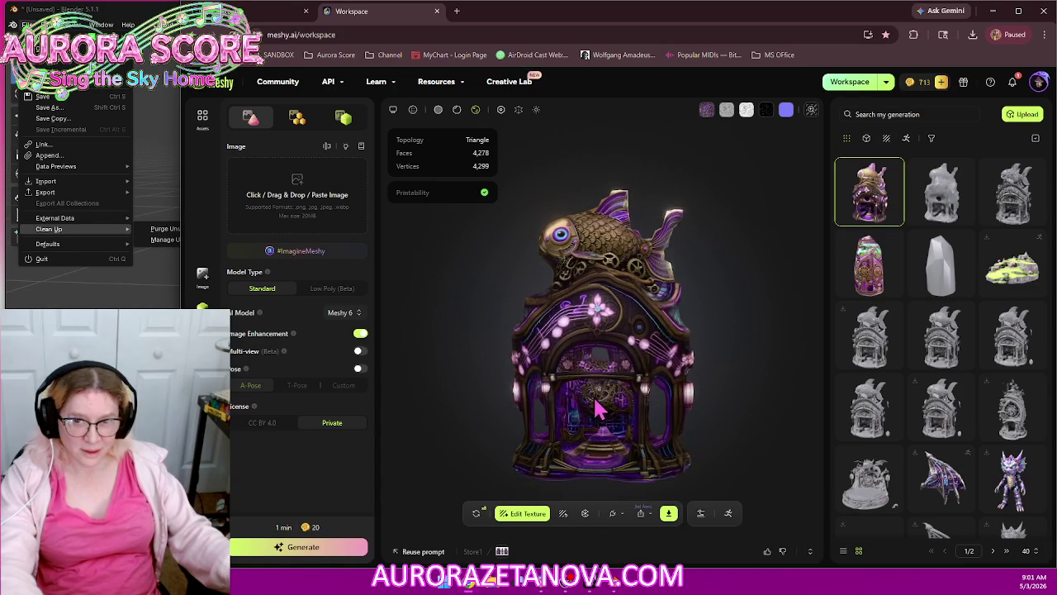
scroll(596, 396, "up", 5)
scroll(590, 397, "down", 5)
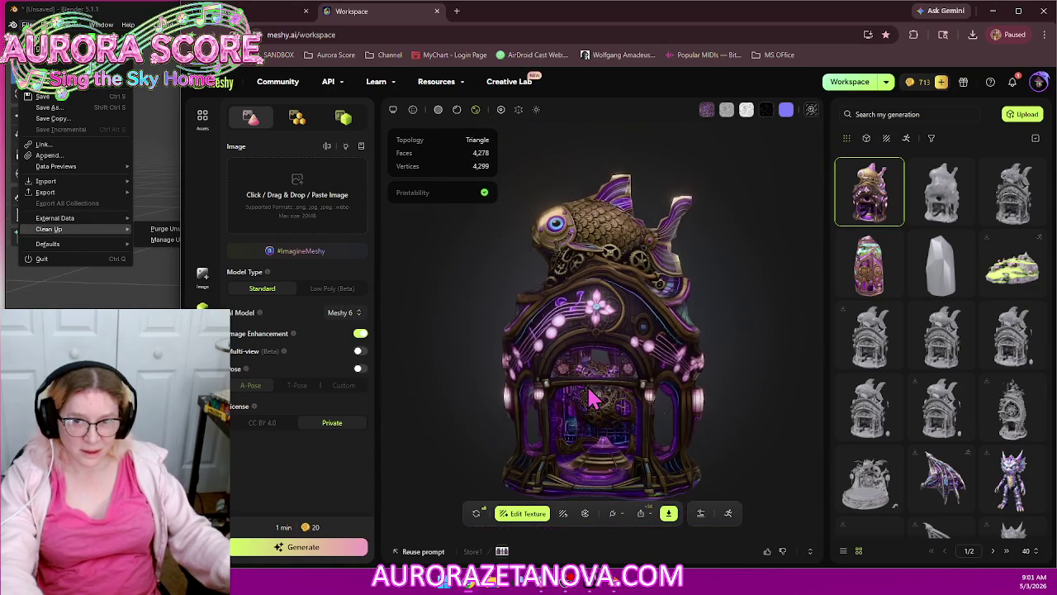
mouse_move(604, 404)
left_mouse_down()
mouse_move(618, 342)
mouse_move(586, 342)
mouse_move(545, 405)
left_mouse_up()
mouse_move(507, 435)
left_mouse_down()
mouse_move(427, 420)
mouse_move(663, 409)
mouse_move(651, 349)
mouse_move(691, 370)
mouse_move(744, 366)
mouse_move(701, 405)
mouse_move(602, 419)
left_mouse_up()
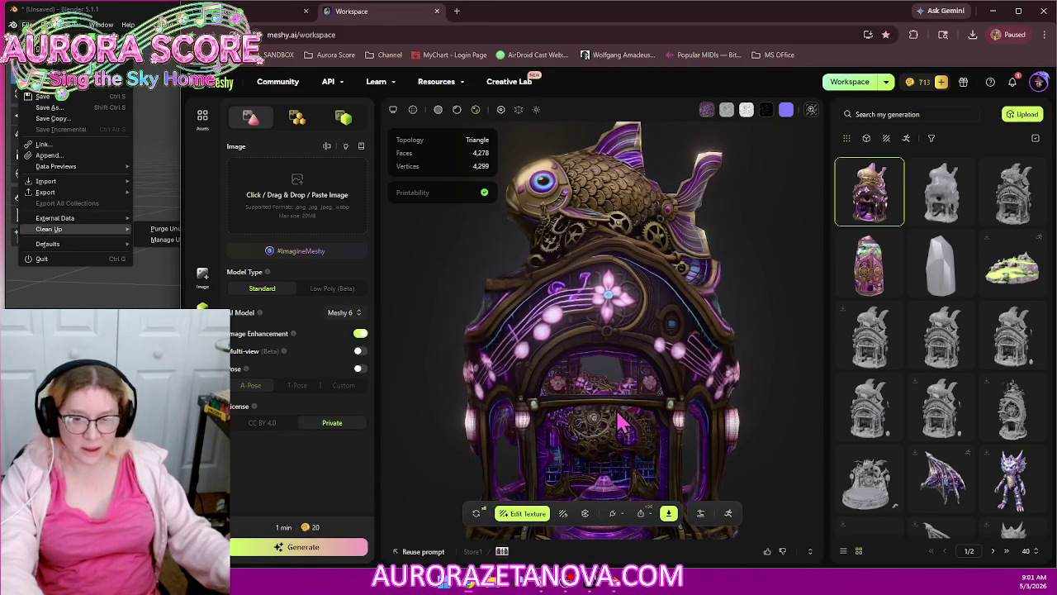
scroll(623, 423, "down", 1)
scroll(623, 423, "down", 1)
scroll(624, 423, "down", 1)
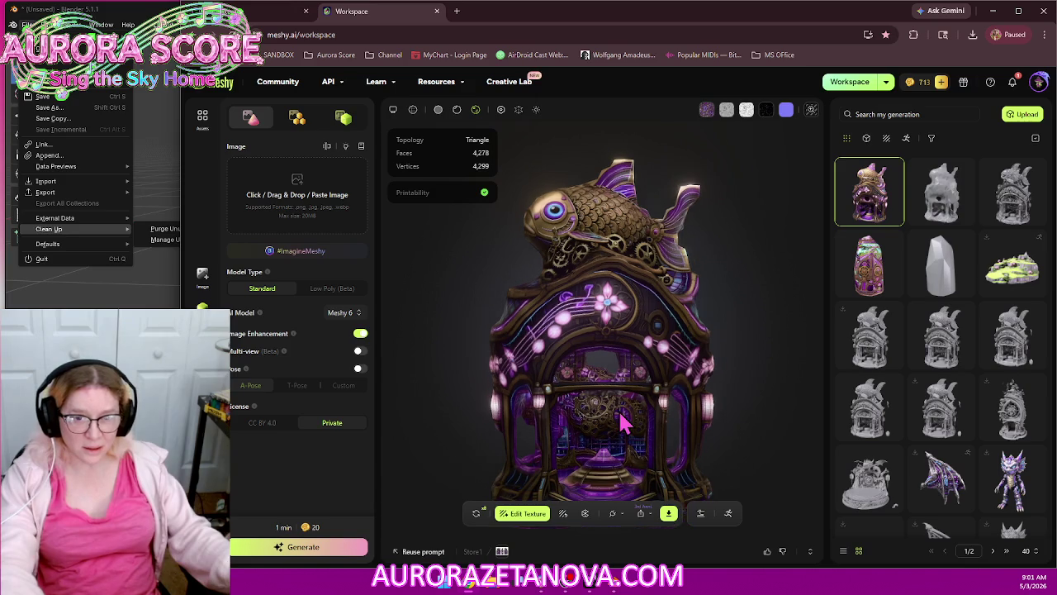
scroll(627, 429, "up", 2)
scroll(634, 440, "down", 2)
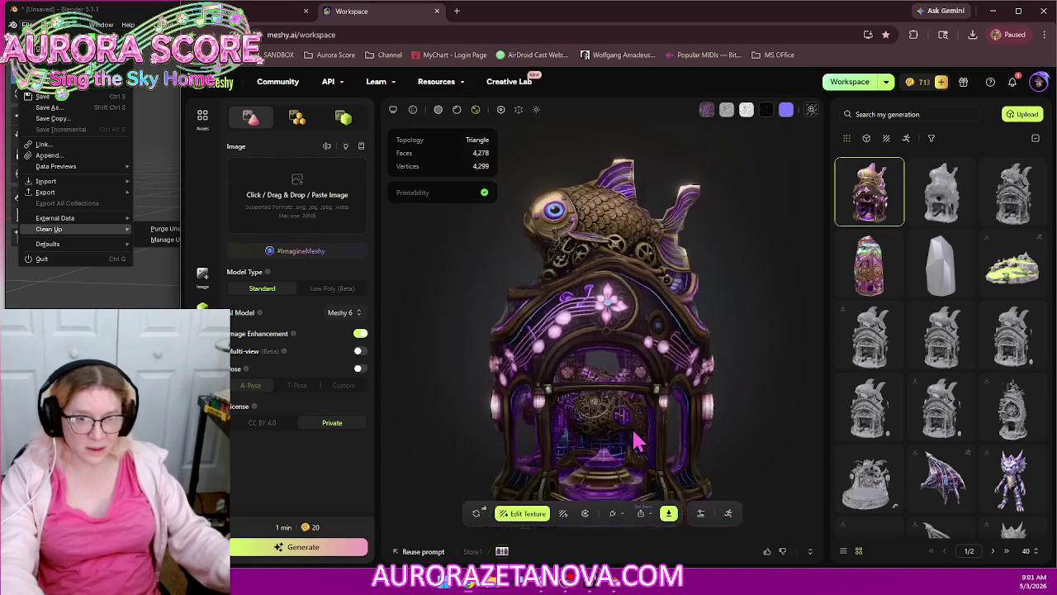
mouse_move(636, 442)
left_mouse_down()
mouse_move(564, 404)
mouse_move(543, 459)
mouse_move(655, 441)
left_mouse_up()
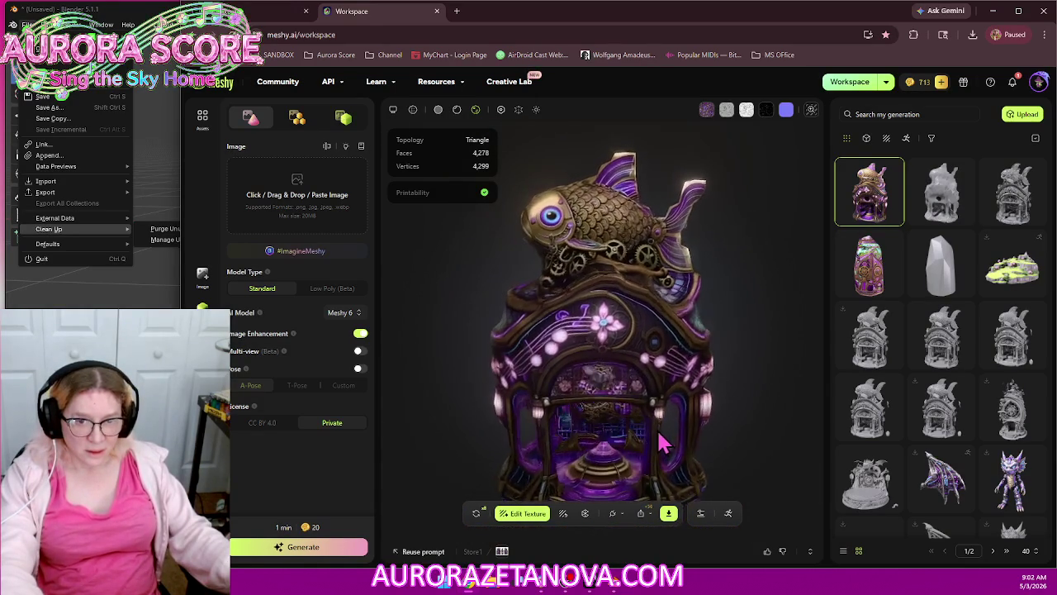
mouse_move(655, 440)
left_mouse_down()
mouse_move(697, 416)
mouse_move(667, 461)
mouse_move(748, 441)
mouse_move(698, 431)
left_mouse_up()
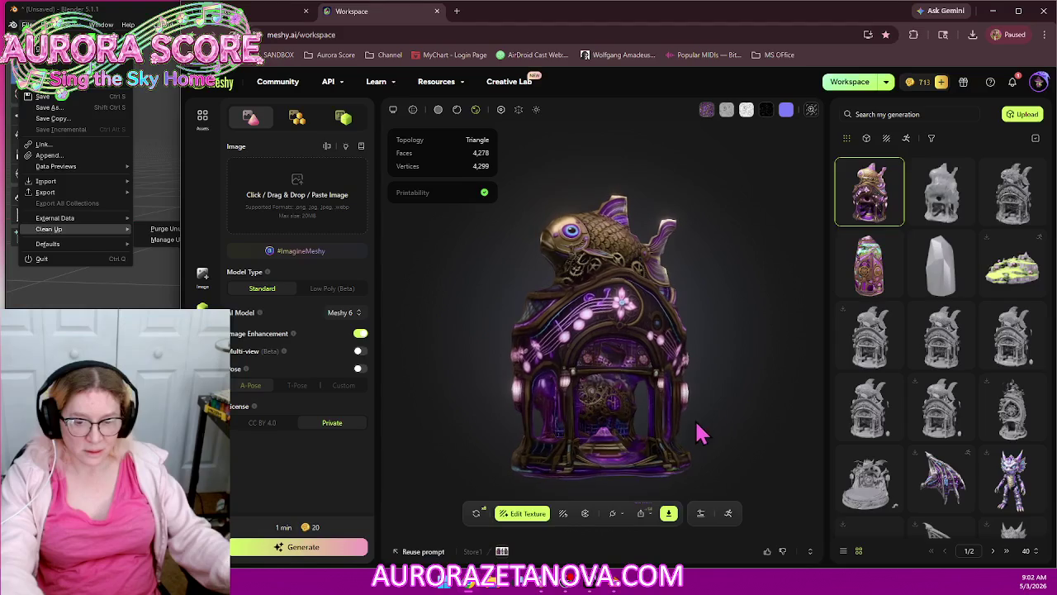
Send the untextured house to Blender via Bridge and bring Blender forward with the imported mesh
left_click(669, 522)
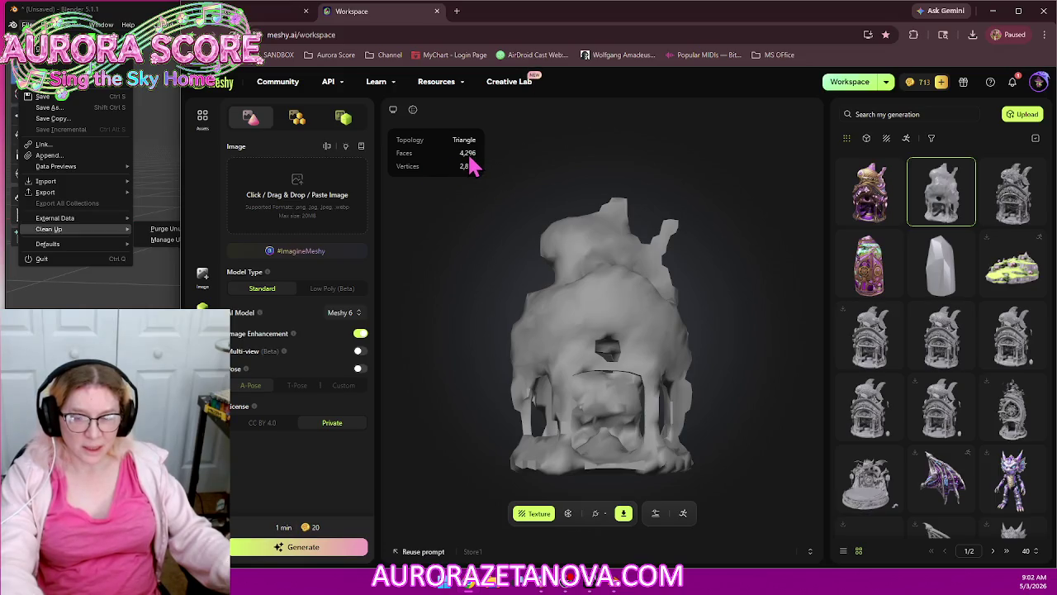
left_click(86, 165)
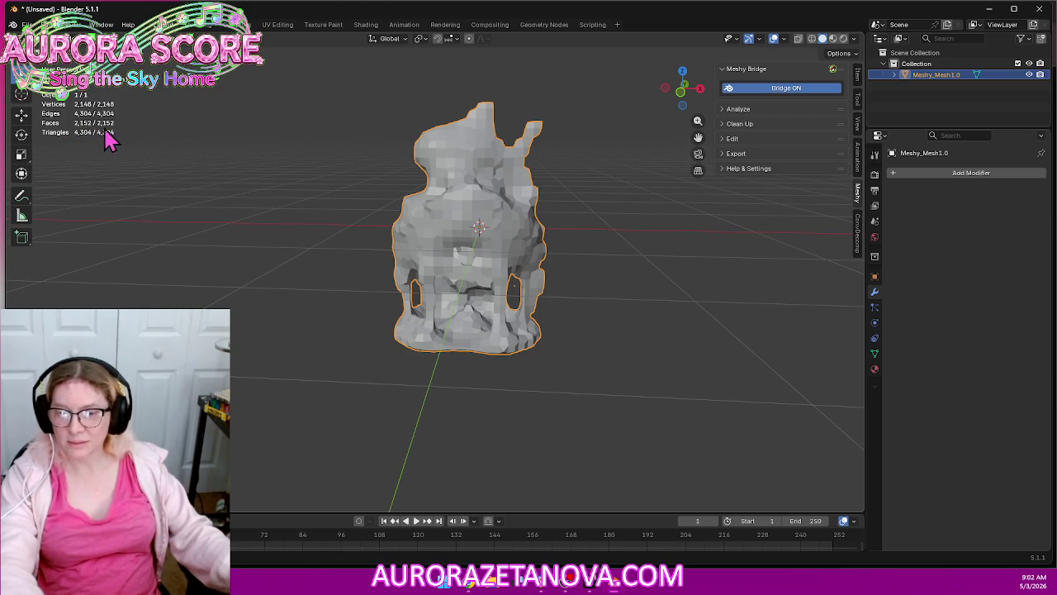
Add a Voxel Remesh modifier at 0.1 m to the front-viewed house, leaving 880 vertices
mouse_move(205, 246)
middle_mouse_down()
mouse_move(255, 278)
mouse_move(295, 273)
mouse_move(267, 279)
mouse_move(274, 285)
mouse_move(278, 250)
mouse_move(235, 233)
mouse_move(302, 307)
mouse_move(289, 289)
middle_mouse_up()
scroll(313, 284, "up", 2)
scroll(321, 272, "up", 1)
mouse_move(80, 142)
middle_mouse_down()
mouse_move(259, 319)
mouse_move(229, 311)
middle_mouse_up()
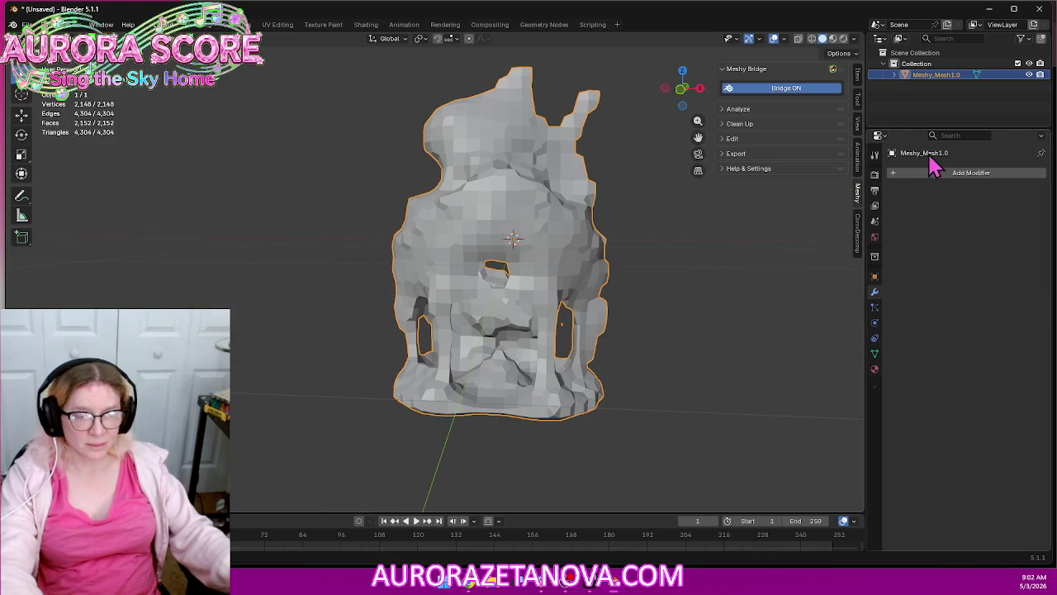
left_click(898, 175)
mouse_move(845, 171)
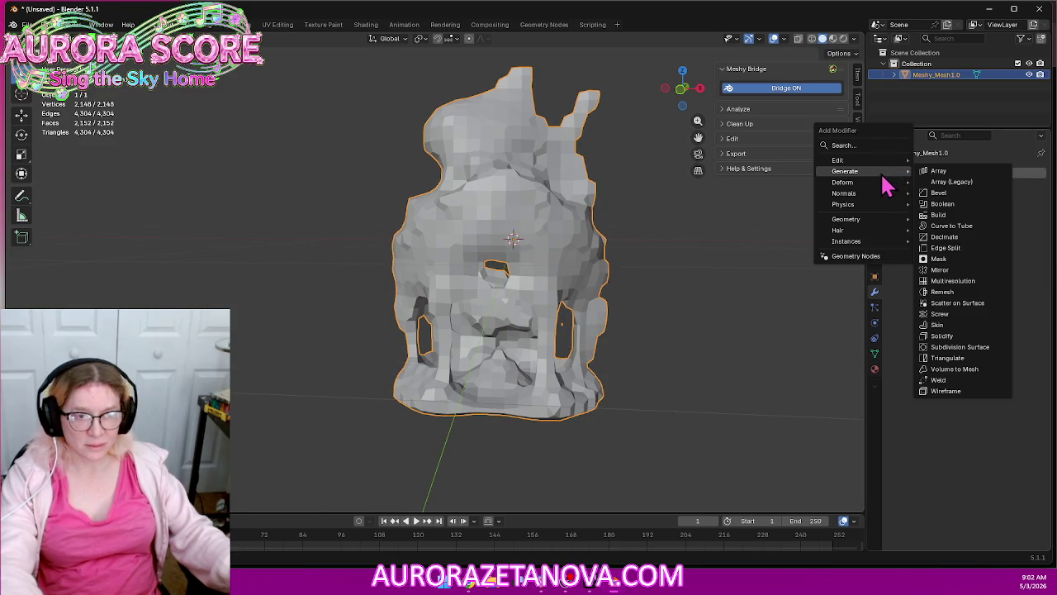
left_click(949, 292)
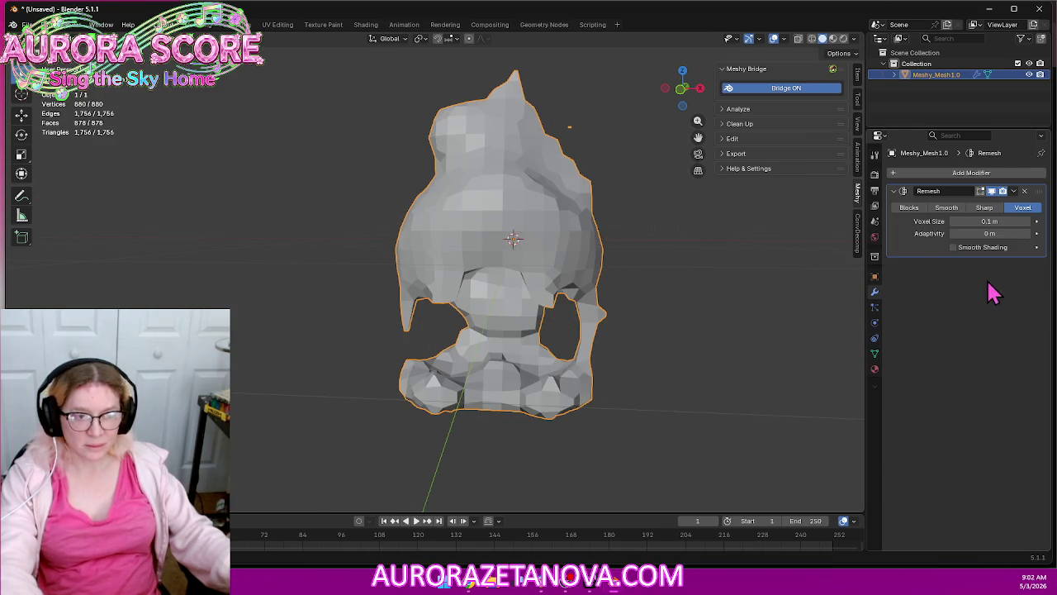
Try Remesh voxel sizes between 0.09 and 0.13 m, settling on 0.09 m
mouse_move(741, 330)
middle_mouse_down()
mouse_move(715, 288)
mouse_move(721, 295)
middle_mouse_up()
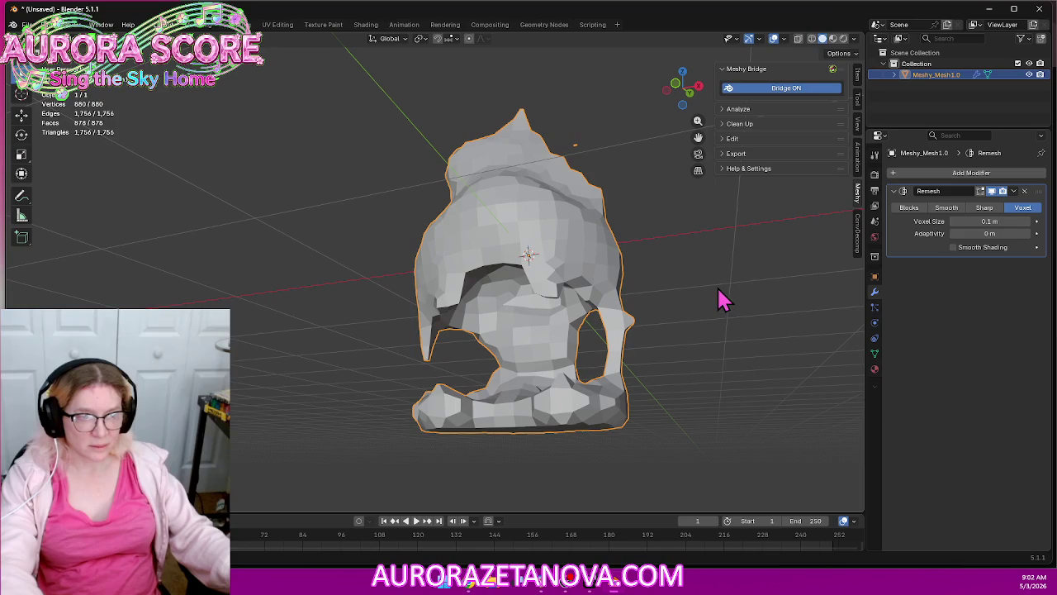
left_click(1028, 221)
left_click(1028, 224)
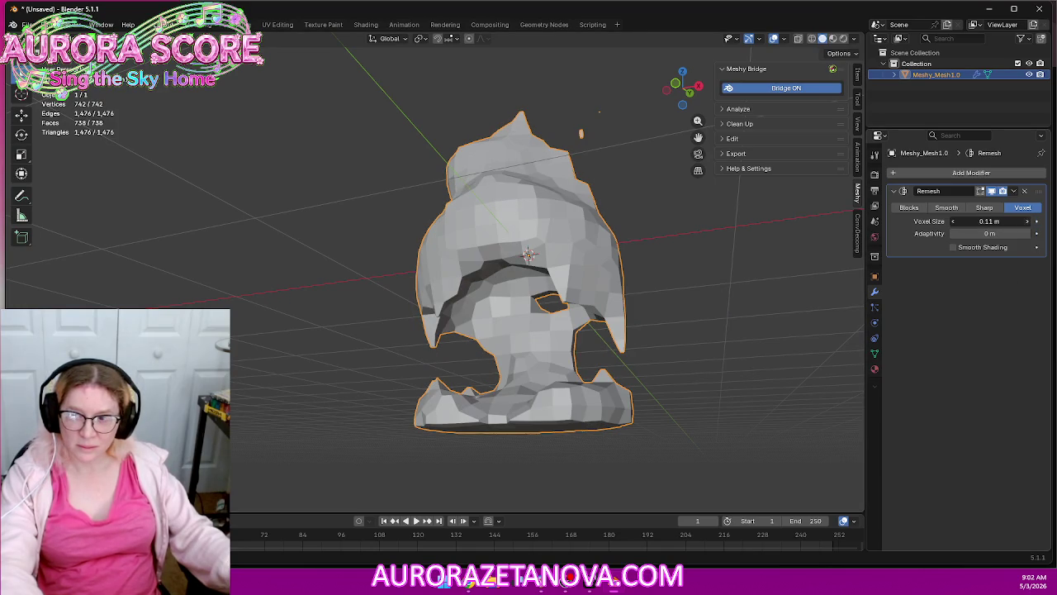
left_click(1028, 224)
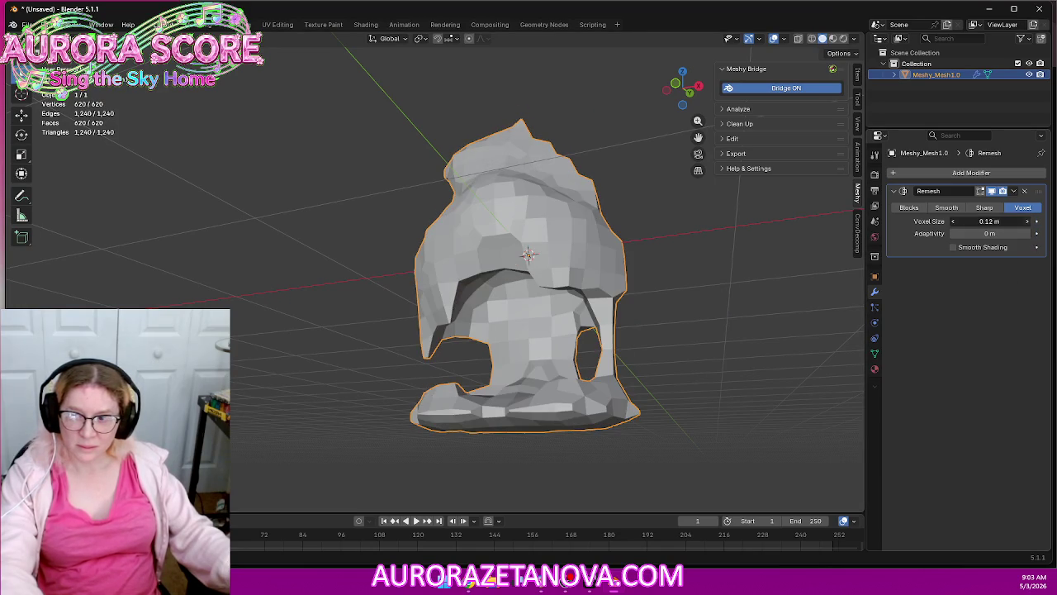
left_click(953, 221)
left_click(953, 221)
left_click(953, 222)
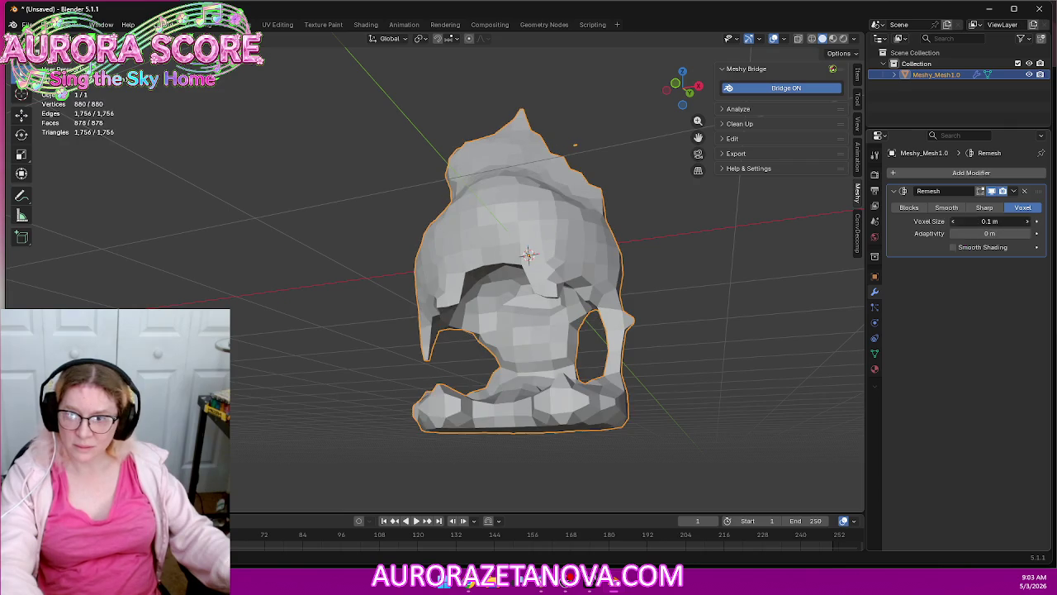
left_click(953, 221)
Raise the Remesh Adaptivity step by step up to 0.48 m
middle_click_drag(662, 276, 739, 307)
mouse_move(775, 287)
middle_mouse_down()
mouse_move(615, 289)
mouse_move(639, 255)
mouse_move(635, 229)
mouse_move(652, 277)
mouse_move(713, 314)
mouse_move(690, 319)
middle_mouse_up()
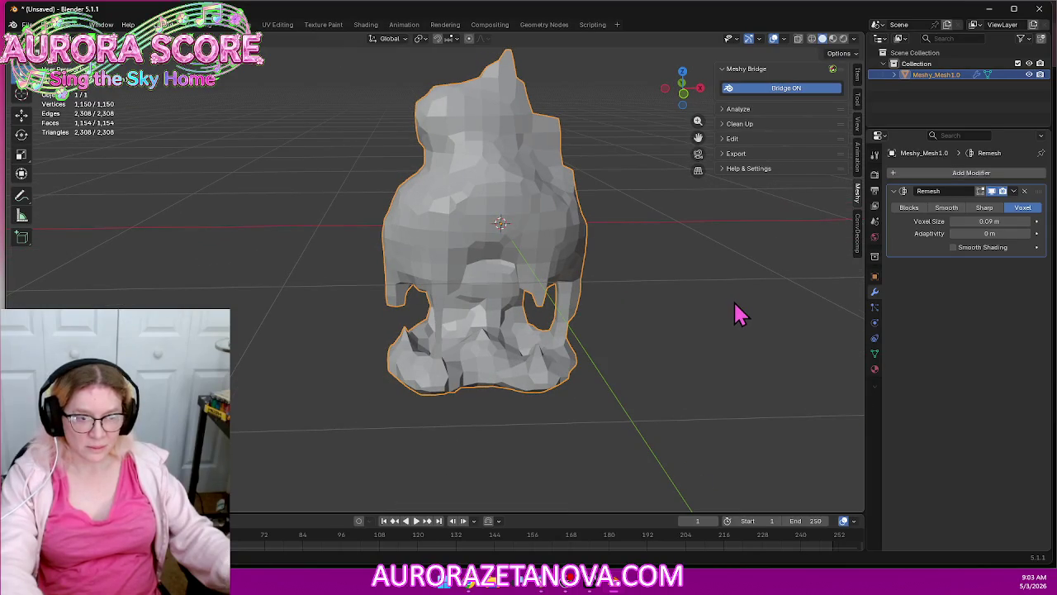
left_click(1028, 234)
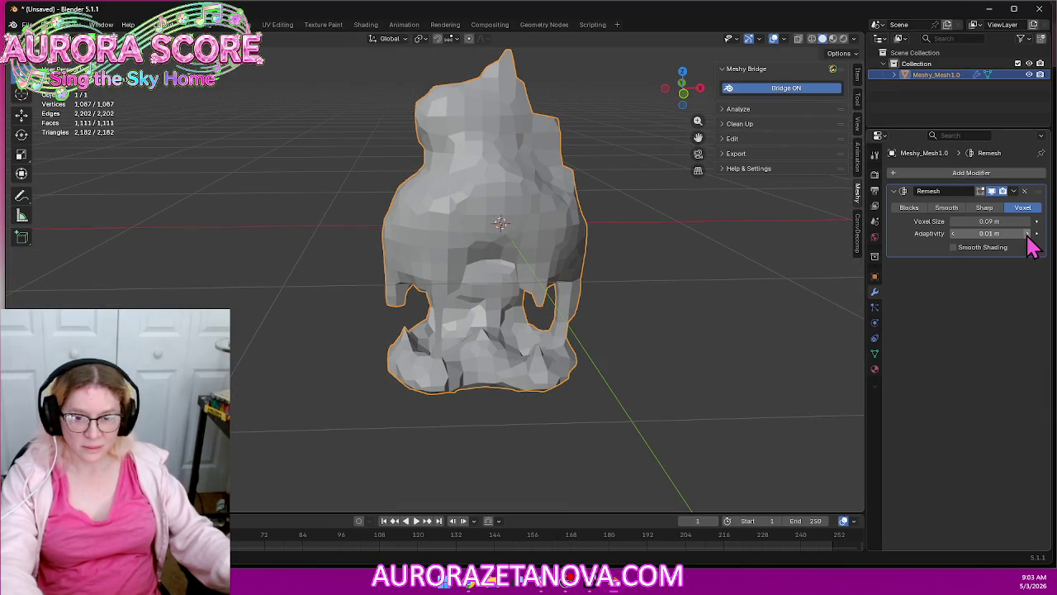
left_click(1028, 234)
left_click(1028, 234)
left_click(1028, 234)
left_click(1029, 234)
left_click(1028, 235)
left_click(1028, 234)
left_click(1028, 235)
left_click(1028, 235)
left_click(1028, 234)
left_click(1028, 235)
left_click(1028, 235)
left_click(1028, 234)
left_click(1028, 235)
left_click(1028, 235)
left_click(1028, 234)
left_click(1028, 235)
left_click(1028, 235)
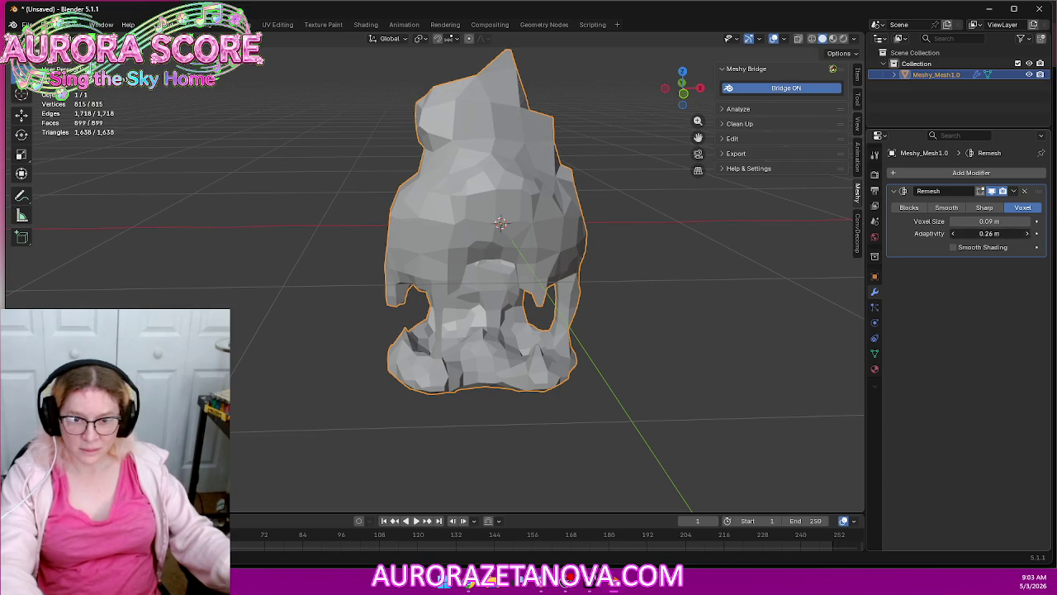
left_click(1028, 235)
left_click(1028, 235)
left_click(1028, 235)
left_click(1028, 234)
left_click(1028, 235)
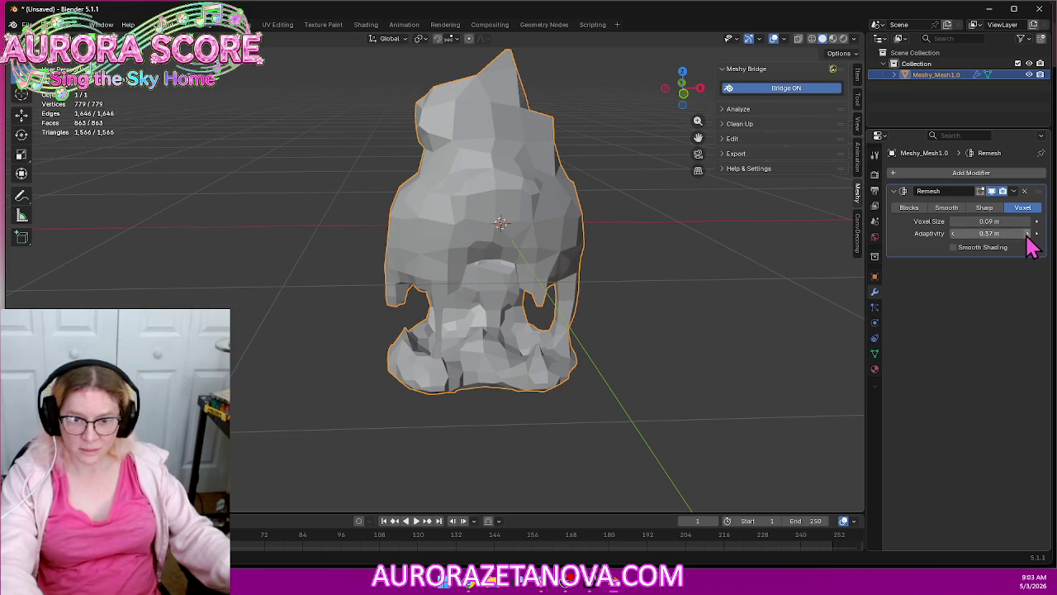
left_click(1028, 234)
left_click(1028, 235)
left_click(1028, 234)
left_click(1028, 235)
left_click(1029, 235)
left_click(1028, 234)
left_click(1028, 234)
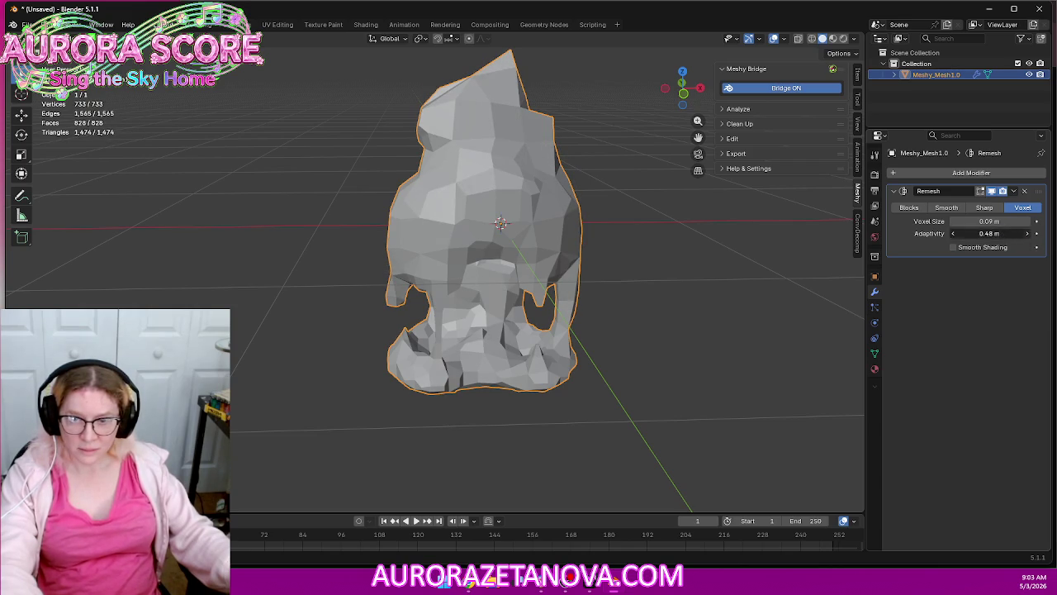
left_click(1028, 234)
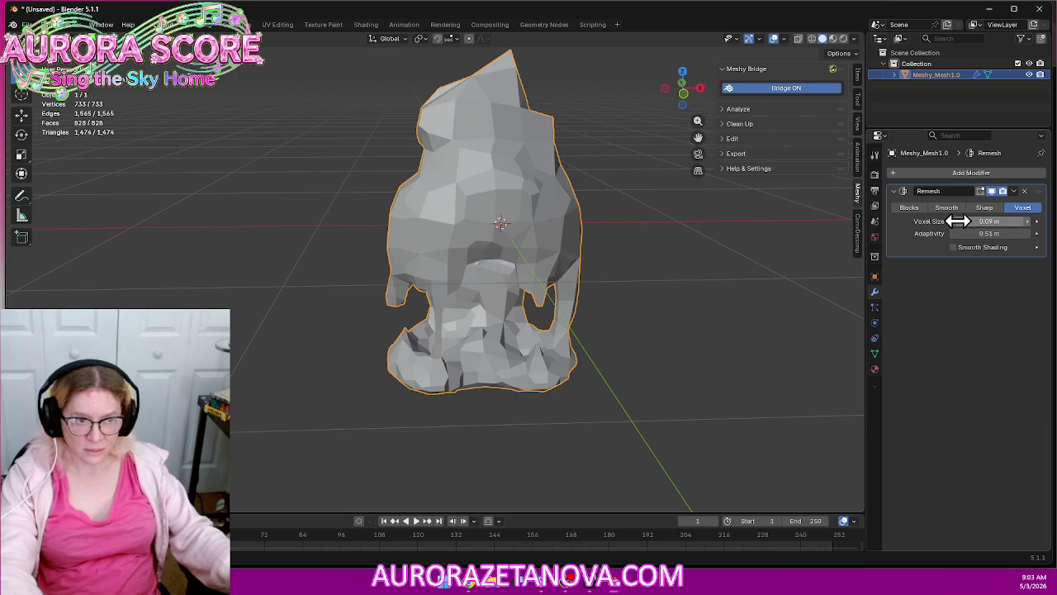
Lower the Remesh Voxel Size from 0.1 m down to 0.03 m
left_click(1028, 225)
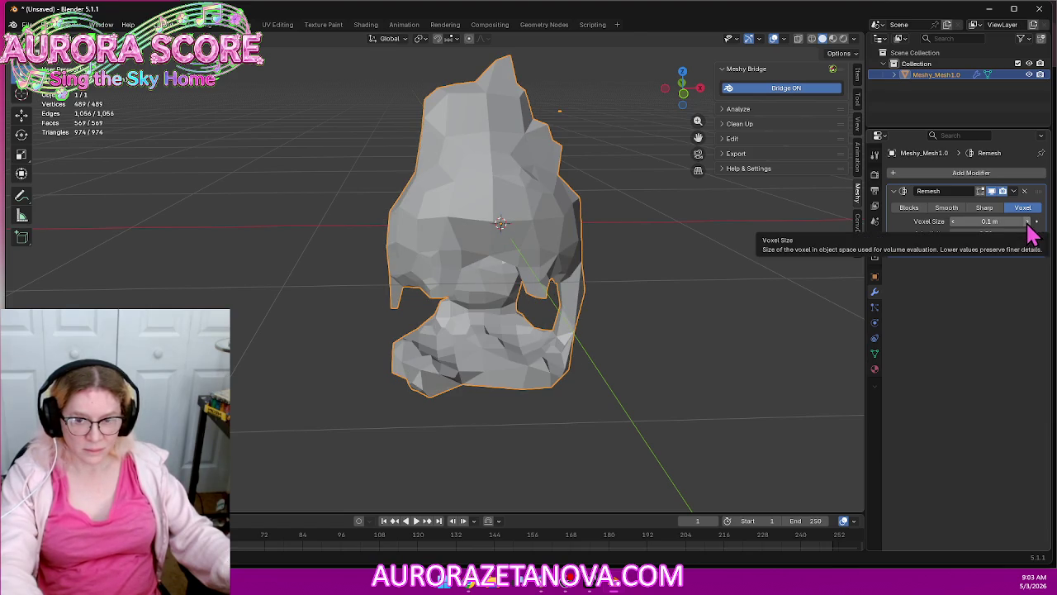
left_click(955, 230)
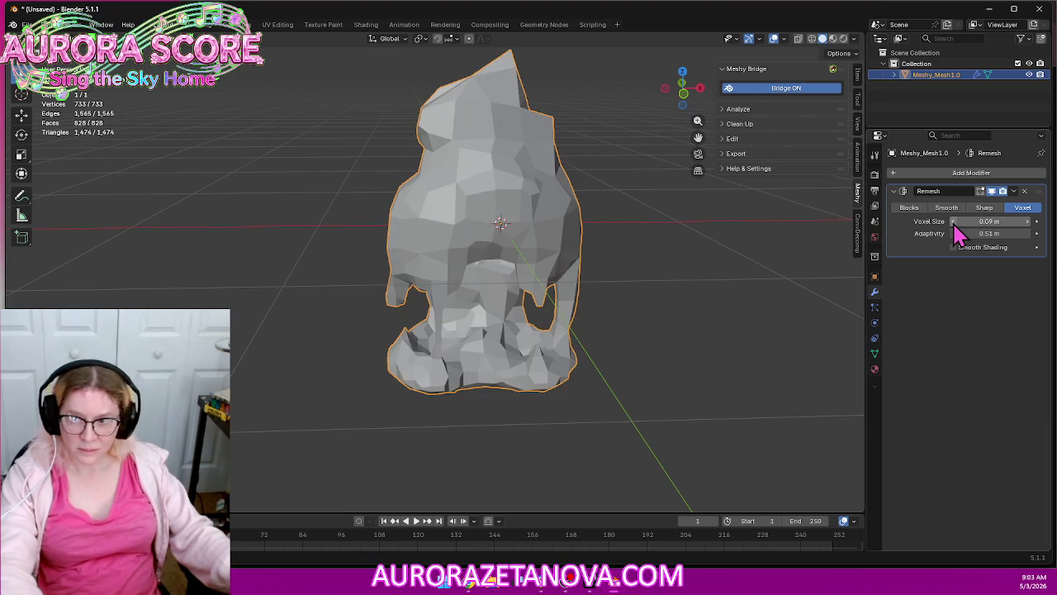
left_click(954, 223)
left_click(953, 222)
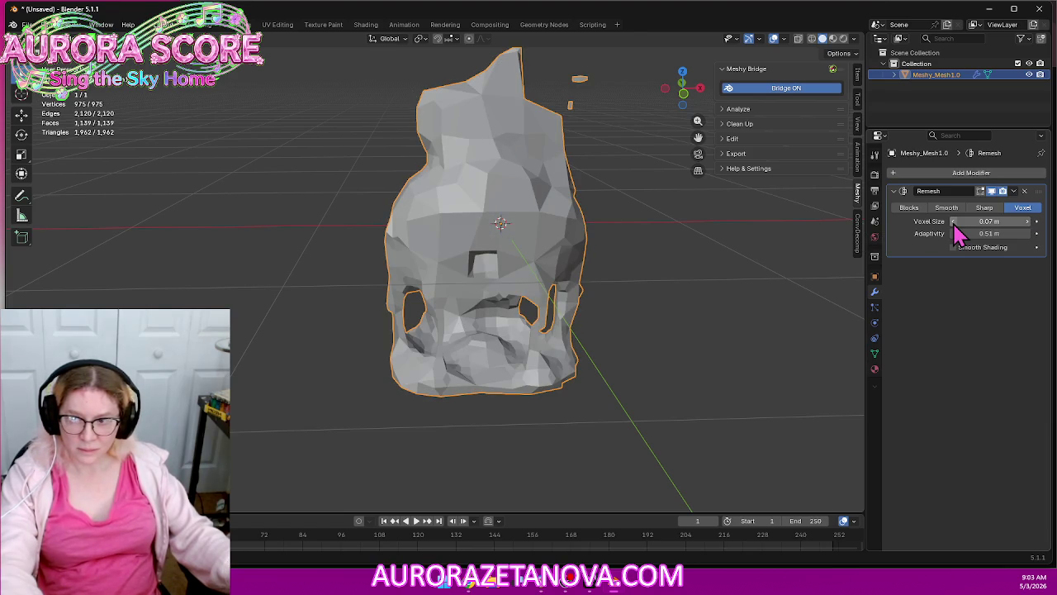
left_click(954, 222)
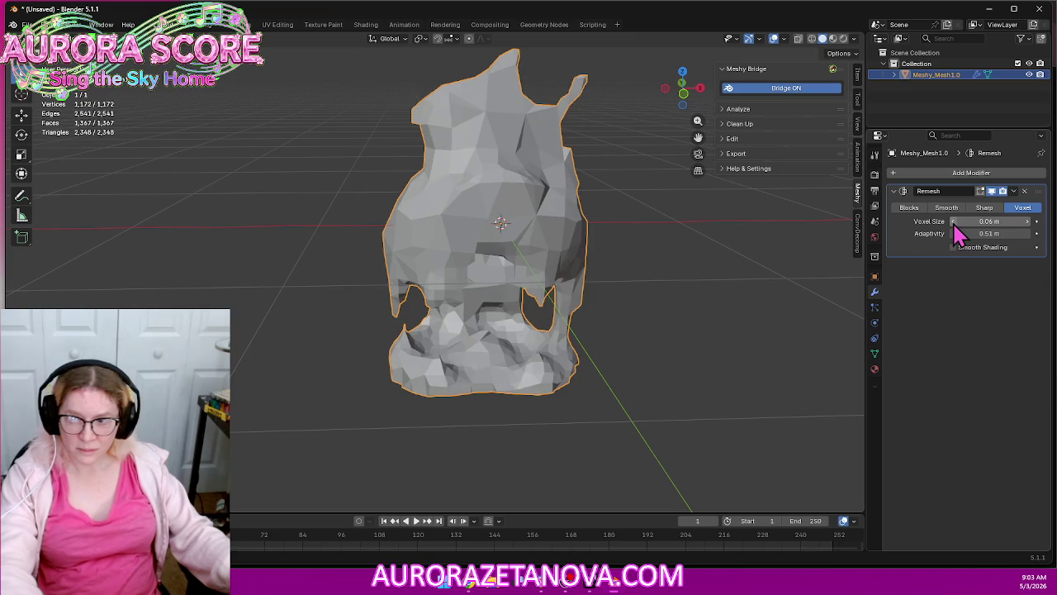
middle_click_drag(816, 312, 790, 266)
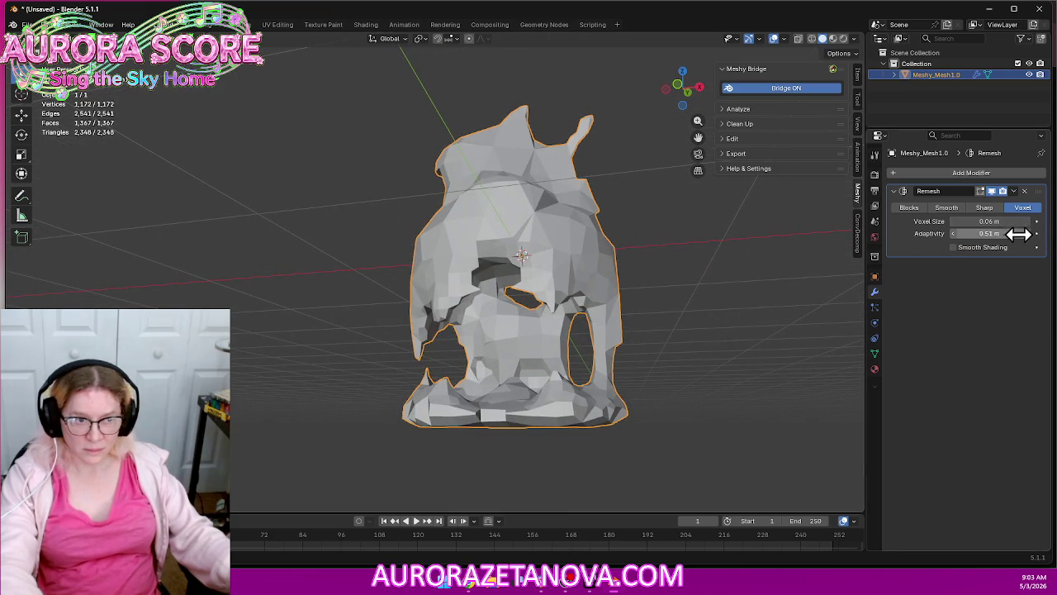
left_click(953, 222)
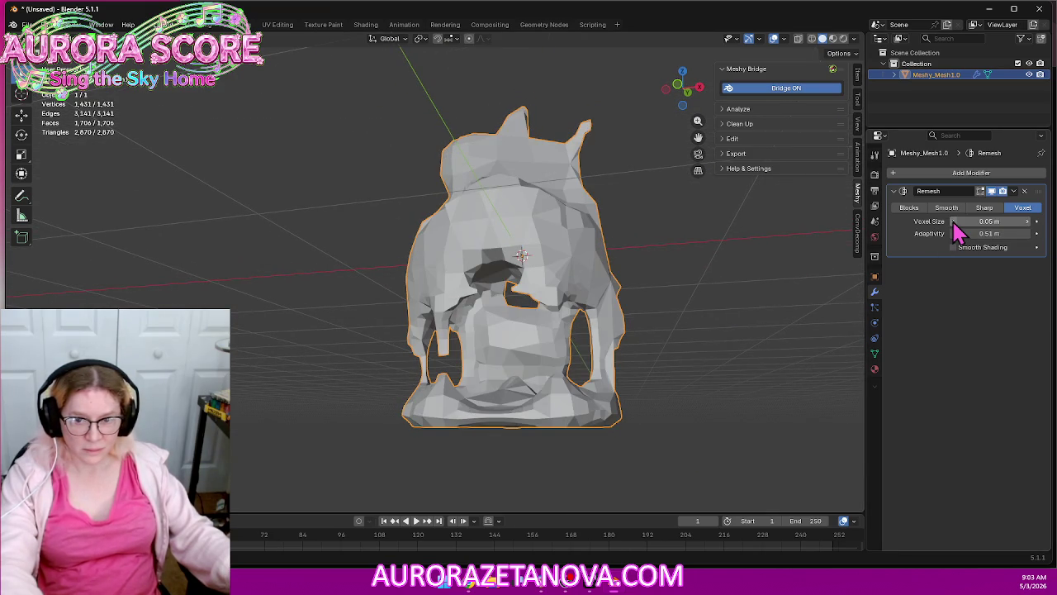
left_click(954, 222)
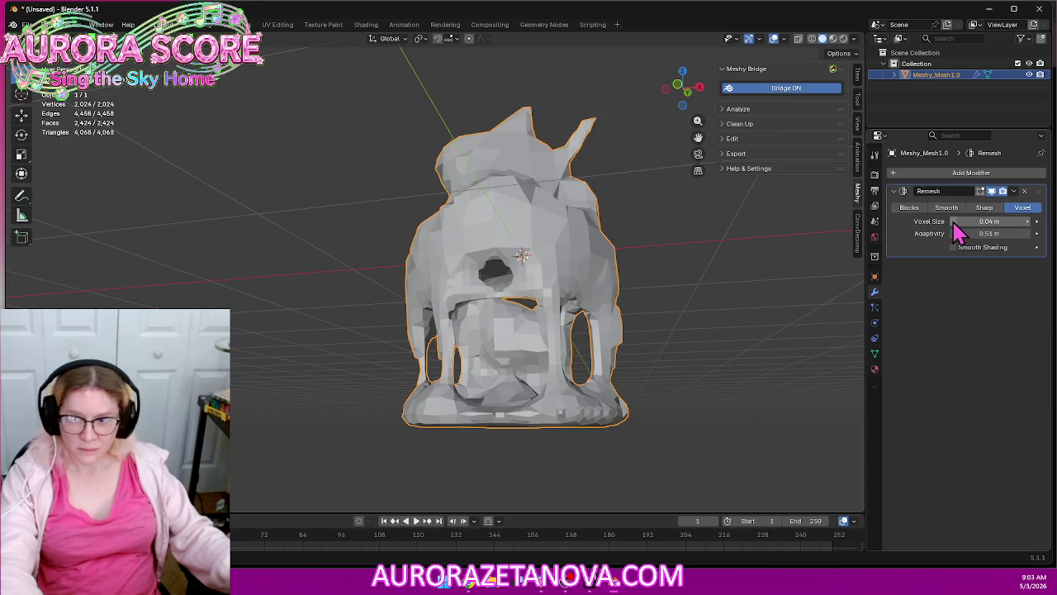
left_click(954, 222)
mouse_move(859, 264)
middle_mouse_down()
mouse_move(722, 302)
mouse_move(778, 297)
mouse_move(805, 314)
mouse_move(863, 295)
middle_mouse_up()
Push the Remesh Adaptivity up to 1 m to simplify the mesh
left_click(1030, 232)
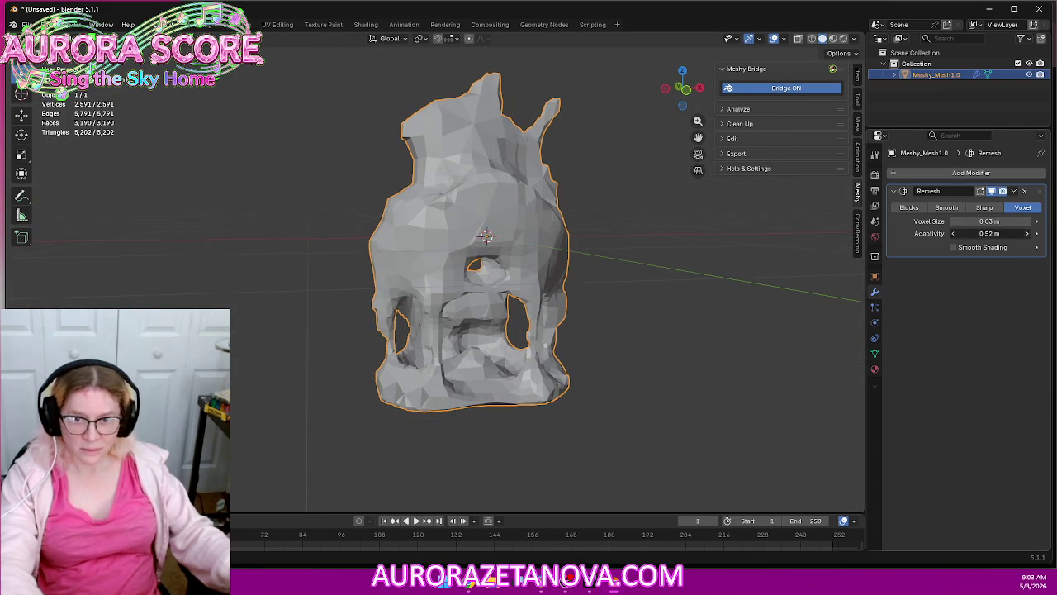
left_click(1029, 233)
left_click(1029, 233)
left_click(1028, 233)
left_click_drag(1028, 233, 1042, 234)
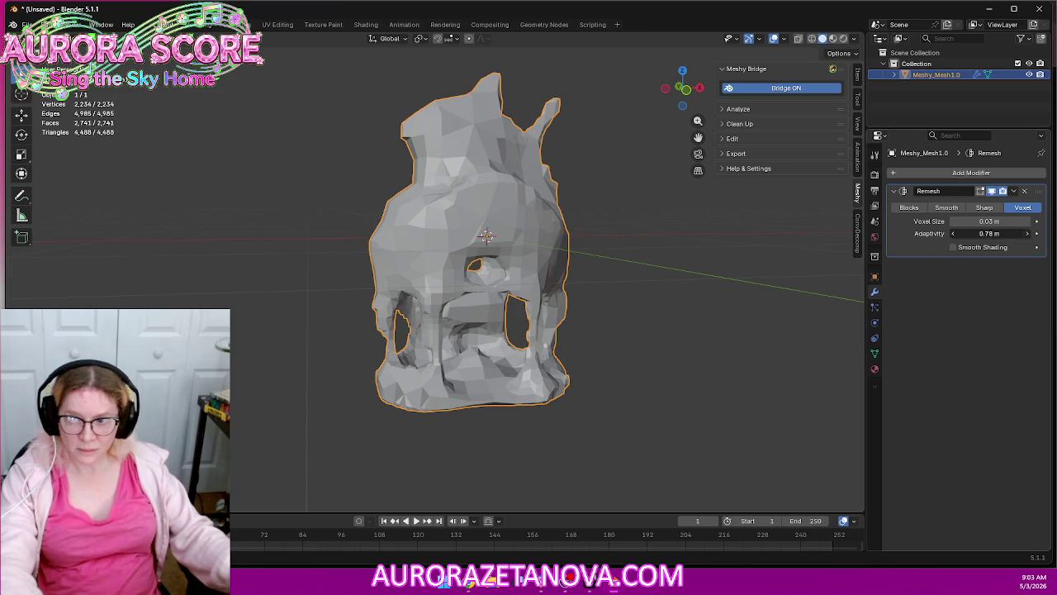
left_click(1030, 234)
left_click_drag(1028, 233, 1029, 235)
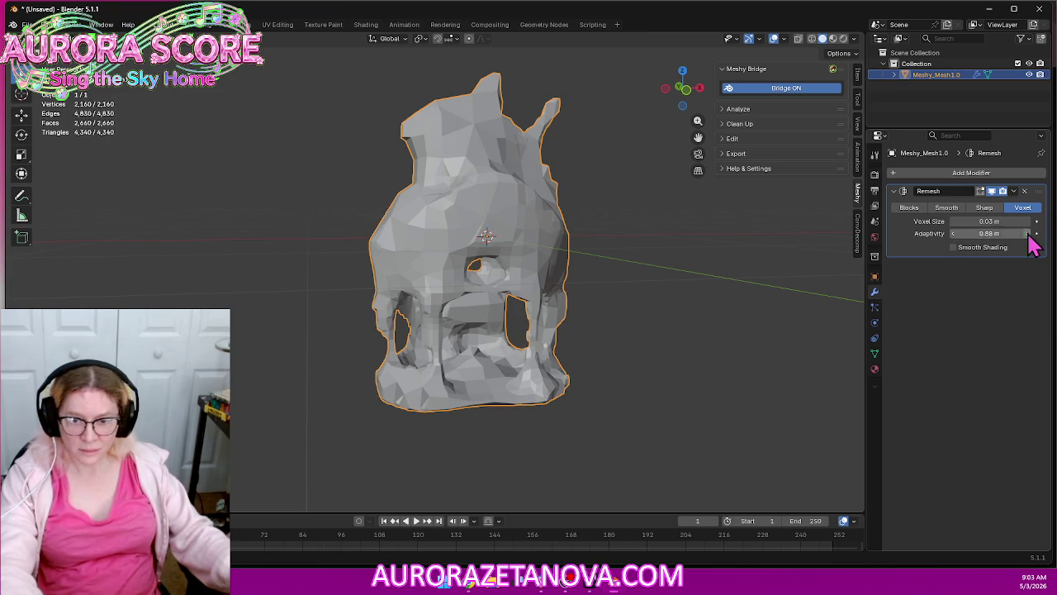
left_click(1030, 233)
left_click(1029, 234)
left_click(1030, 234)
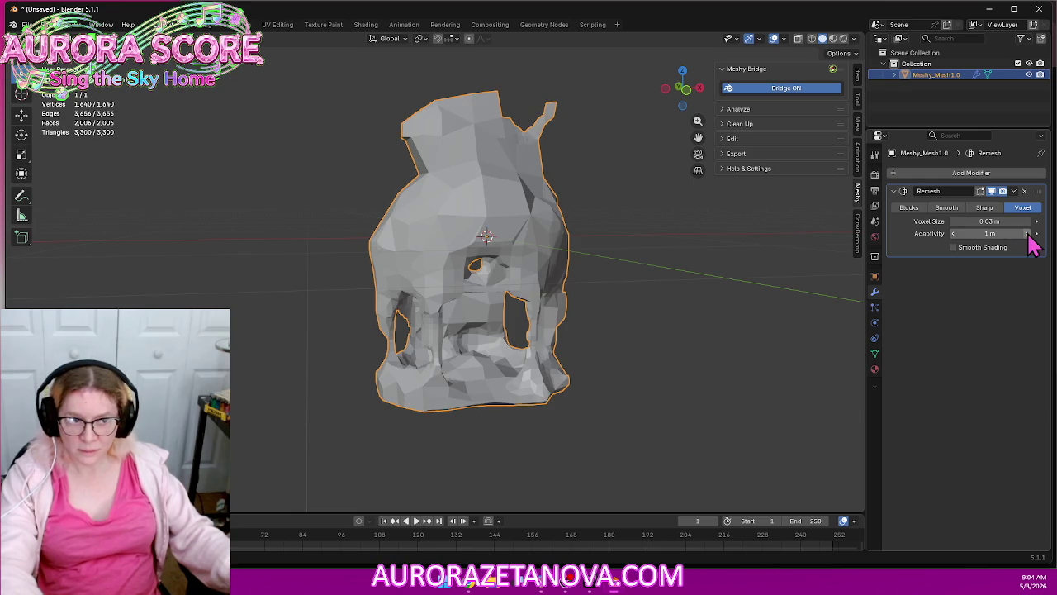
mouse_move(767, 306)
middle_mouse_down()
mouse_move(642, 303)
mouse_move(543, 331)
mouse_move(476, 322)
mouse_move(696, 319)
mouse_move(704, 341)
mouse_move(727, 342)
mouse_move(750, 309)
mouse_move(713, 309)
middle_mouse_up()
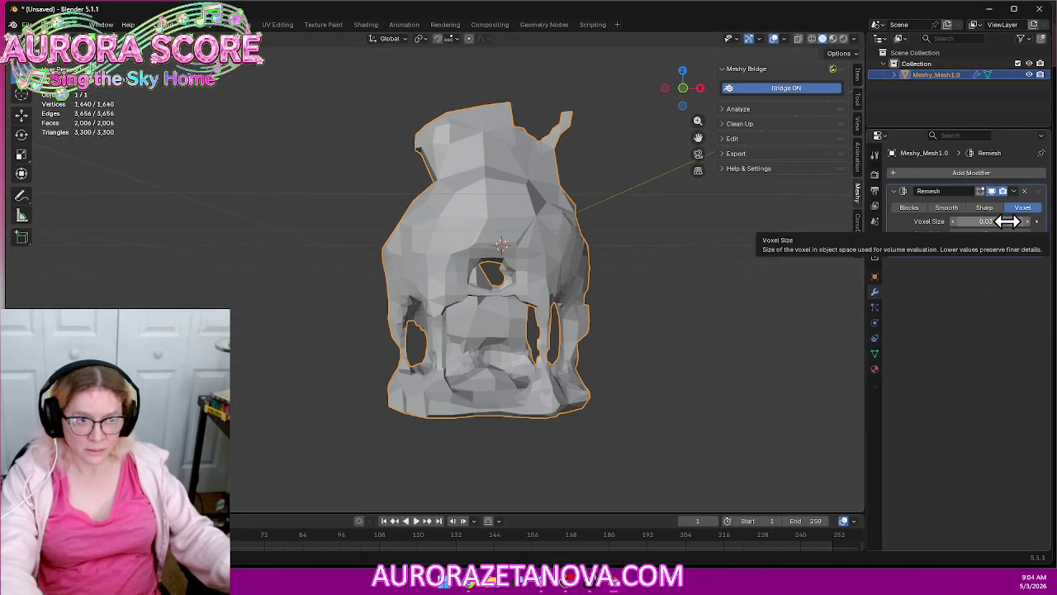
Increase Voxel Size to 0.05 m and lower Adaptivity to 0.97 m
left_click(1029, 228)
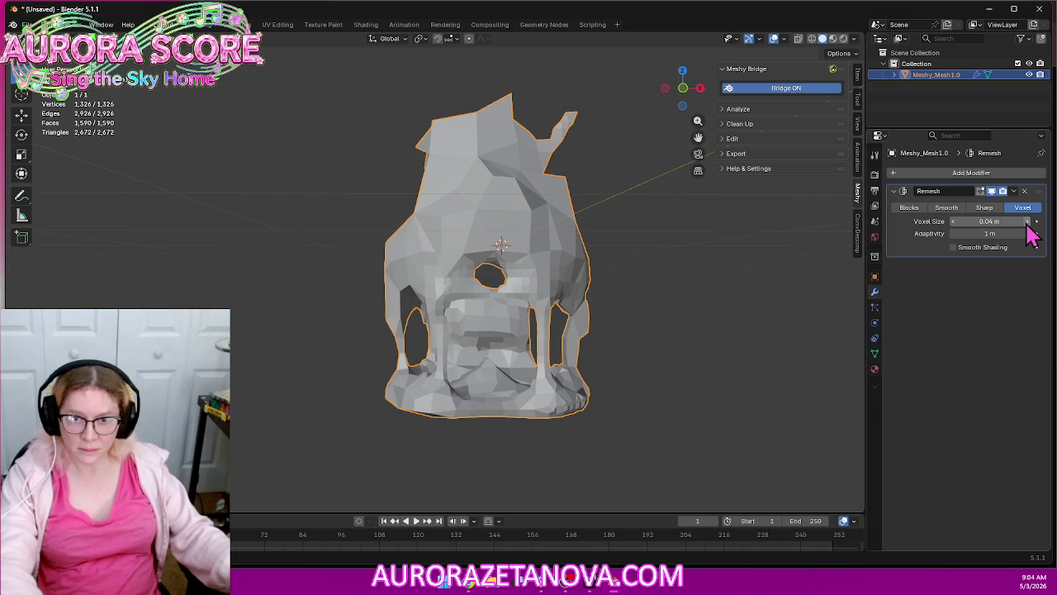
left_click(953, 234)
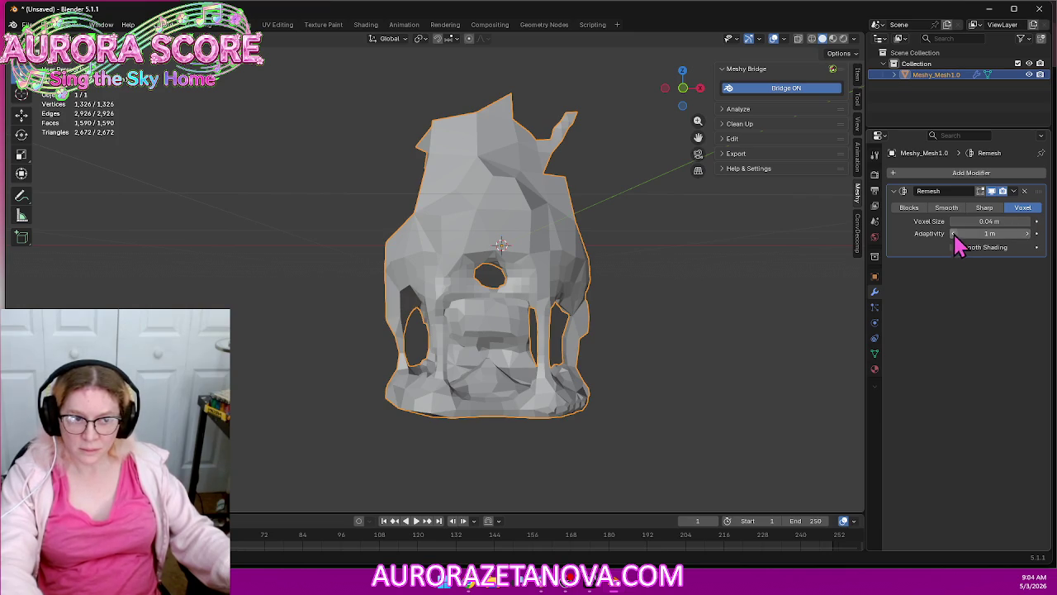
left_click(1028, 221)
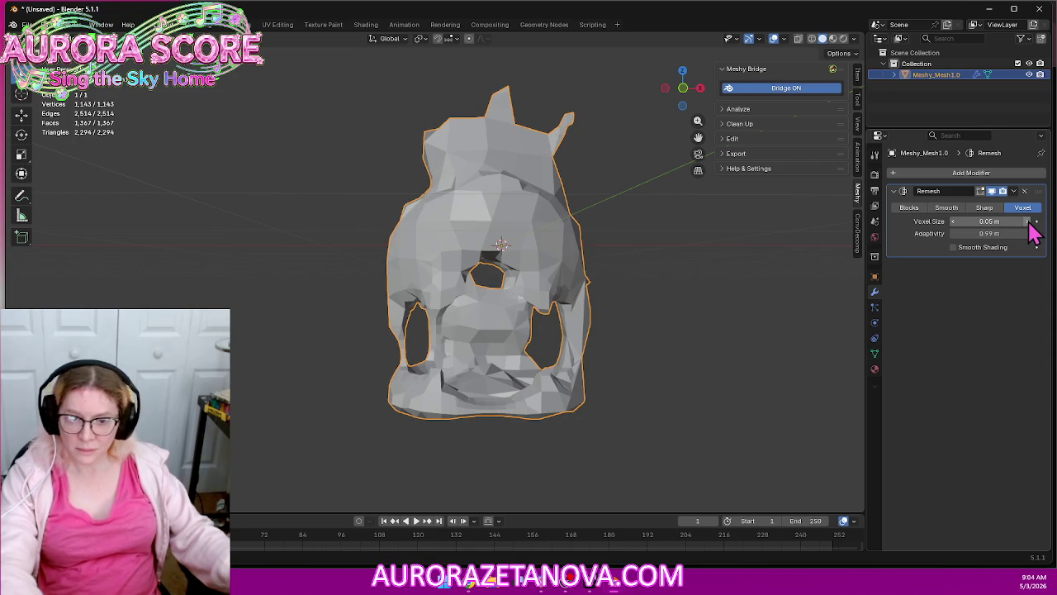
left_click(953, 234)
left_click(953, 234)
mouse_move(785, 281)
middle_mouse_down()
mouse_move(675, 278)
mouse_move(747, 275)
mouse_move(838, 288)
mouse_move(845, 299)
mouse_move(773, 317)
mouse_move(520, 299)
mouse_move(755, 295)
middle_mouse_up()
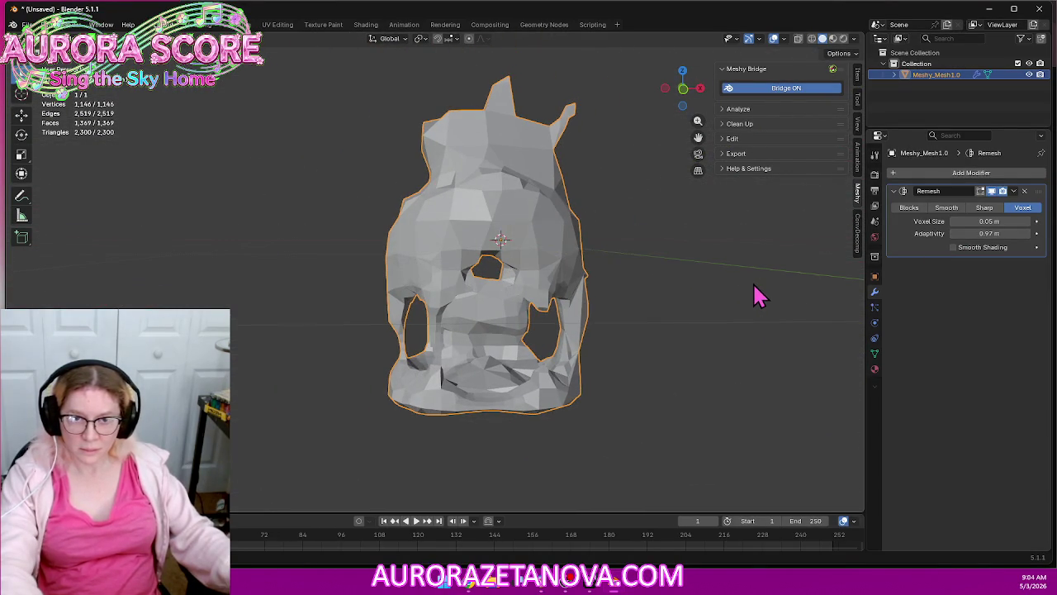
Type exact Adaptivity values, ending at 0.5 m, and raise Voxel Size to 0.06 m
left_click(954, 233)
left_click(954, 234)
key("BackSpace")
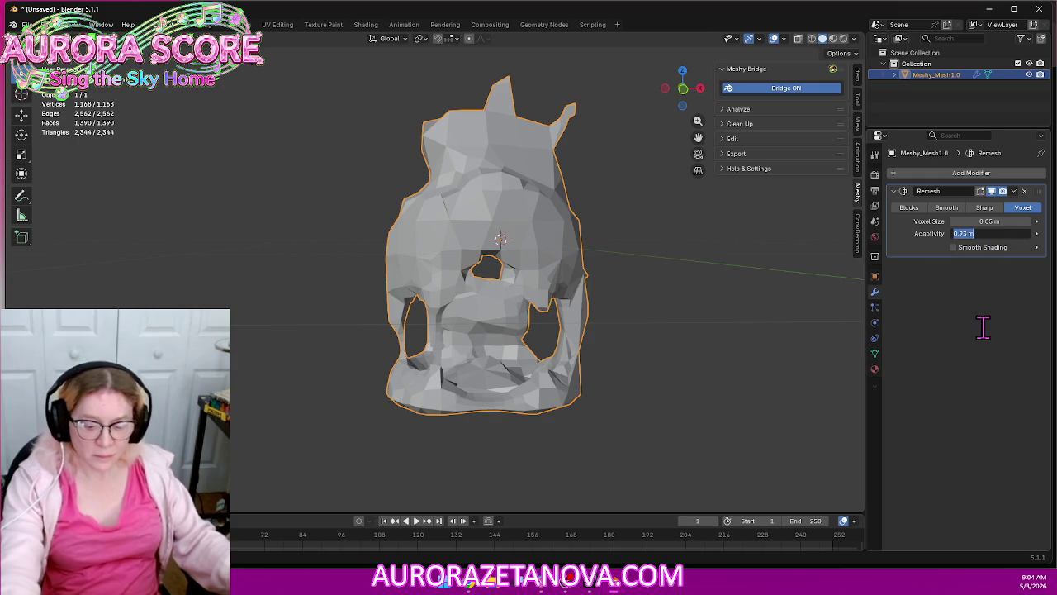
type("0.7")
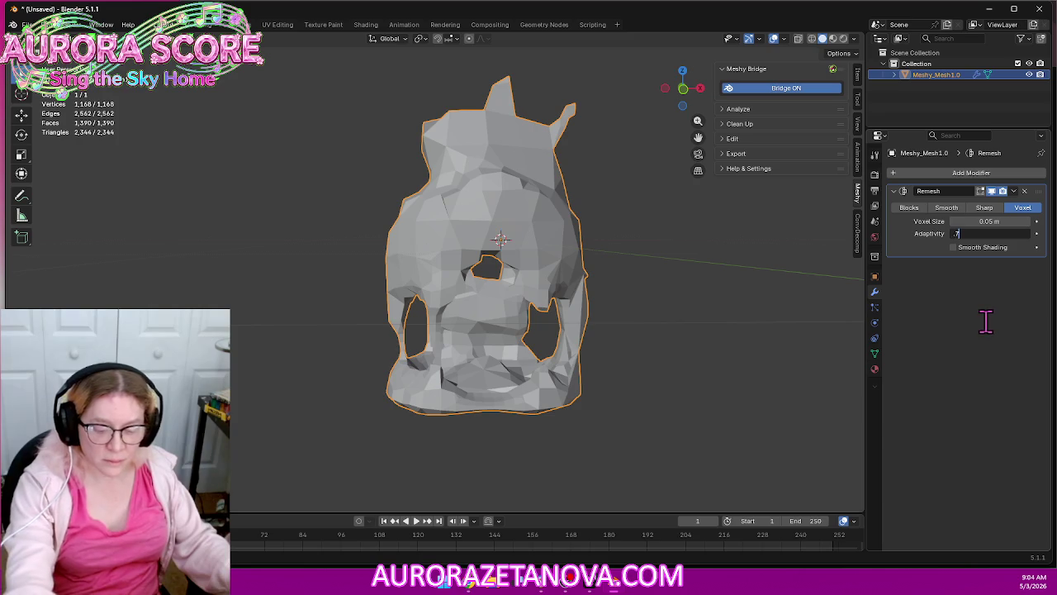
key("Return")
left_click(1002, 233)
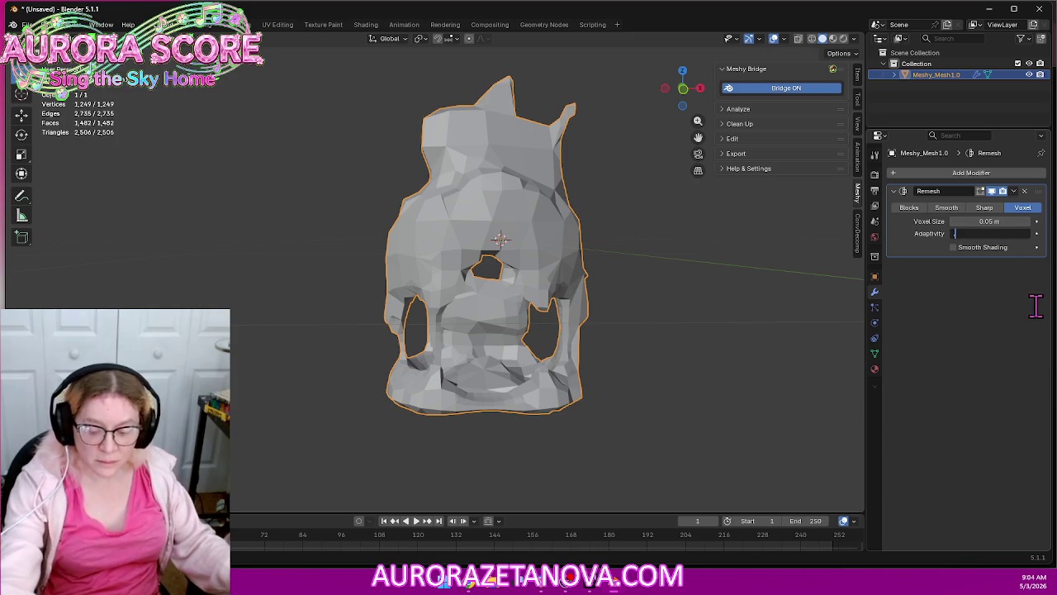
type(".5")
key("Return")
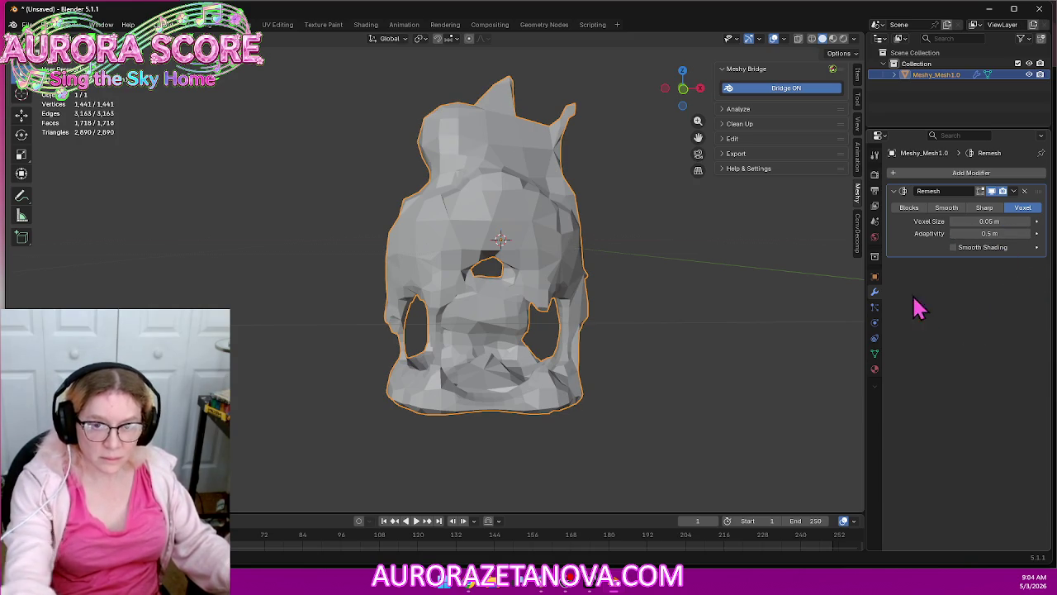
mouse_move(807, 290)
middle_mouse_down()
mouse_move(776, 304)
mouse_move(691, 300)
mouse_move(804, 288)
mouse_move(807, 276)
middle_mouse_up()
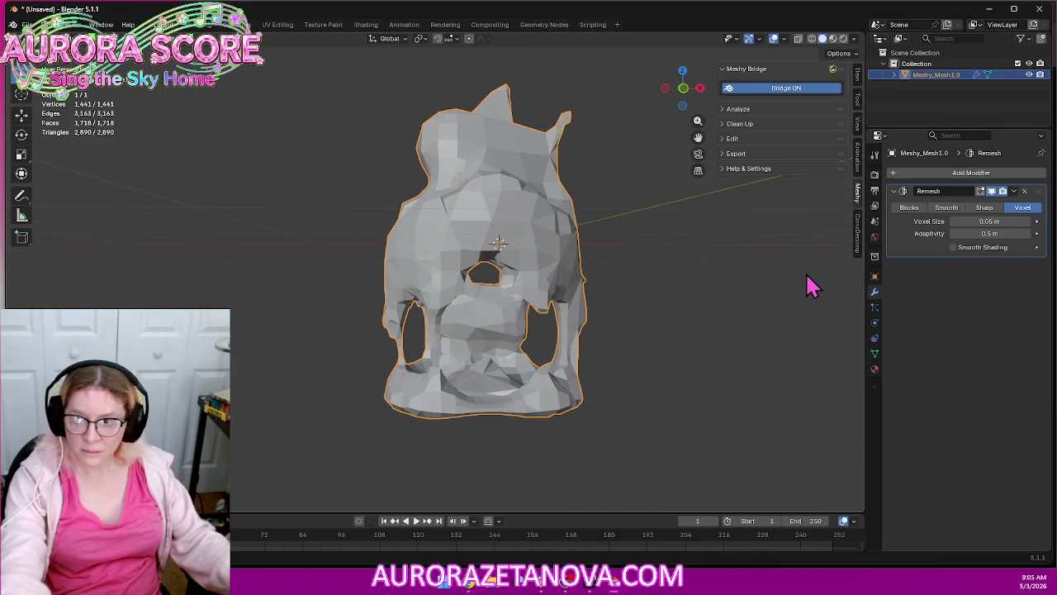
left_click(1028, 222)
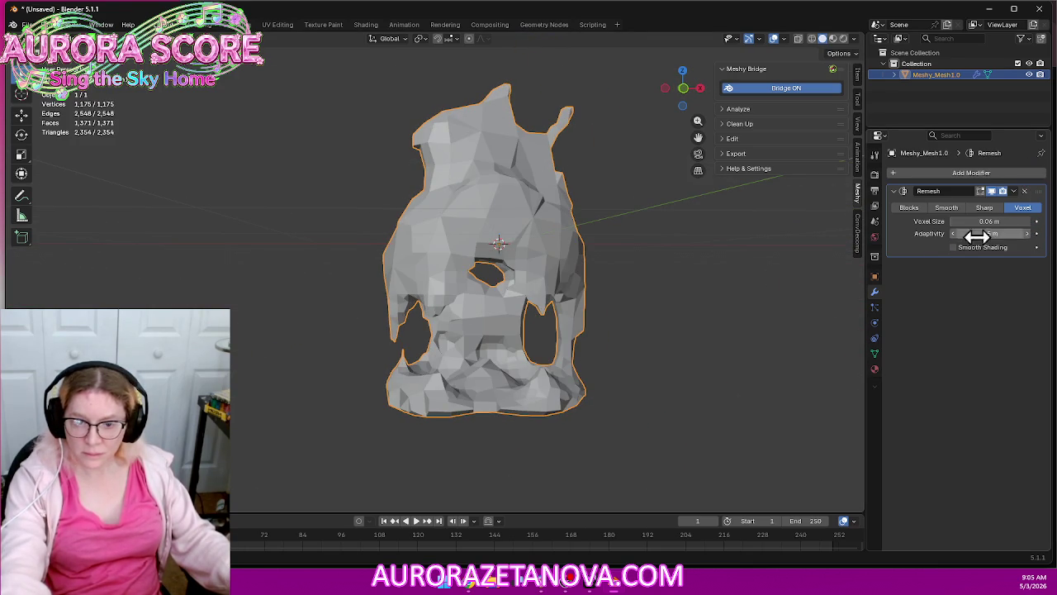
mouse_move(793, 281)
middle_mouse_down()
mouse_move(743, 258)
mouse_move(811, 243)
mouse_move(781, 281)
mouse_move(677, 356)
mouse_move(769, 333)
mouse_move(809, 347)
mouse_move(706, 350)
mouse_move(701, 331)
middle_mouse_up()
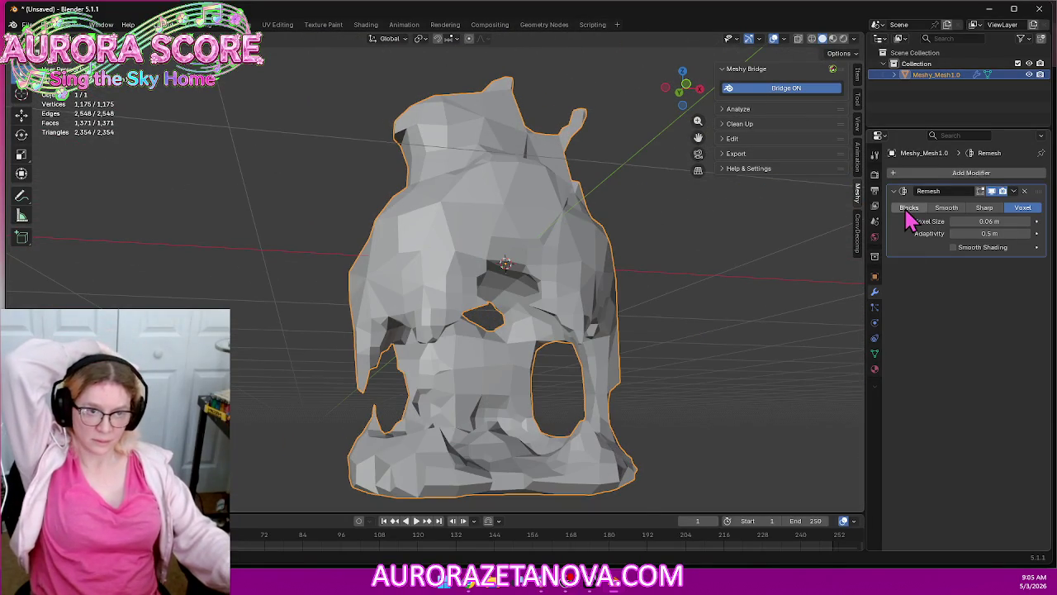
left_click(909, 208)
scroll(669, 312, "up", 3)
mouse_move(669, 312)
middle_mouse_down()
mouse_move(649, 318)
mouse_move(736, 326)
mouse_move(820, 309)
mouse_move(792, 288)
mouse_move(689, 309)
mouse_move(738, 311)
mouse_move(732, 349)
mouse_move(762, 321)
mouse_move(823, 302)
mouse_move(745, 302)
mouse_move(777, 297)
middle_mouse_up()
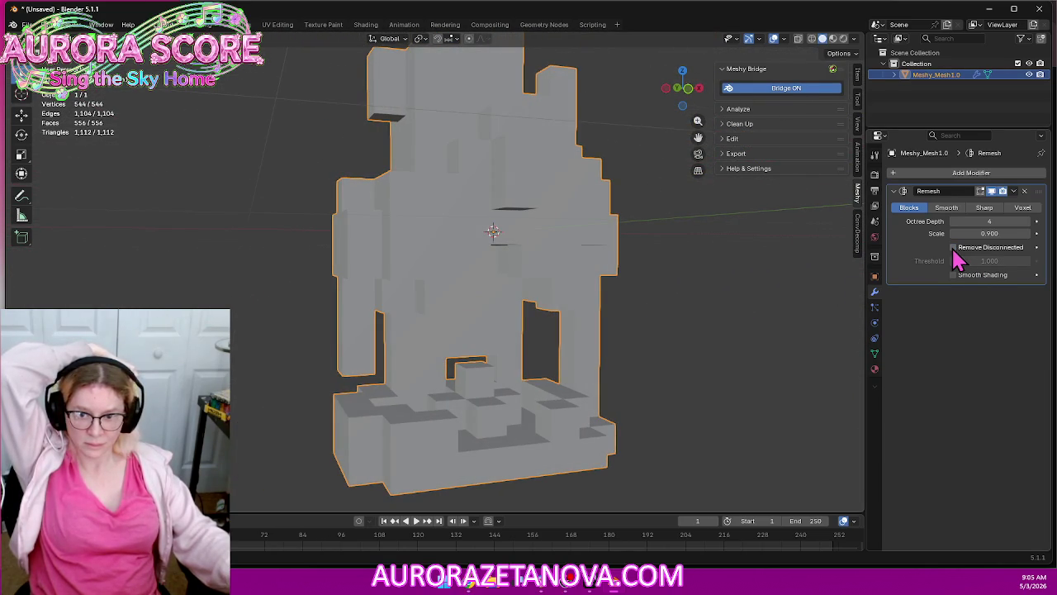
mouse_move(686, 344)
middle_mouse_down()
mouse_move(644, 300)
mouse_move(653, 362)
mouse_move(672, 349)
mouse_move(674, 331)
middle_mouse_up()
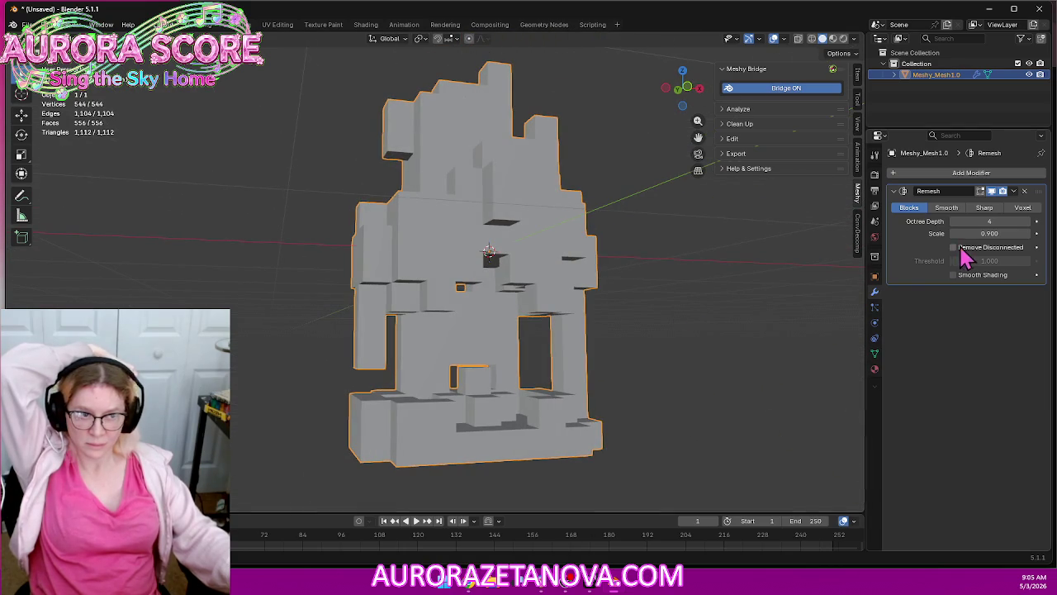
left_click(1029, 223)
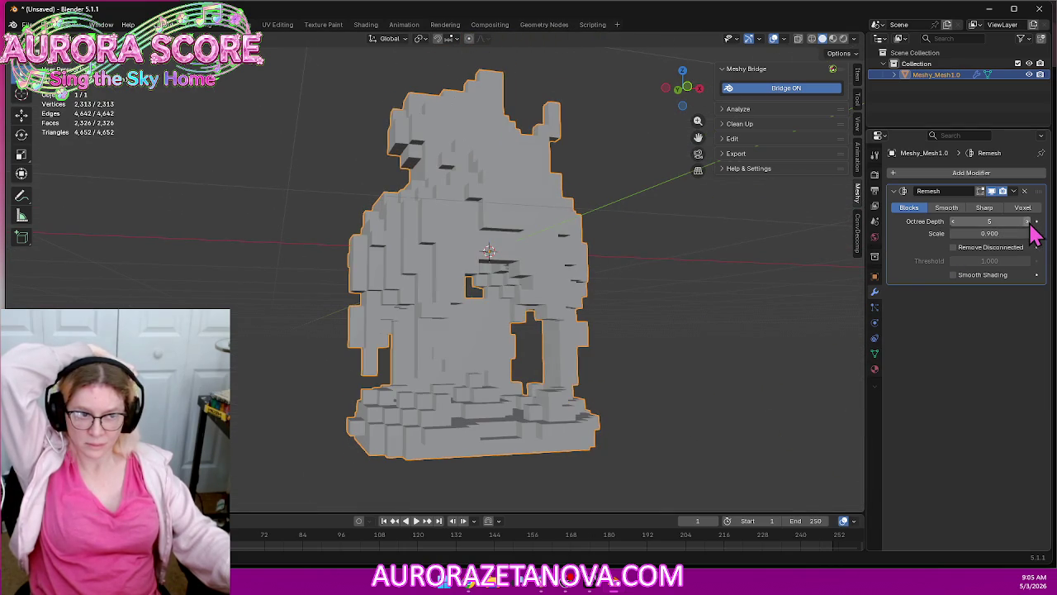
mouse_move(795, 297)
middle_mouse_down()
mouse_move(791, 284)
mouse_move(727, 293)
mouse_move(768, 302)
mouse_move(805, 293)
middle_mouse_up()
left_click(1023, 208)
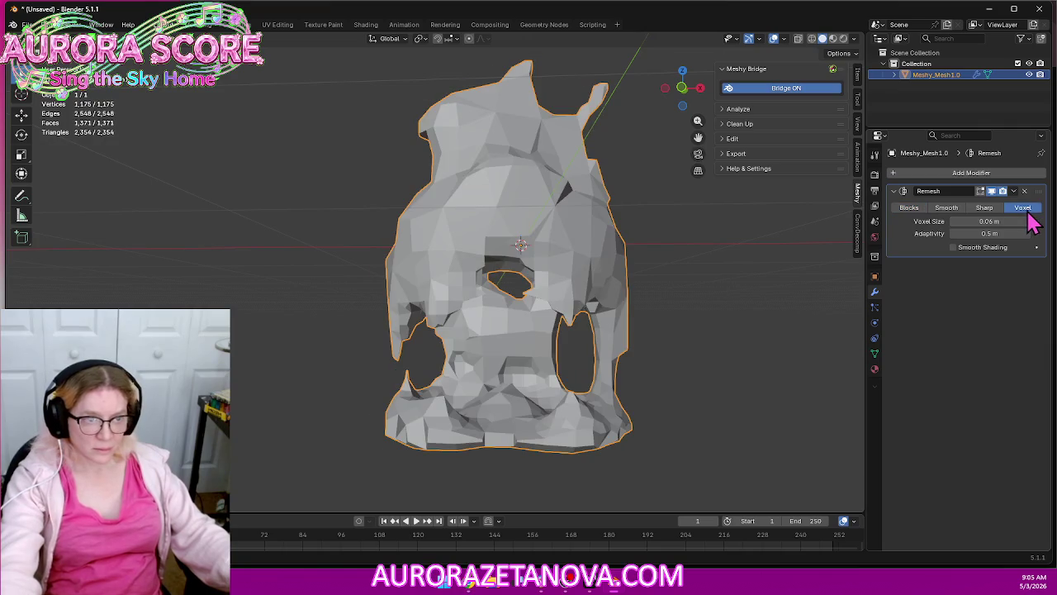
Lower Remesh Adaptivity to 0.3 m and raise Voxel Size to 0.07 m
middle_click_drag(701, 333, 701, 318)
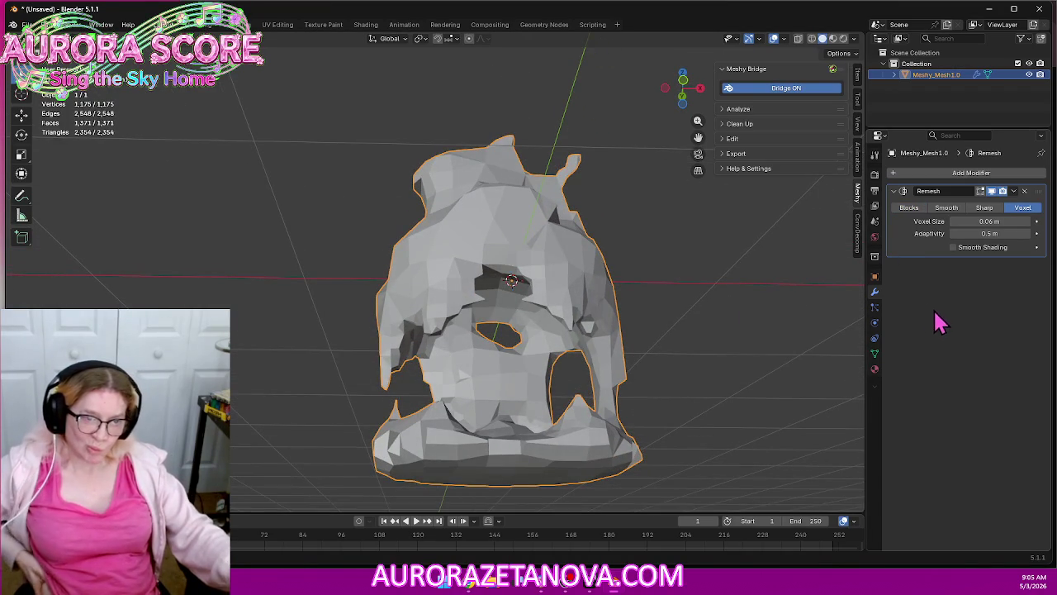
left_click(954, 234)
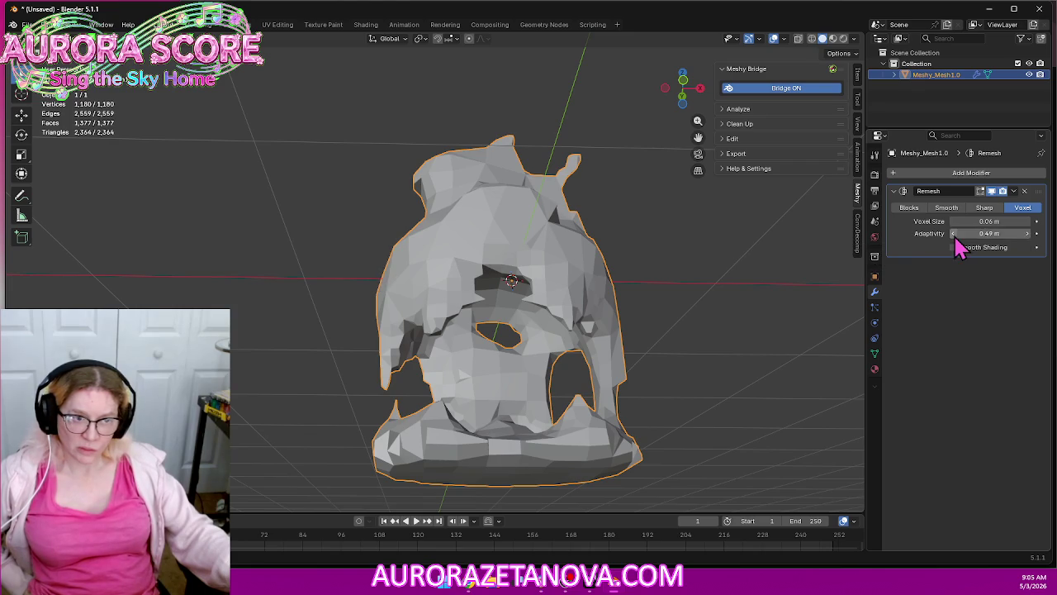
left_click_drag(953, 234, 957, 248)
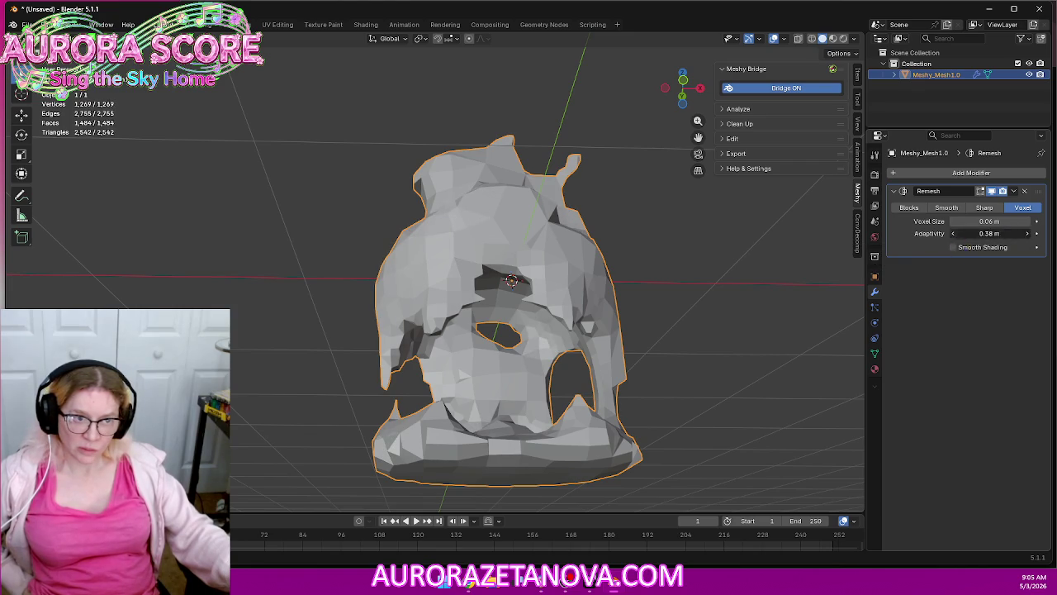
left_click(953, 235)
left_click(954, 235)
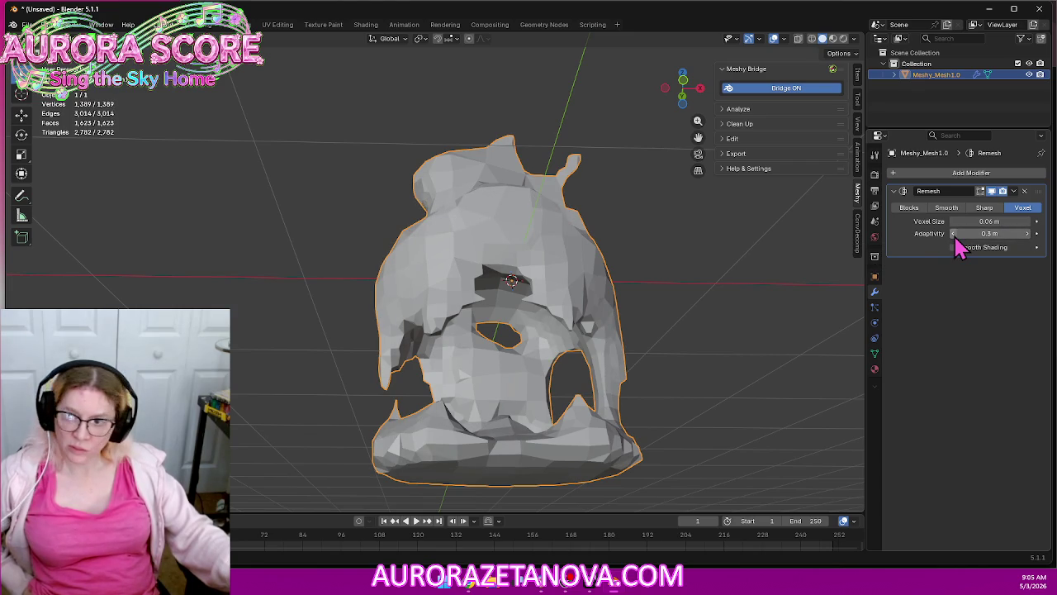
middle_click_drag(810, 268, 762, 295)
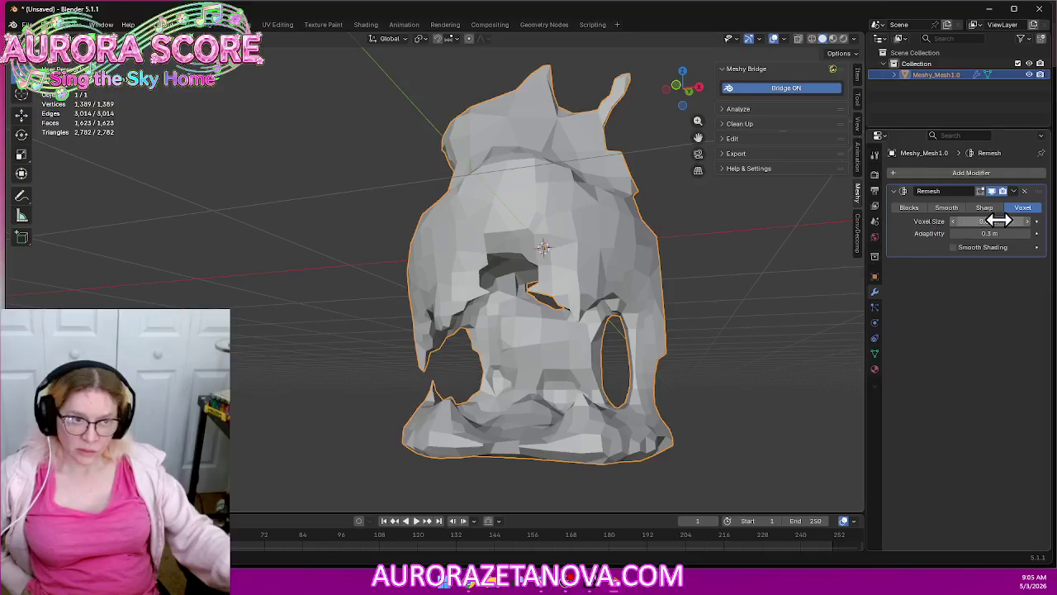
left_click(1031, 227)
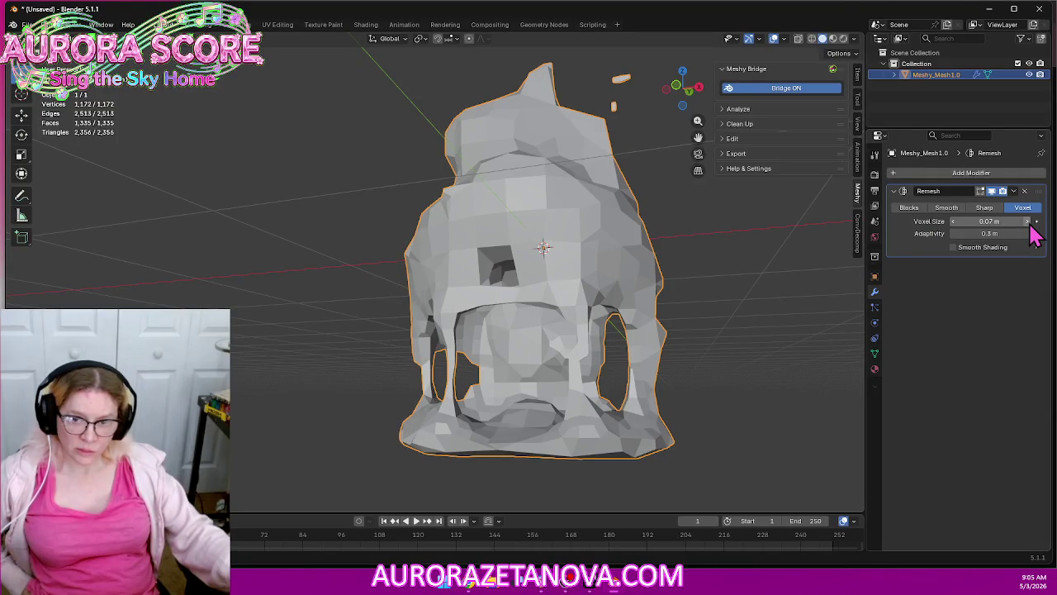
mouse_move(699, 290)
middle_mouse_down()
mouse_move(672, 273)
mouse_move(618, 292)
mouse_move(732, 288)
mouse_move(769, 272)
mouse_move(747, 304)
mouse_move(703, 319)
mouse_move(724, 302)
middle_mouse_up()
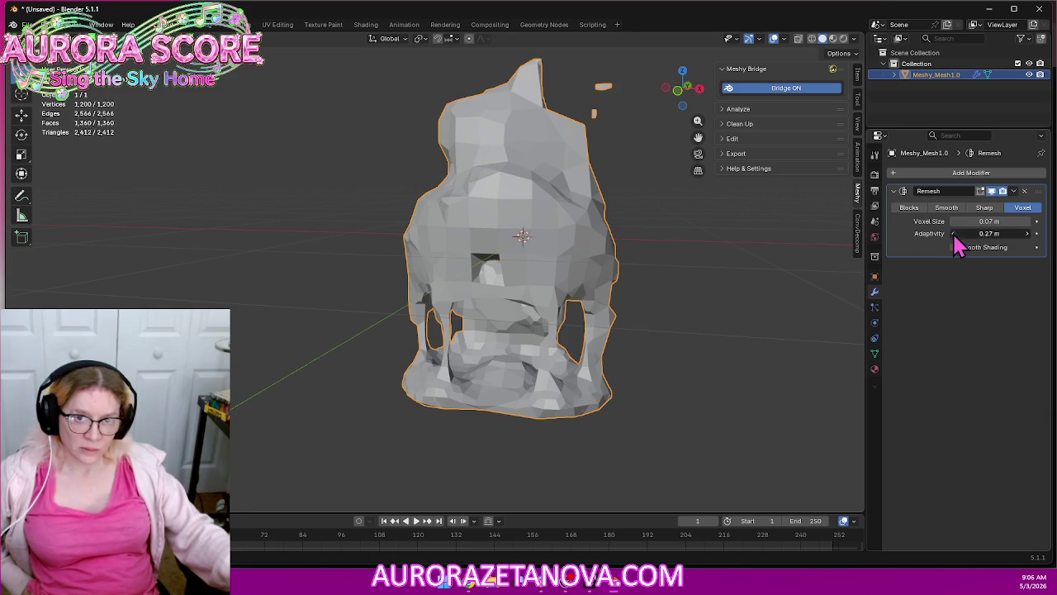
Set Adaptivity to 0 and shrink the Voxel Size for a denser mesh
left_click(954, 234)
left_click(954, 234)
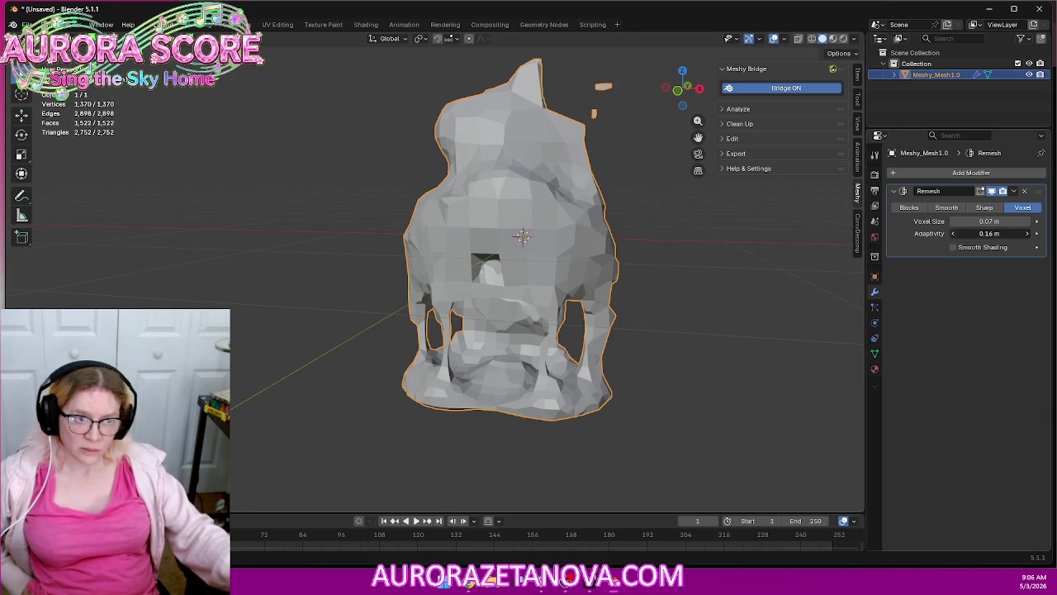
left_click(954, 234)
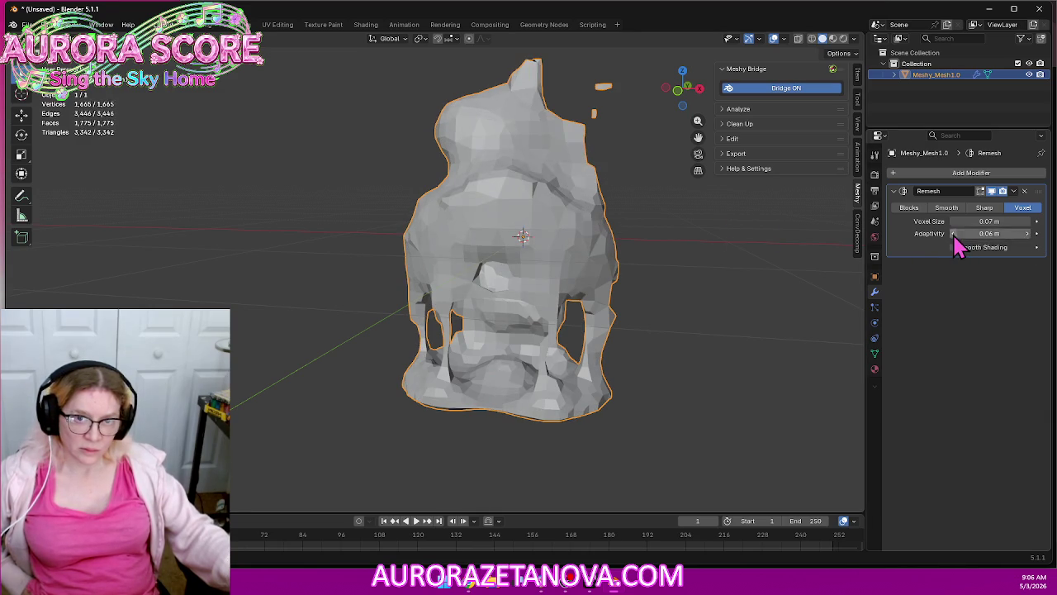
left_click(1028, 221)
left_click(1028, 221)
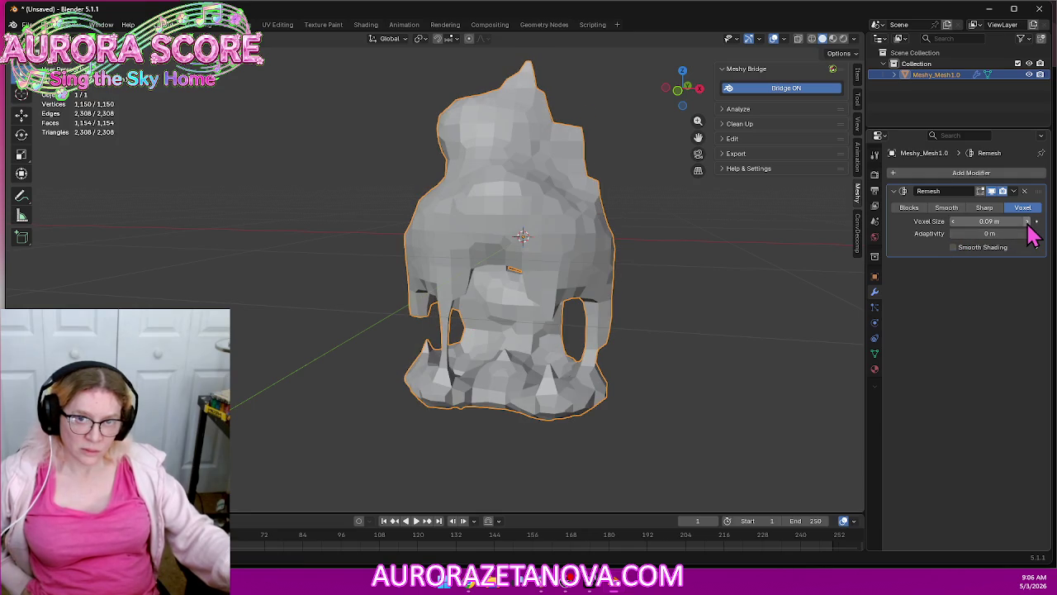
left_click(953, 222)
left_click(952, 223)
left_click(953, 223)
left_click(953, 223)
left_click(953, 223)
left_click(953, 222)
left_click(953, 222)
left_click(953, 222)
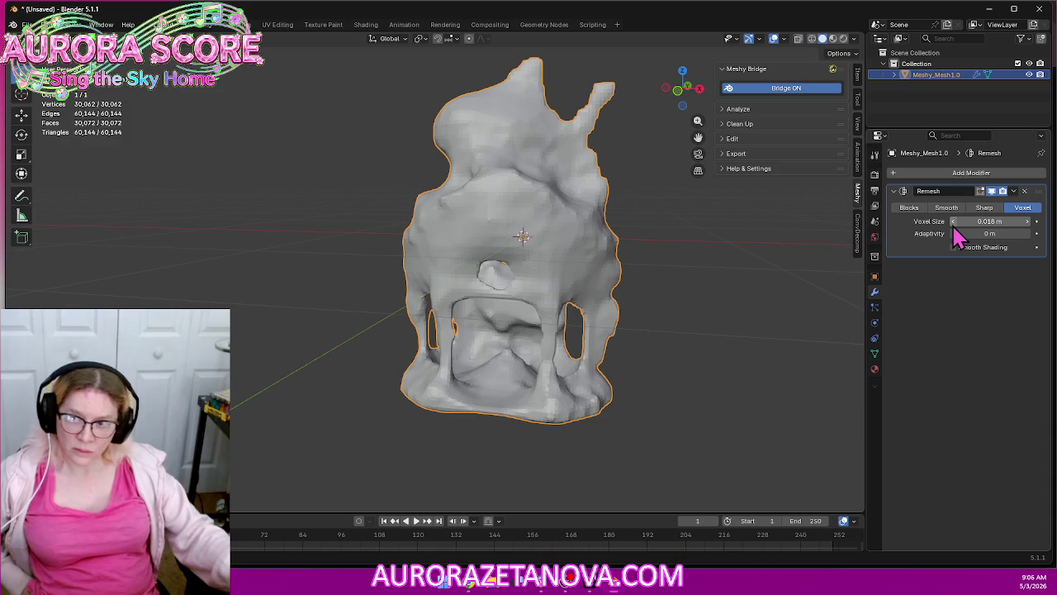
Settle Voxel Size at 0.03 m, then delete the remeshed house and return to Meshy
left_click(1027, 222)
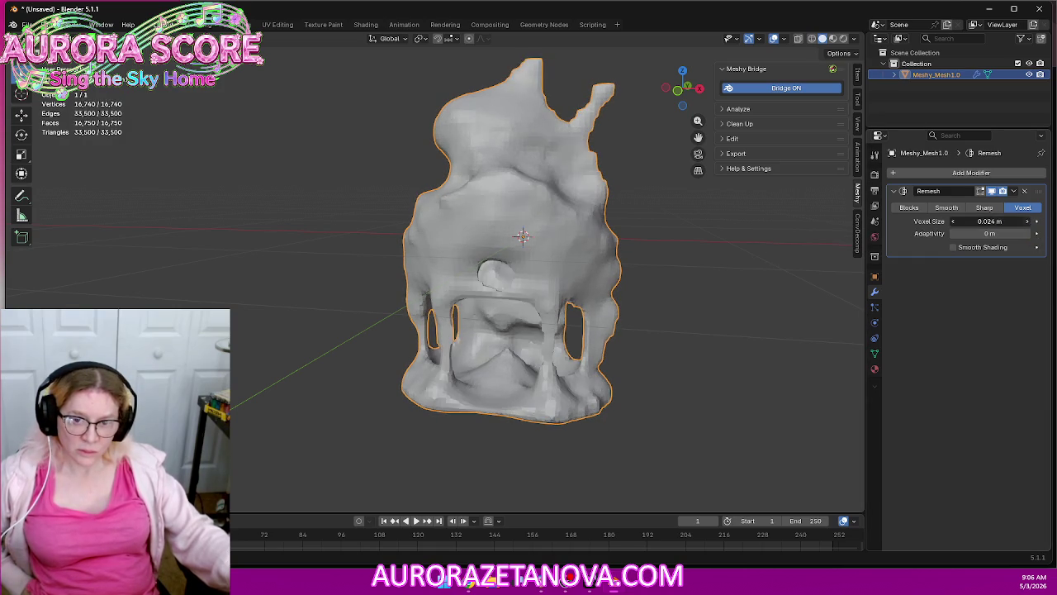
left_click_drag(1029, 222, 1029, 222)
left_click(1029, 222)
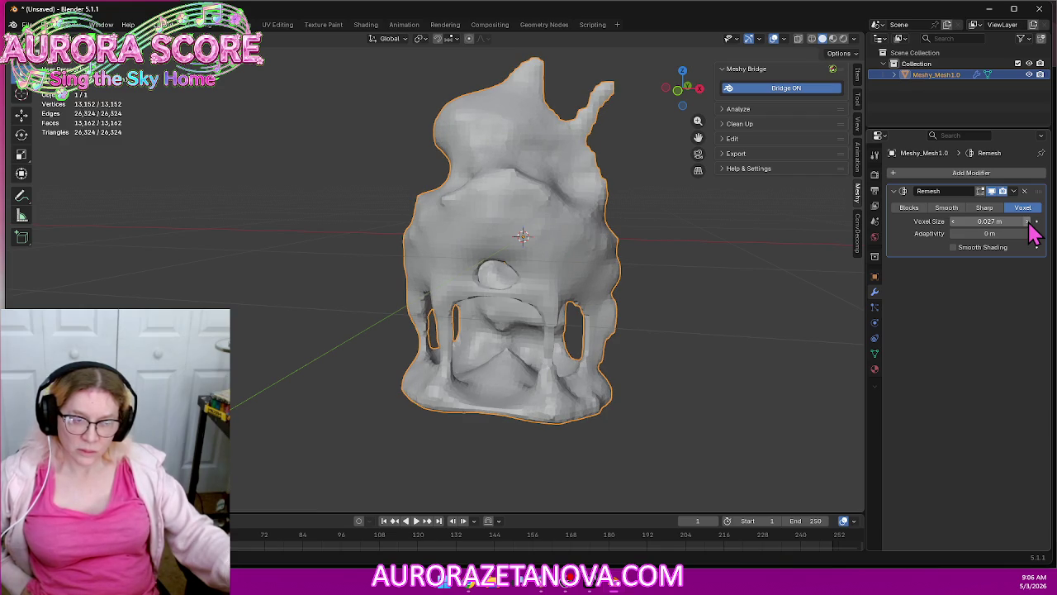
left_click(1029, 222)
left_click(1029, 223)
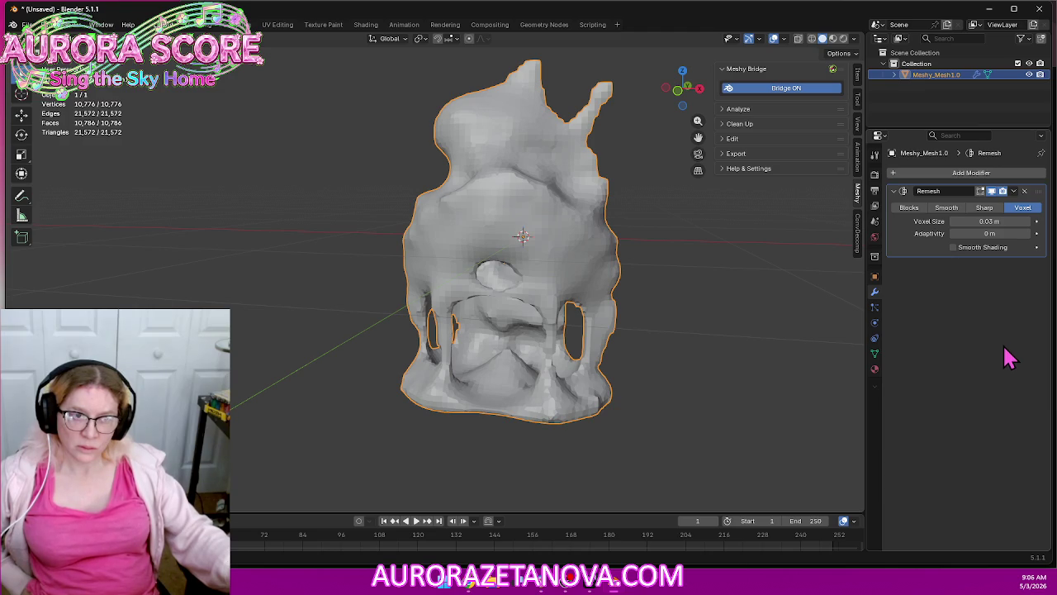
key("Delete")
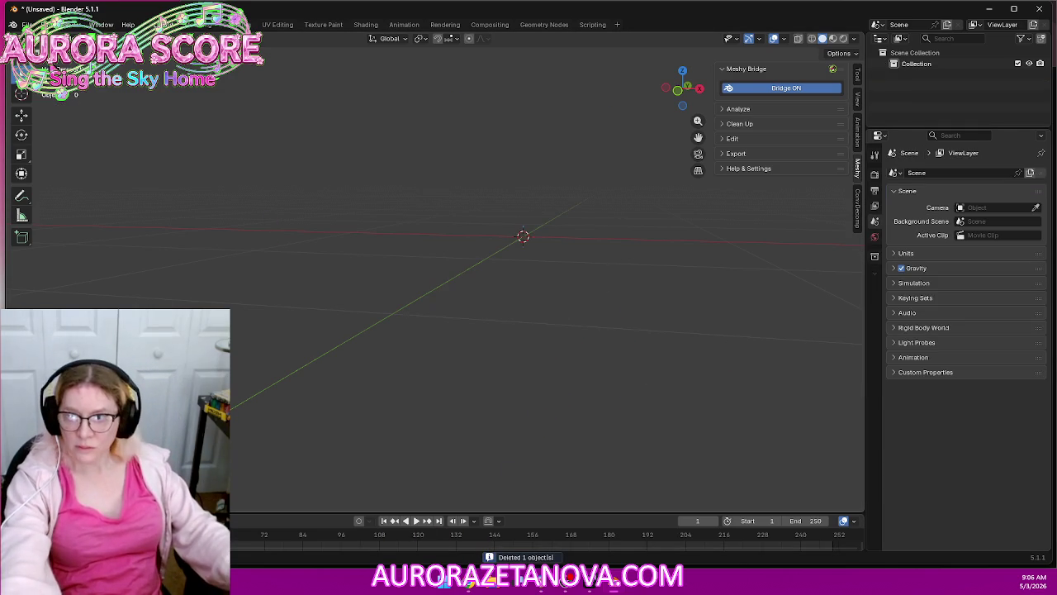
left_click(471, 586)
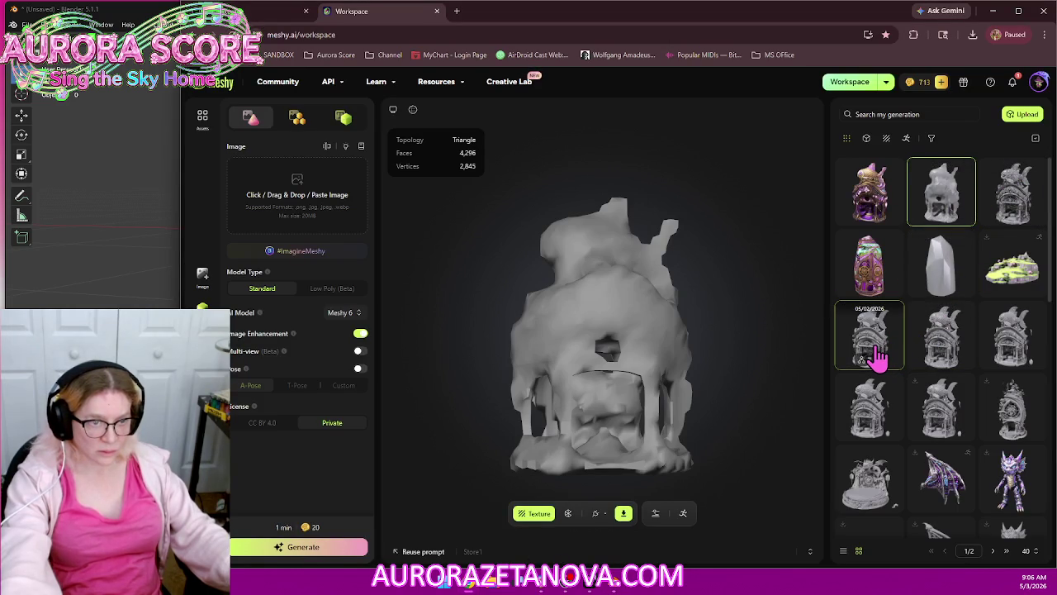
Load the detailed fish-house generation in Meshy and send it to Blender through DCC Bridge
left_click(877, 356)
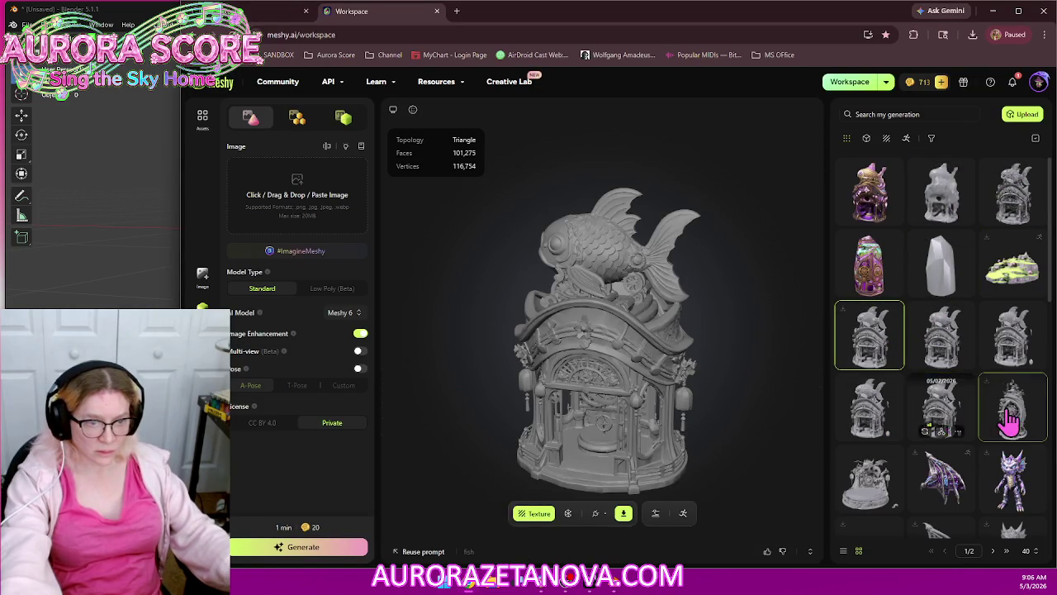
left_click(948, 411)
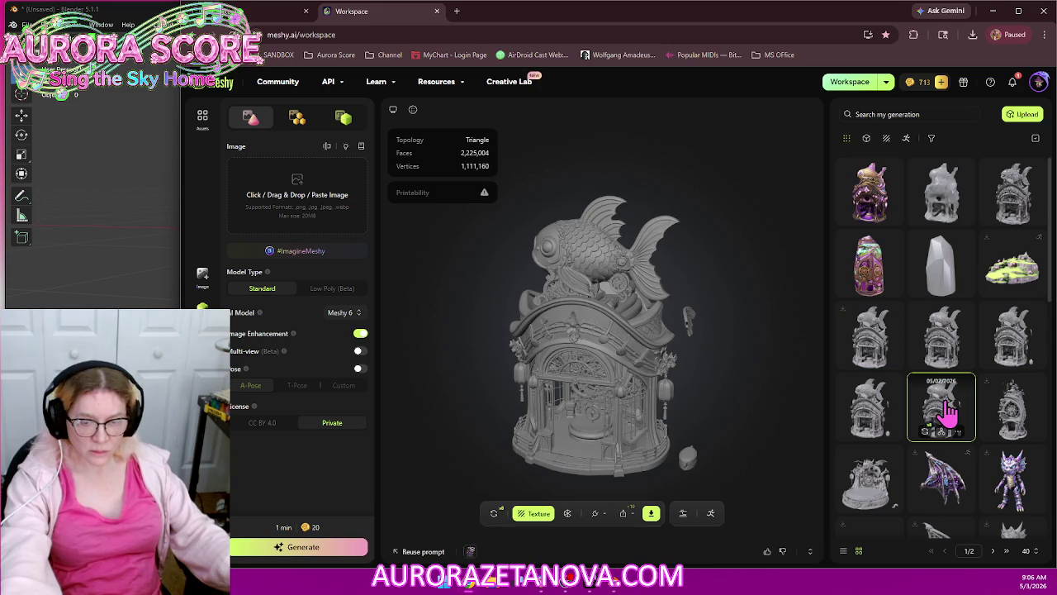
left_click(890, 421)
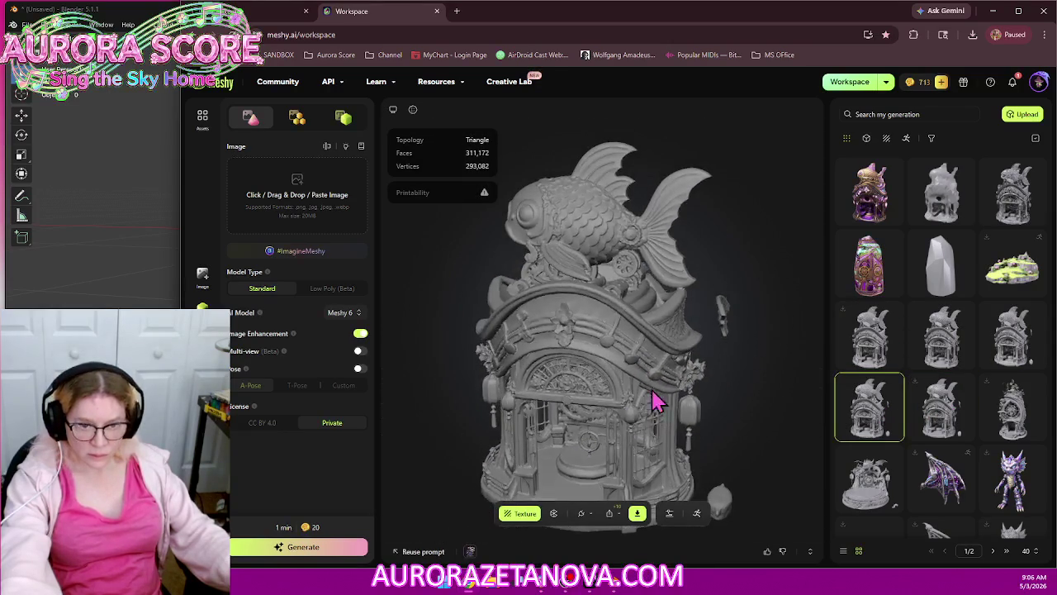
left_click_drag(652, 402, 640, 407)
scroll(642, 406, "down", 2)
left_click(586, 515)
left_click(572, 393)
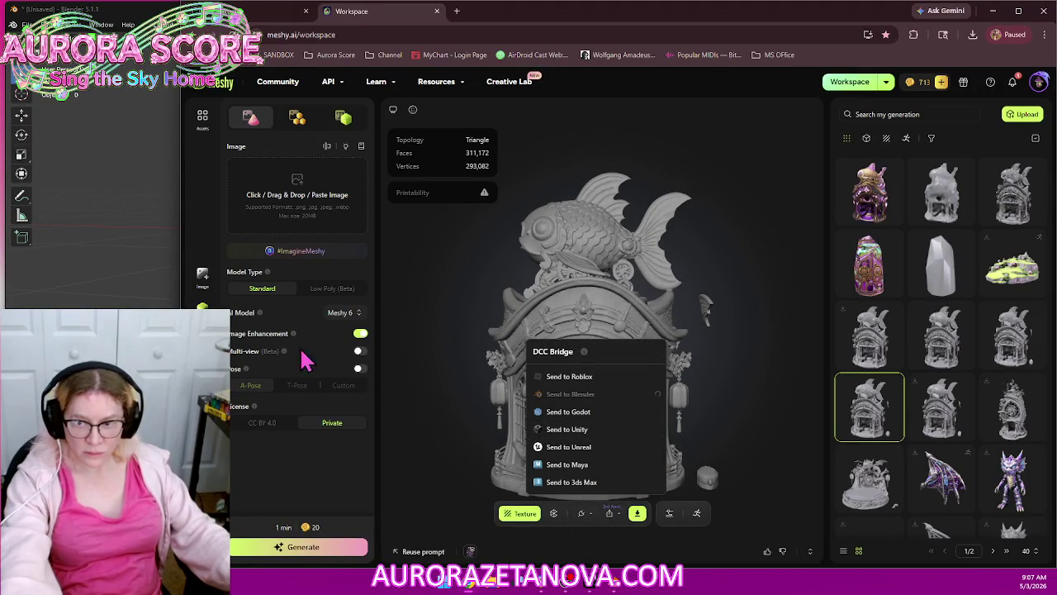
left_click(100, 306)
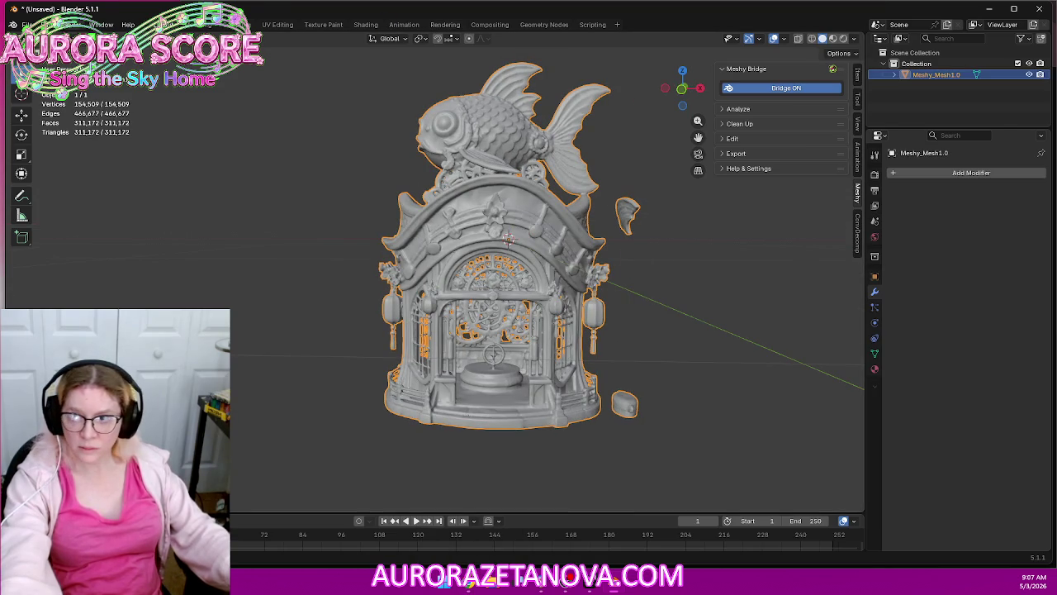
Enter Edit Mode on the house in front view with X-ray turned on
left_click(58, 38)
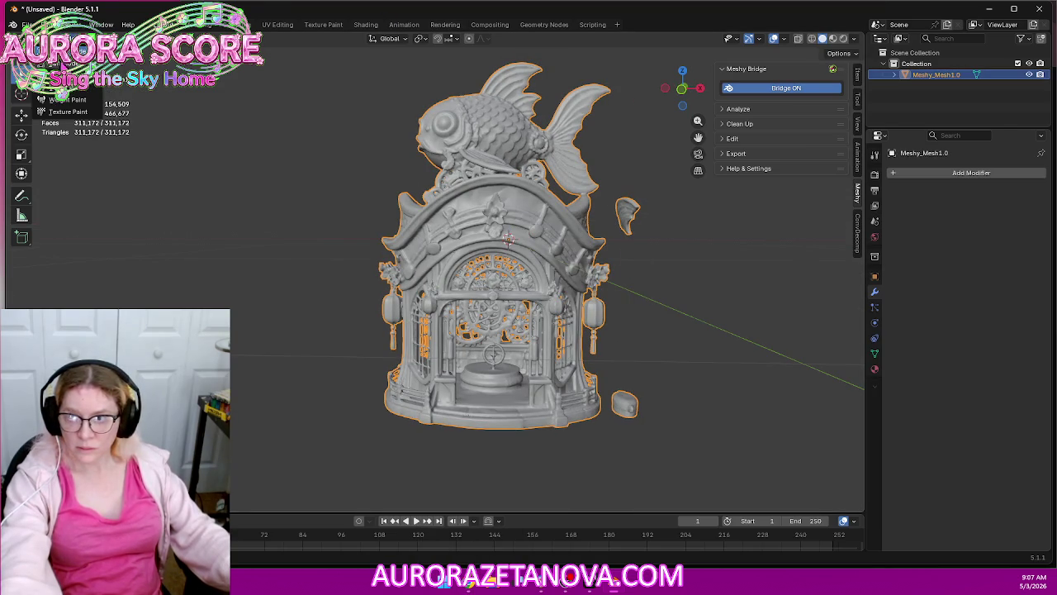
left_click(64, 63)
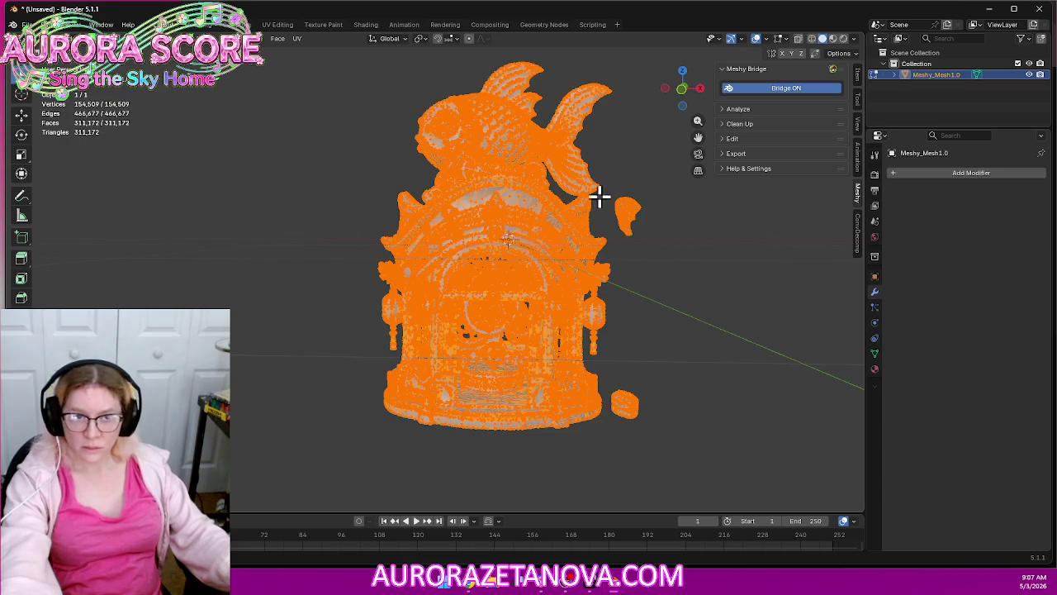
left_click(682, 91)
left_click_drag(670, 181, 628, 244)
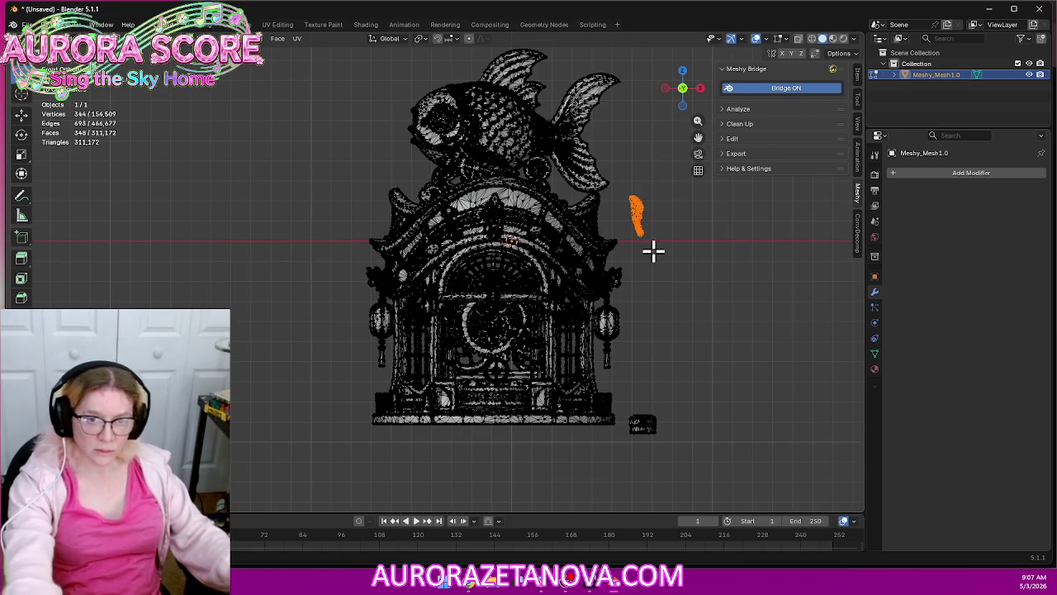
left_click(811, 38)
Delete the floating fin fragment and the loose block near the base, then select all
left_click_drag(677, 170, 620, 245)
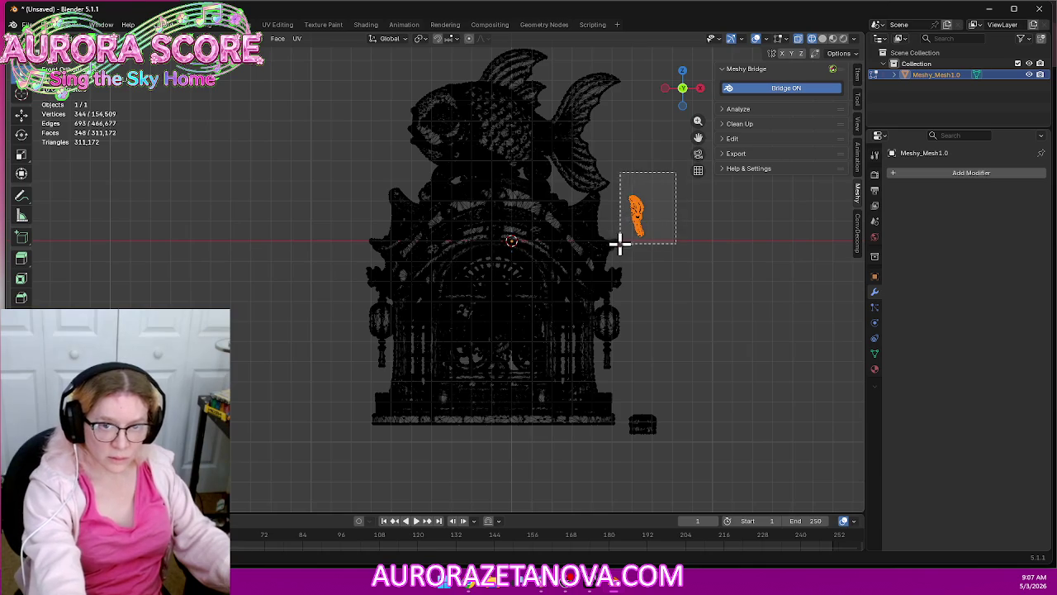
key("x")
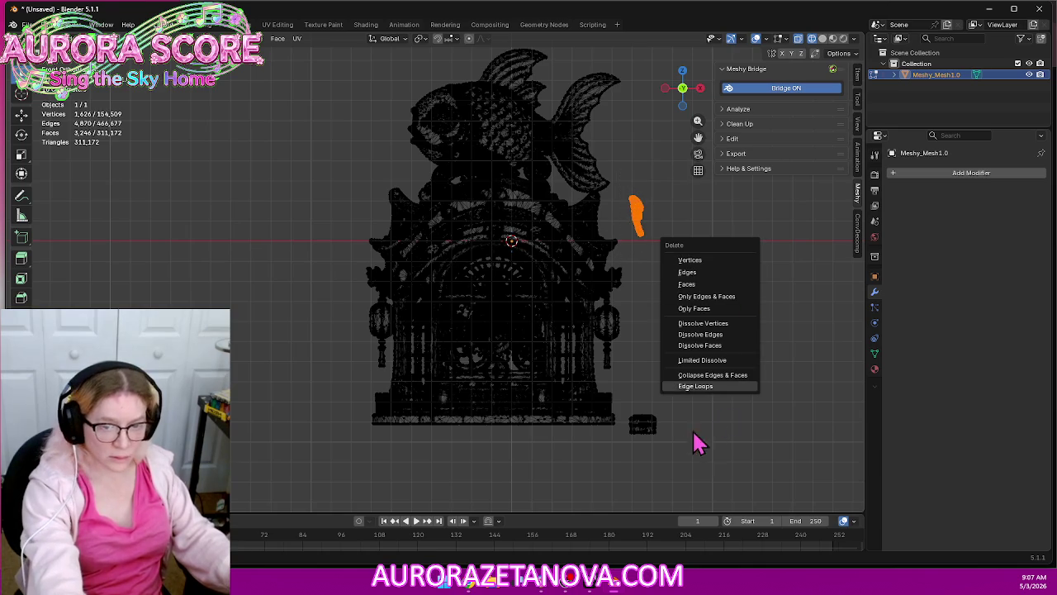
key("Return")
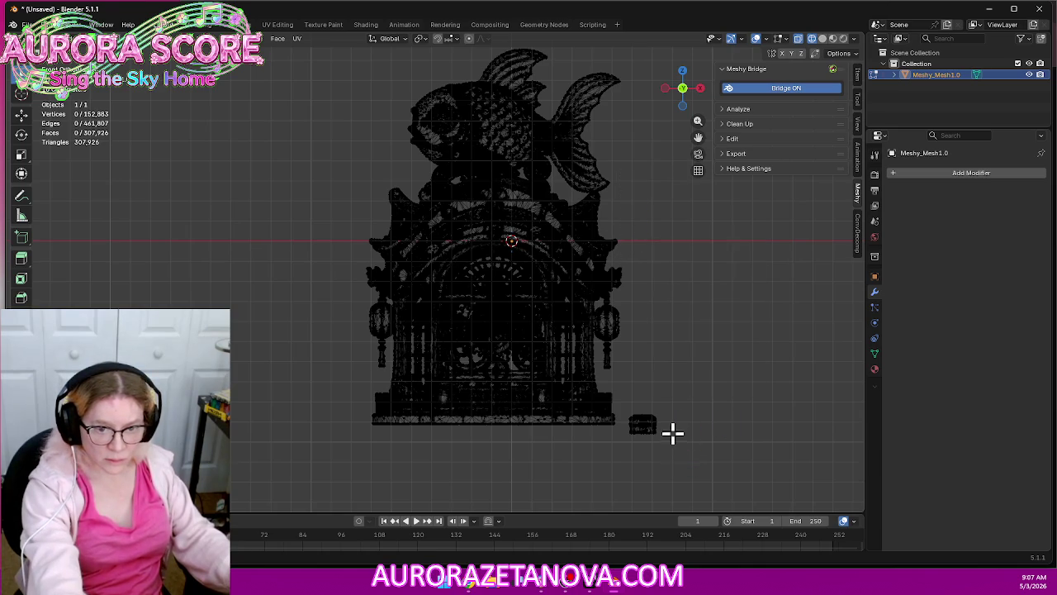
left_click_drag(651, 436, 621, 405)
key("x")
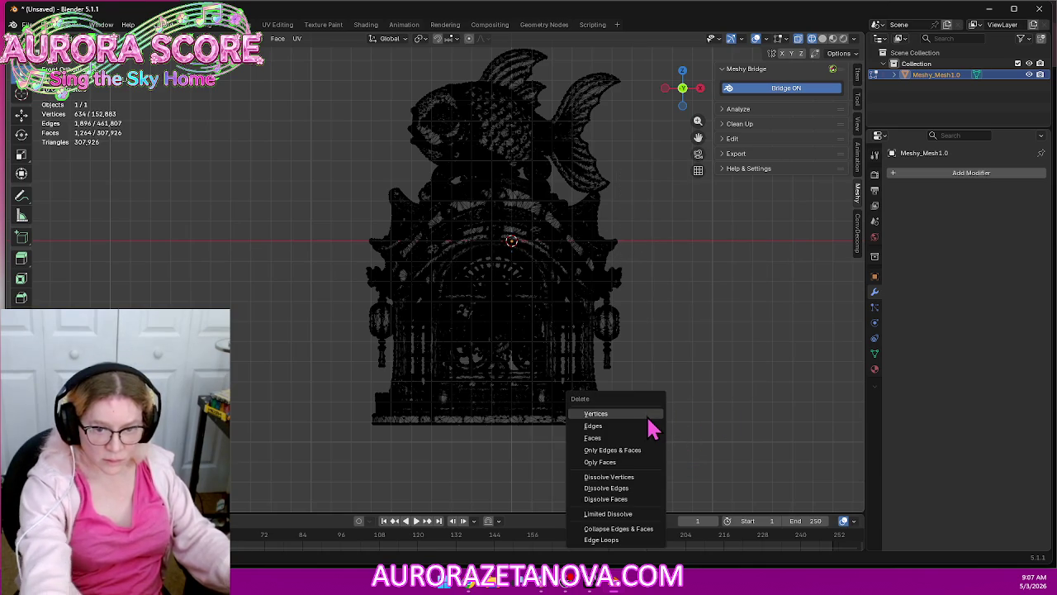
left_click(649, 416)
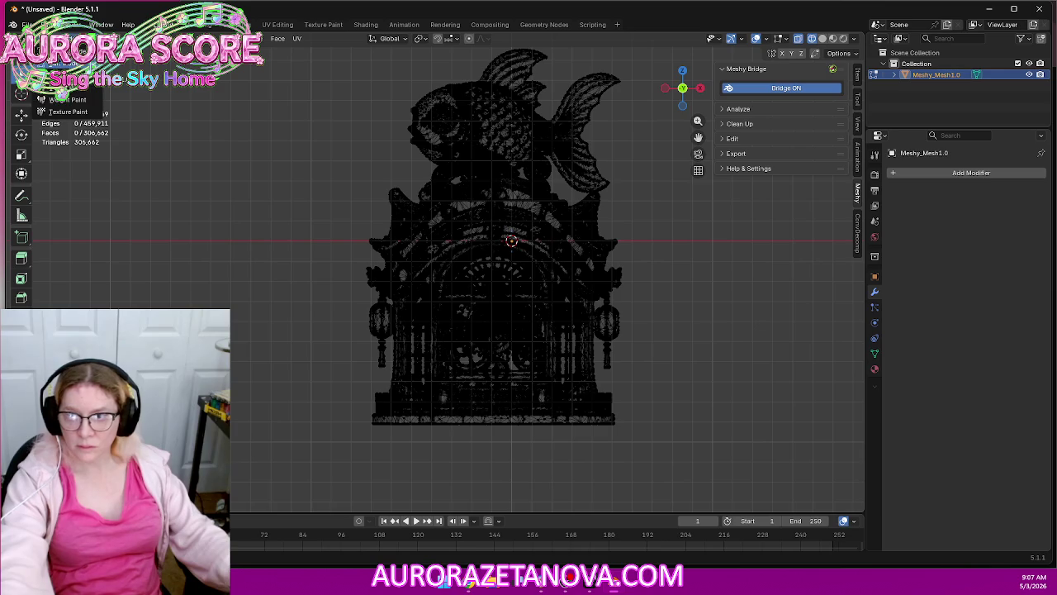
key("a")
mouse_move(148, 94)
middle_mouse_down()
mouse_move(286, 141)
mouse_move(305, 136)
middle_mouse_up()
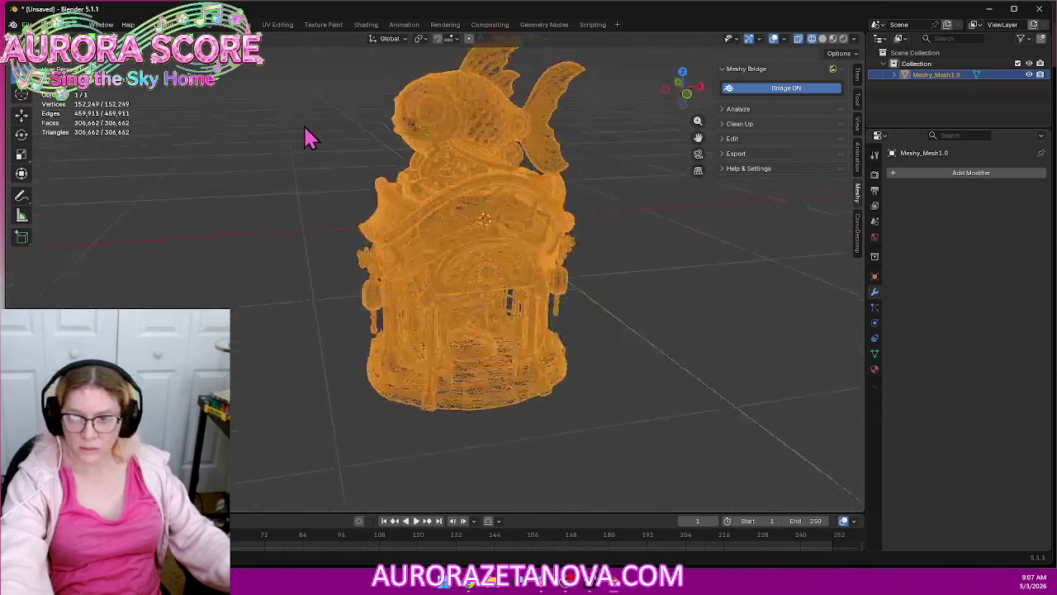
Turn off X-ray to show the house solid and orbit to a frontal view
left_click(822, 41)
mouse_move(732, 306)
middle_mouse_down()
mouse_move(698, 259)
mouse_move(724, 260)
mouse_move(660, 225)
mouse_move(642, 267)
mouse_move(581, 253)
mouse_move(642, 236)
mouse_move(669, 281)
middle_mouse_up()
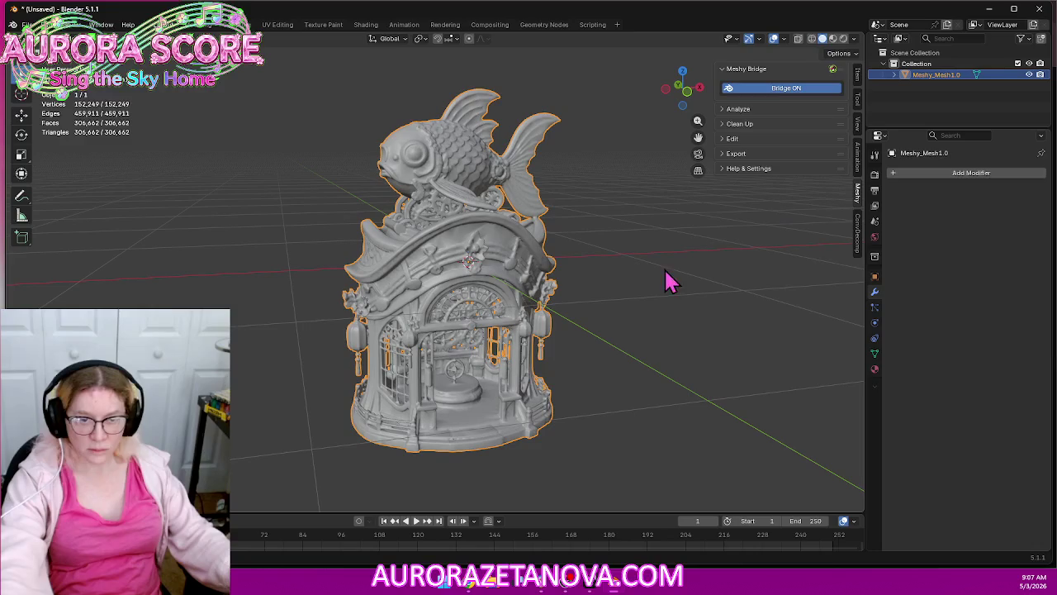
left_click(949, 174)
mouse_move(894, 172)
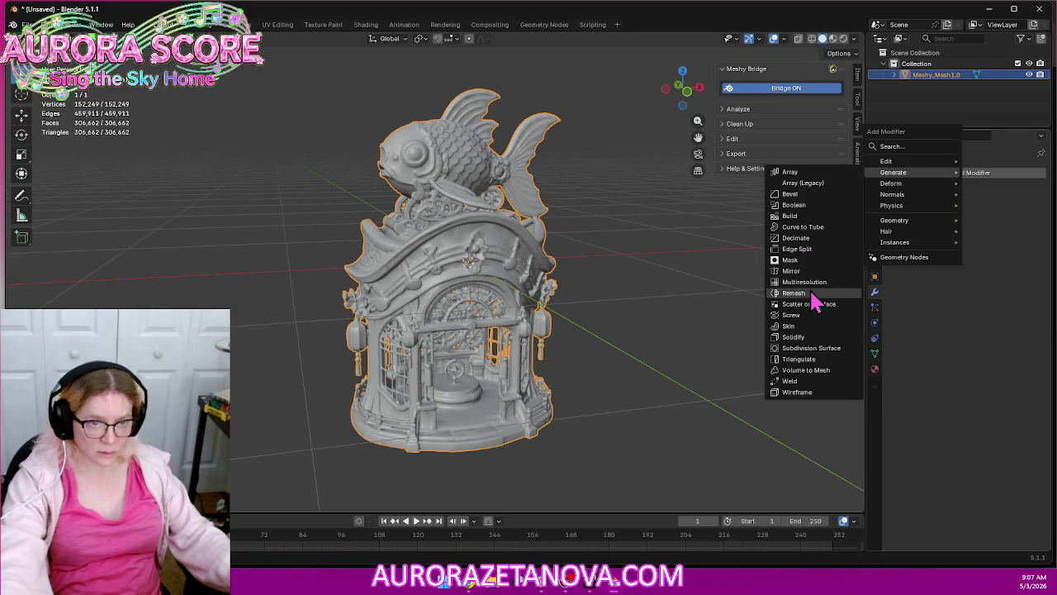
Add a Blocks-mode Remesh modifier to the house with Octree Depth 7
left_click(795, 293)
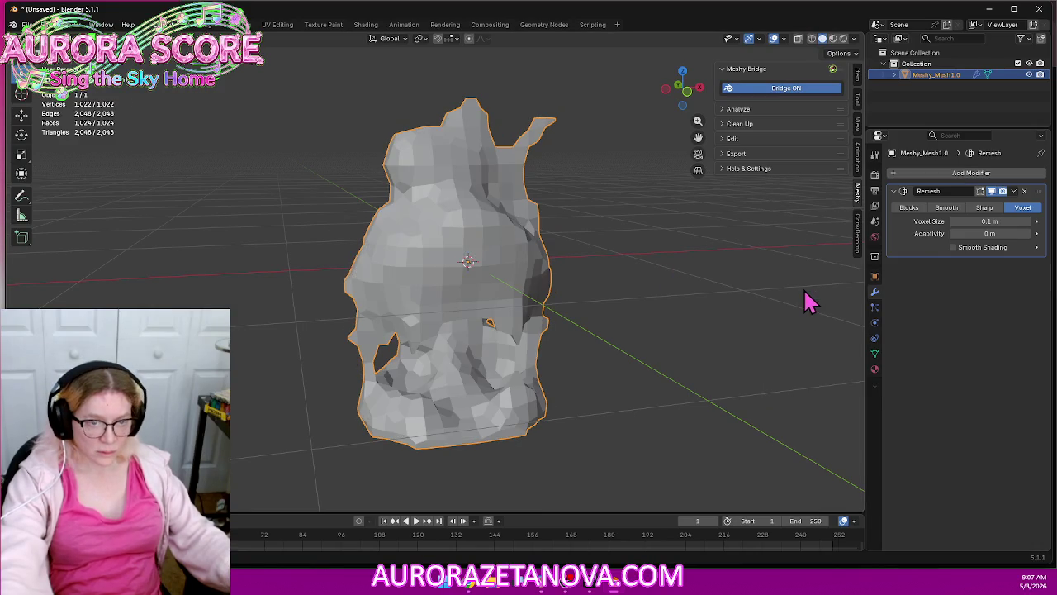
left_click(912, 208)
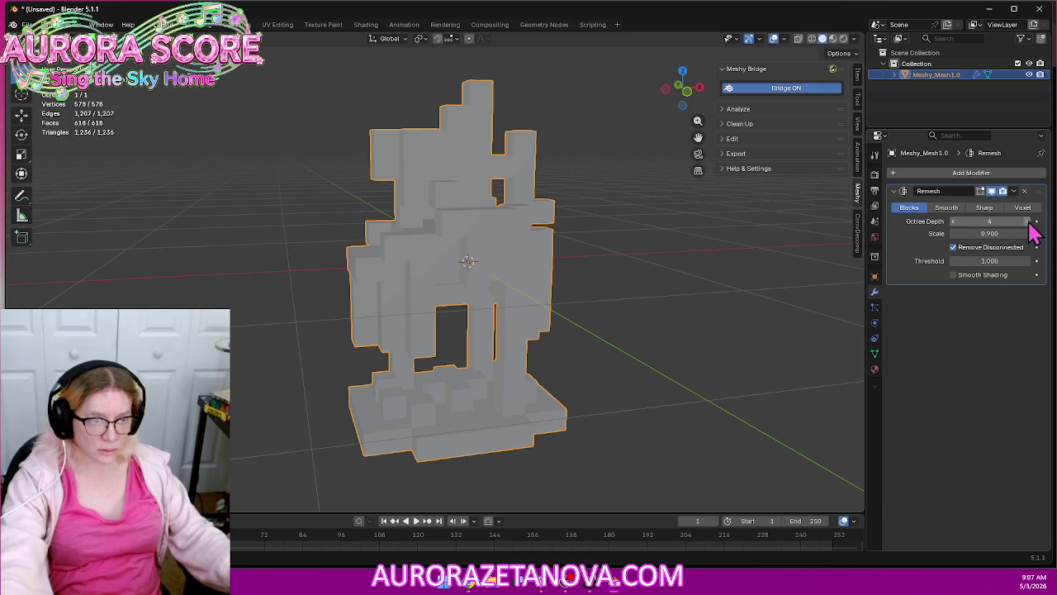
scroll(995, 281, "up", 1, "ctrl")
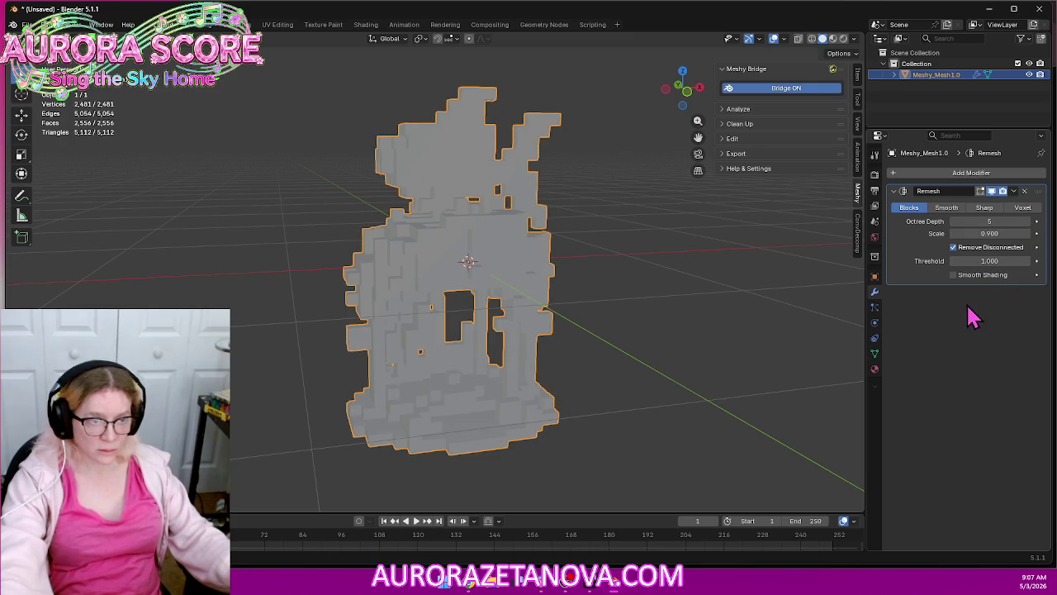
middle_click_drag(720, 263, 720, 259)
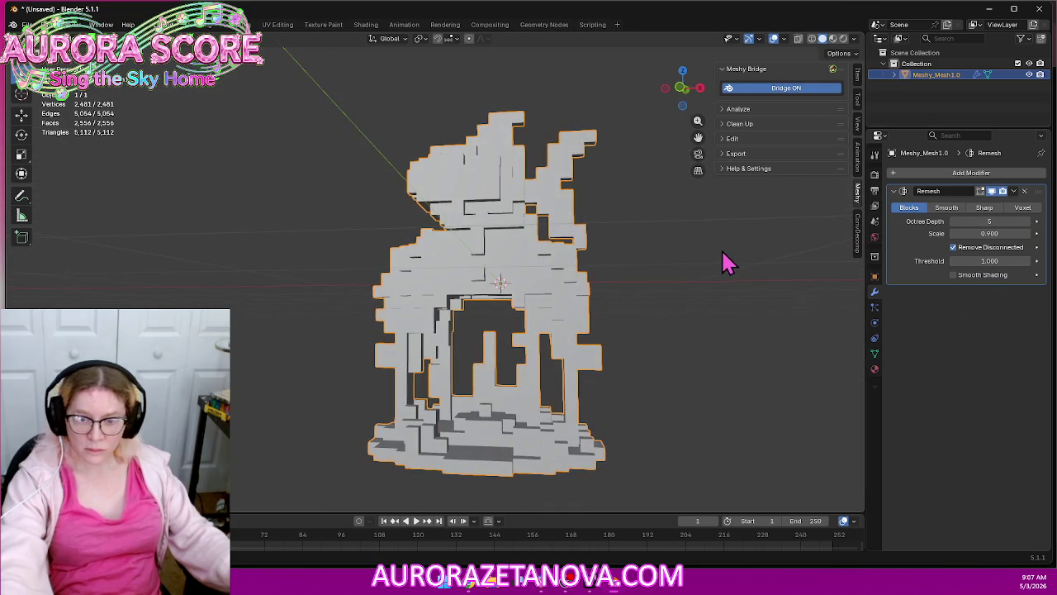
left_click(1028, 222)
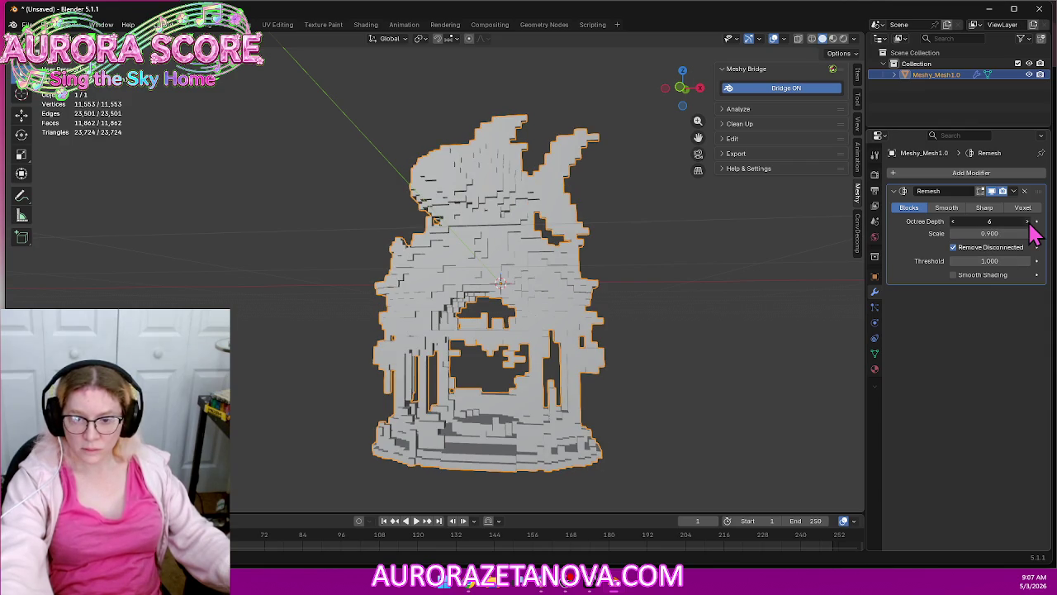
left_click(1029, 223)
Turn off Remove Disconnected so the blocky remesh keeps all loose pieces
mouse_move(660, 270)
middle_mouse_down()
mouse_move(696, 262)
mouse_move(747, 275)
mouse_move(740, 295)
mouse_move(683, 297)
mouse_move(647, 267)
mouse_move(670, 265)
middle_mouse_up()
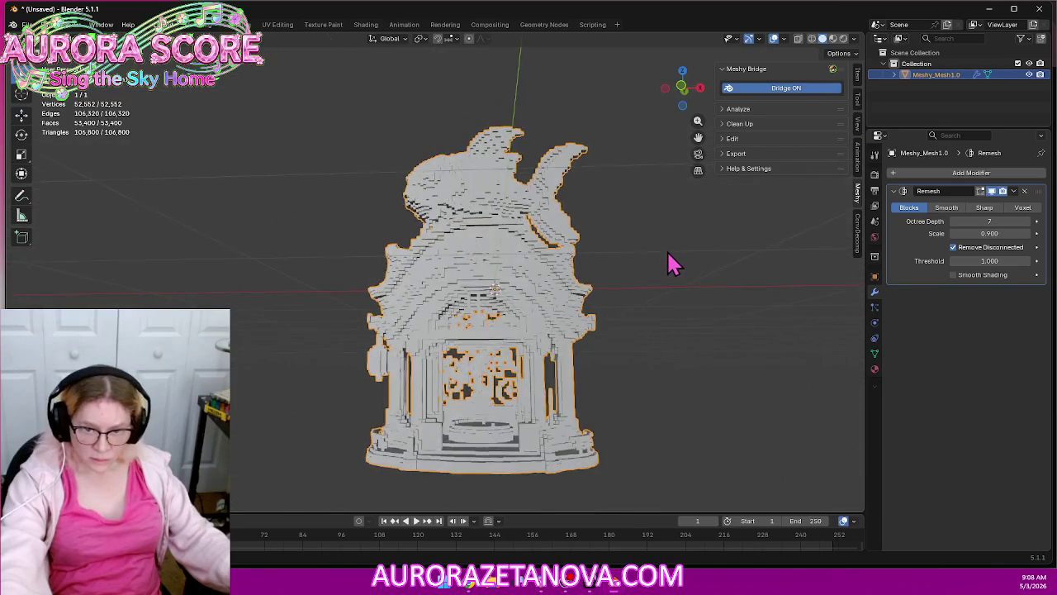
scroll(673, 278, "up", 2)
mouse_move(702, 366)
middle_mouse_down()
mouse_move(703, 307)
mouse_move(674, 243)
mouse_move(621, 282)
mouse_move(701, 307)
mouse_move(673, 301)
middle_mouse_up()
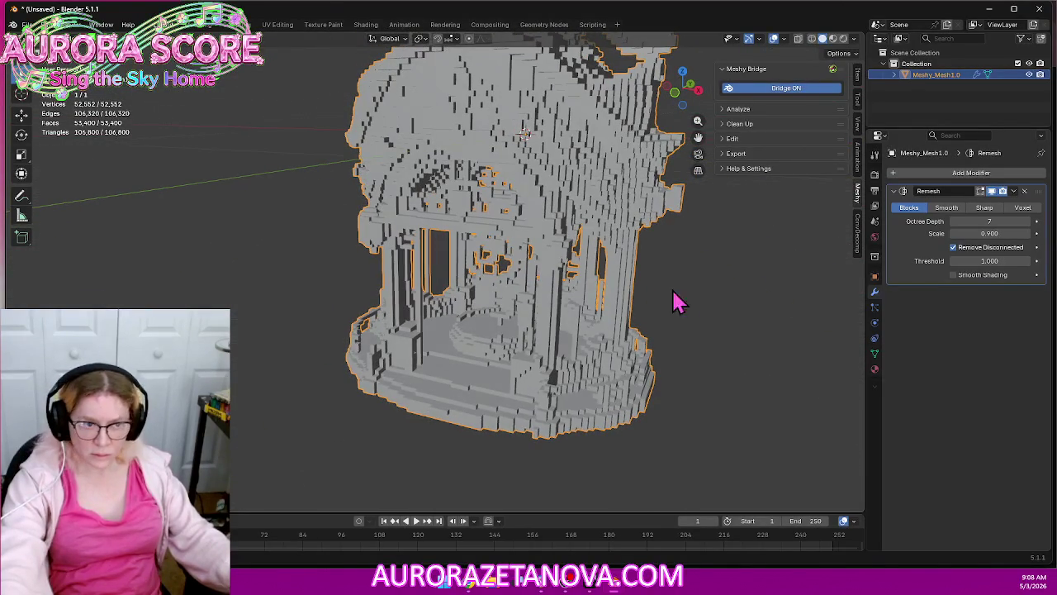
left_click(955, 248)
mouse_move(643, 345)
middle_mouse_down()
mouse_move(718, 294)
mouse_move(717, 255)
mouse_move(682, 349)
mouse_move(670, 321)
middle_mouse_up()
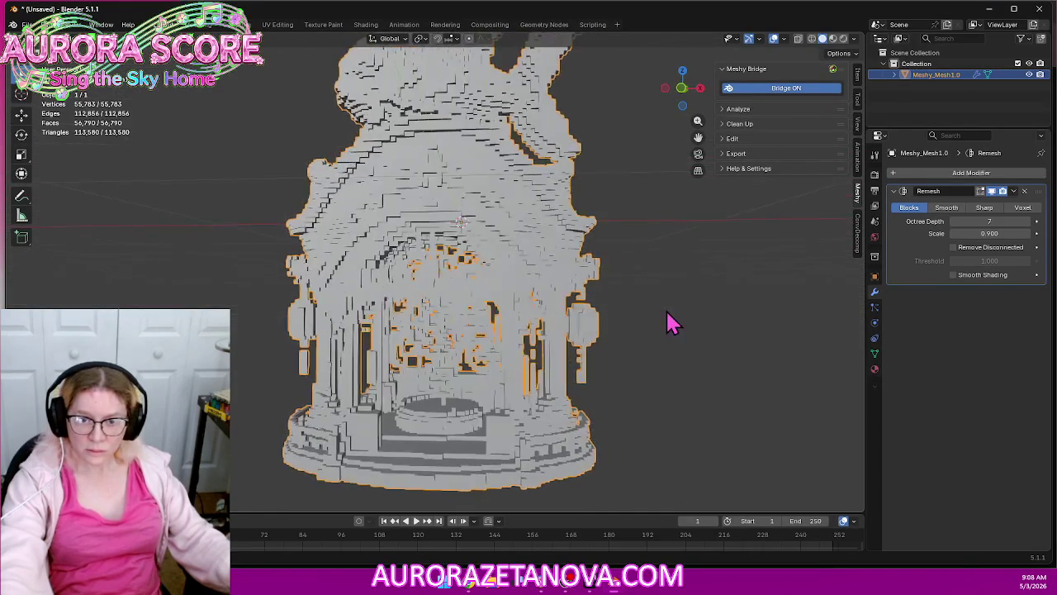
left_click(1014, 191)
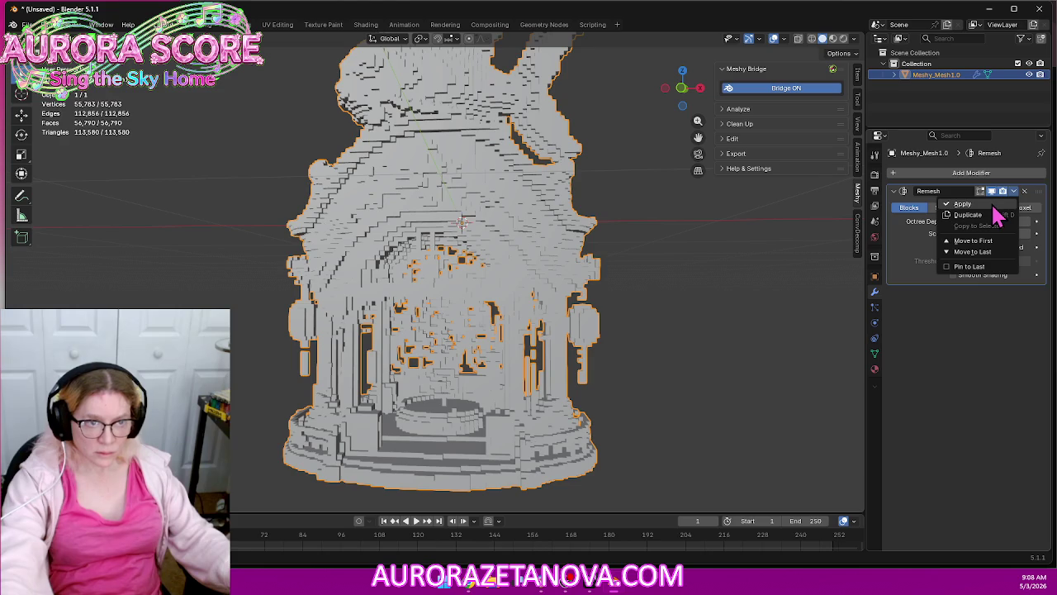
Apply the blocky Remesh to the house and add a fresh Remesh modifier
left_click(993, 204)
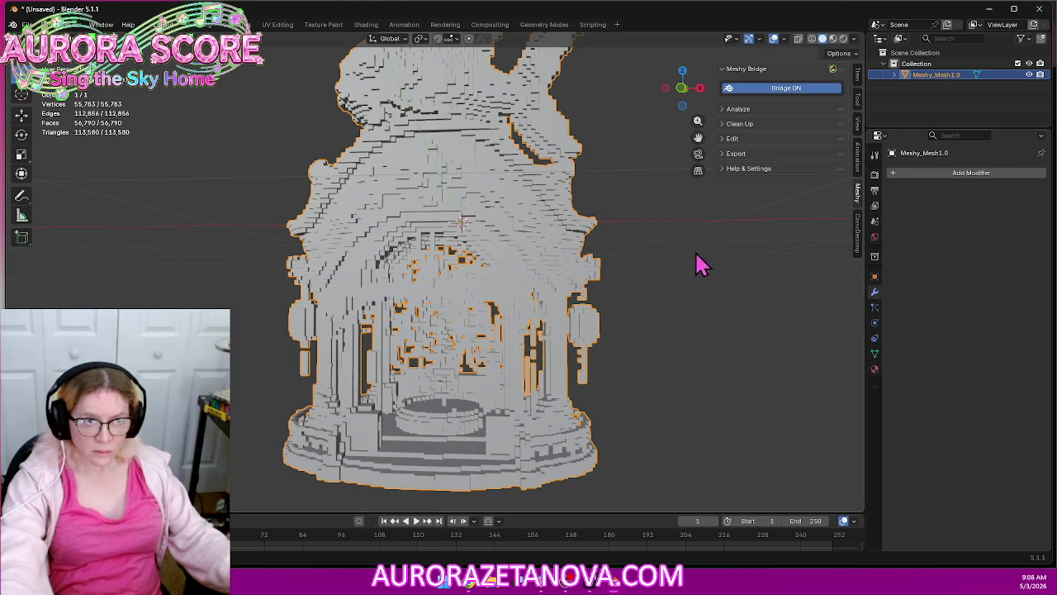
left_click(995, 172)
mouse_move(933, 171)
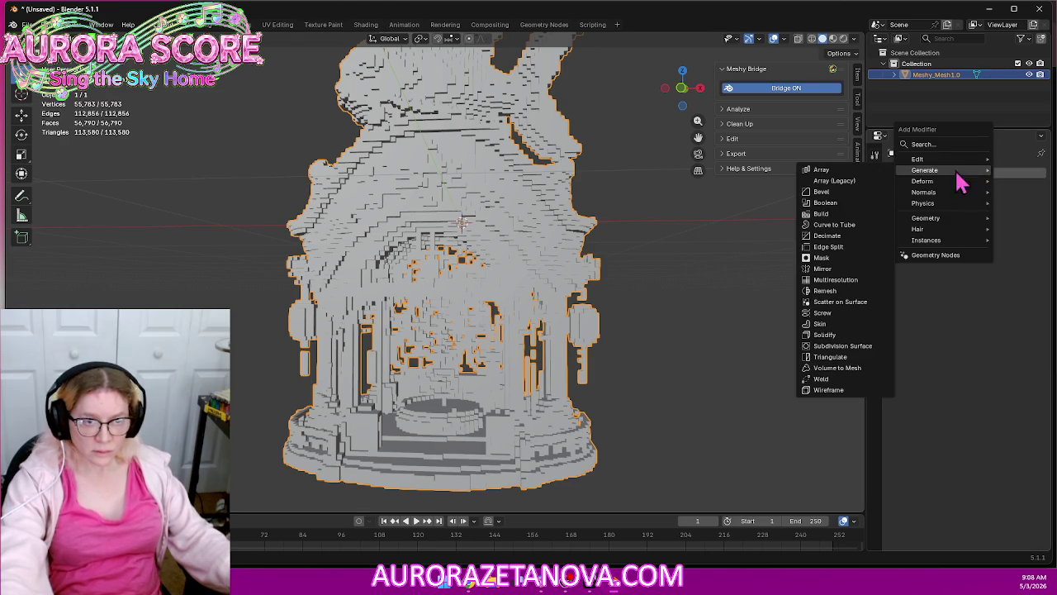
left_click(856, 292)
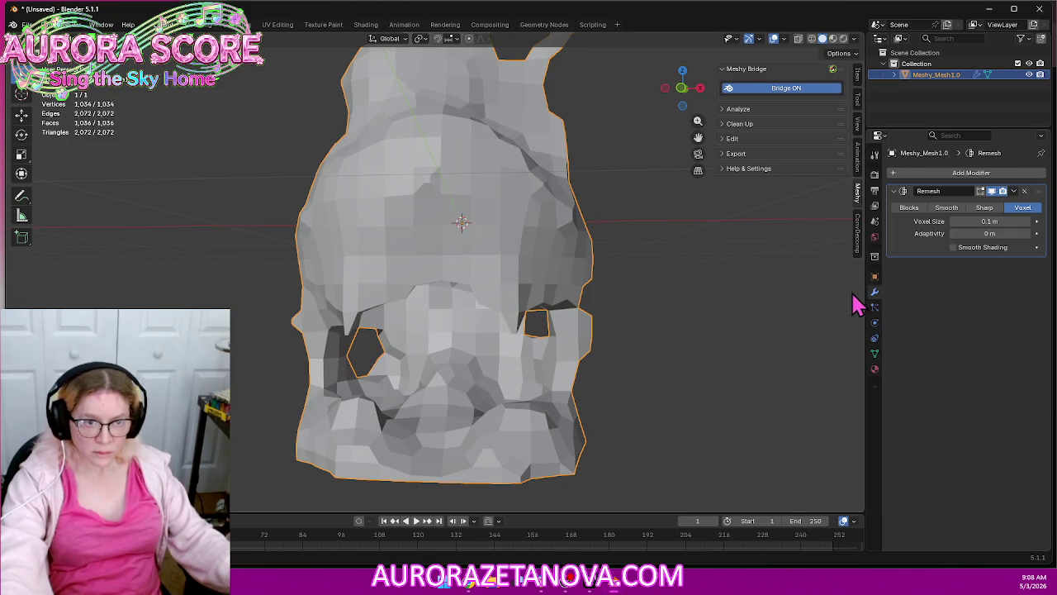
mouse_move(750, 302)
middle_mouse_down()
mouse_move(743, 267)
mouse_move(734, 272)
mouse_move(786, 285)
mouse_move(778, 273)
middle_mouse_up()
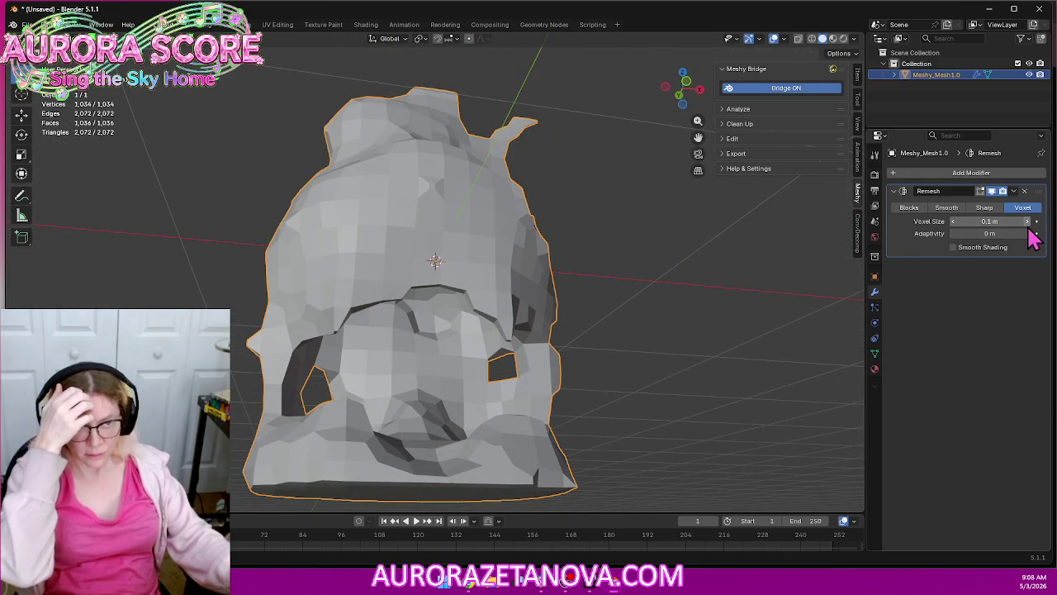
Raise the voxel size to 0.15 m and orbit to inspect the coarse shape
left_click(1029, 229)
left_click(1029, 229)
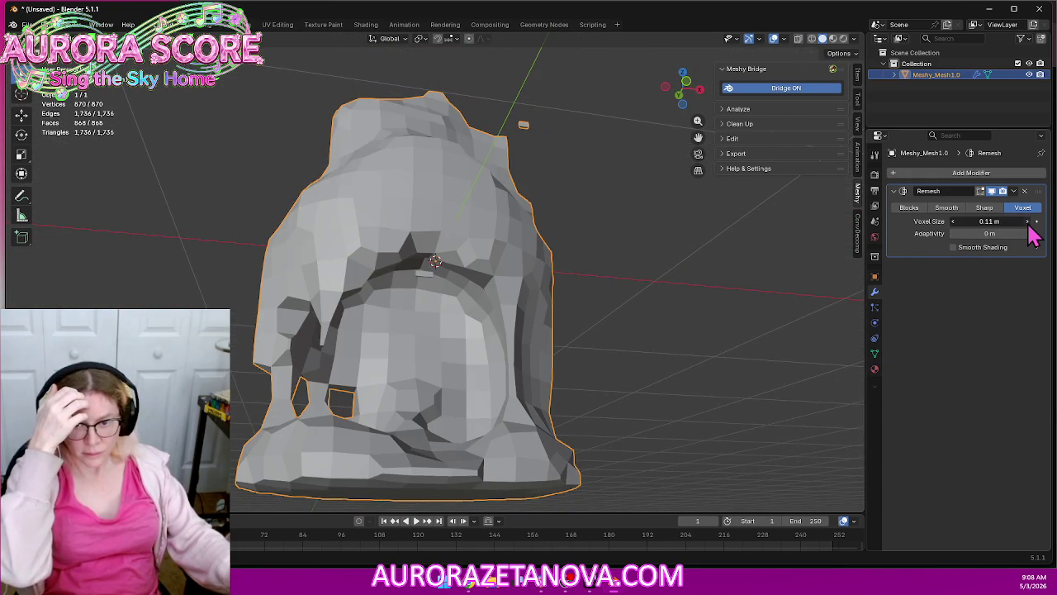
left_click(1029, 228)
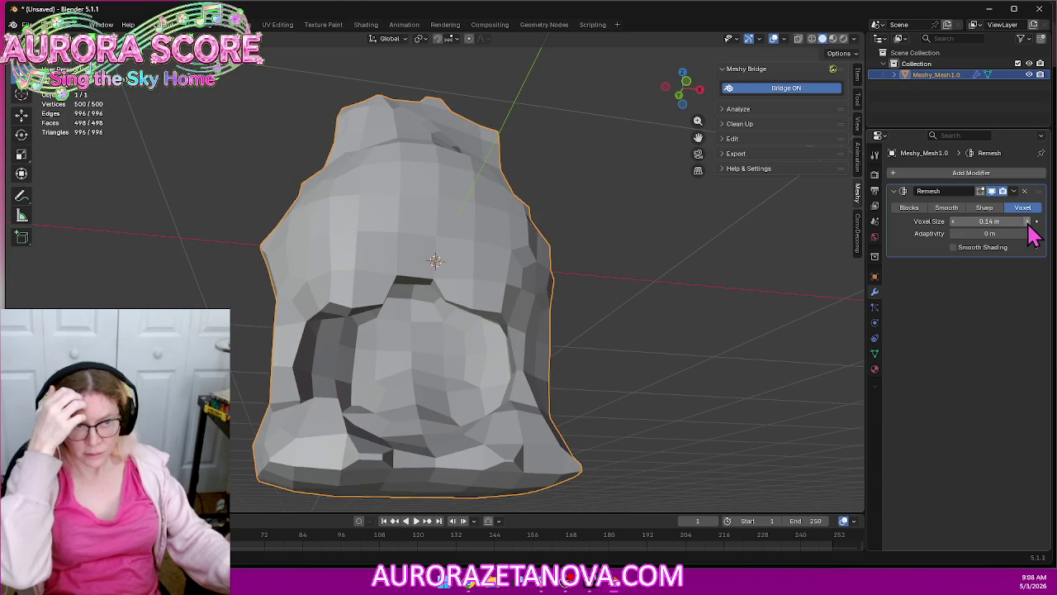
left_click(1029, 228)
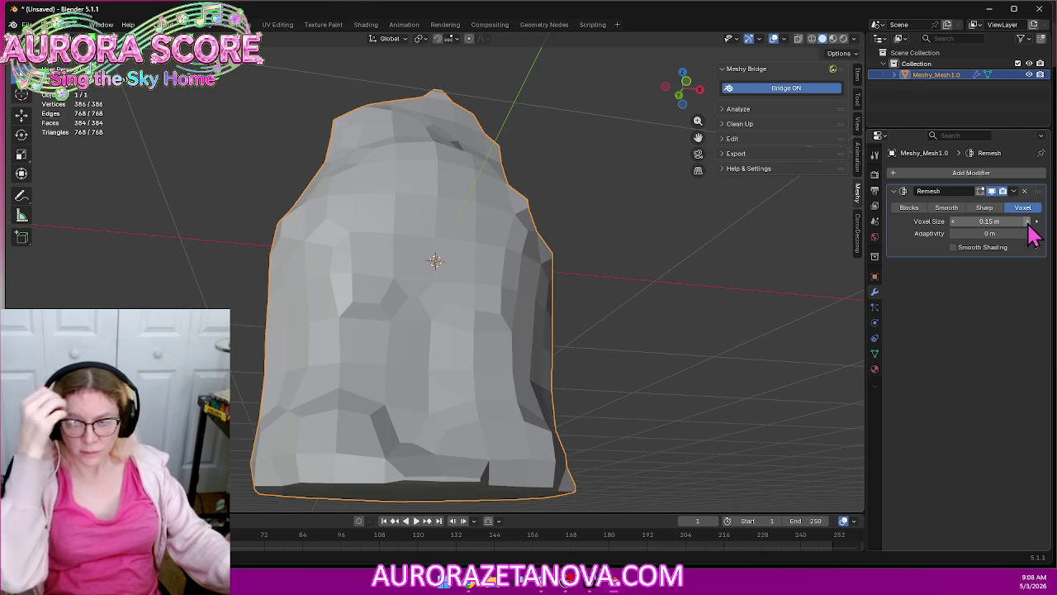
mouse_move(734, 252)
middle_mouse_down()
mouse_move(632, 275)
mouse_move(629, 289)
mouse_move(657, 279)
middle_mouse_up()
mouse_move(607, 231)
middle_mouse_down()
mouse_move(632, 283)
mouse_move(573, 273)
mouse_move(623, 279)
middle_mouse_up()
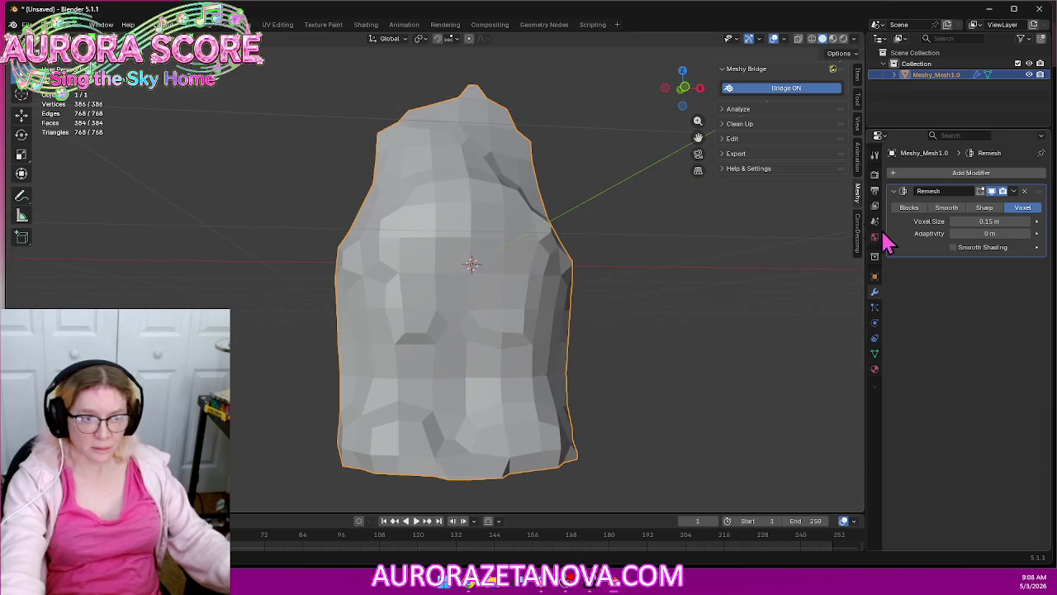
Step the voxel size down from 0.15 m to 0.02 m for finer detail
left_click(954, 223)
left_click(953, 223)
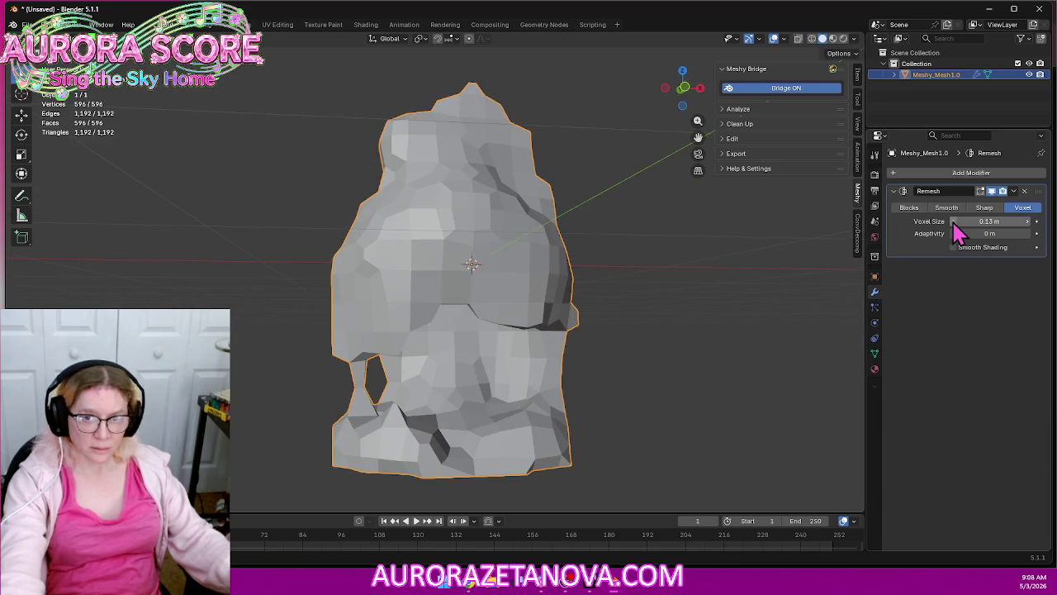
left_click(953, 223)
left_click(953, 223)
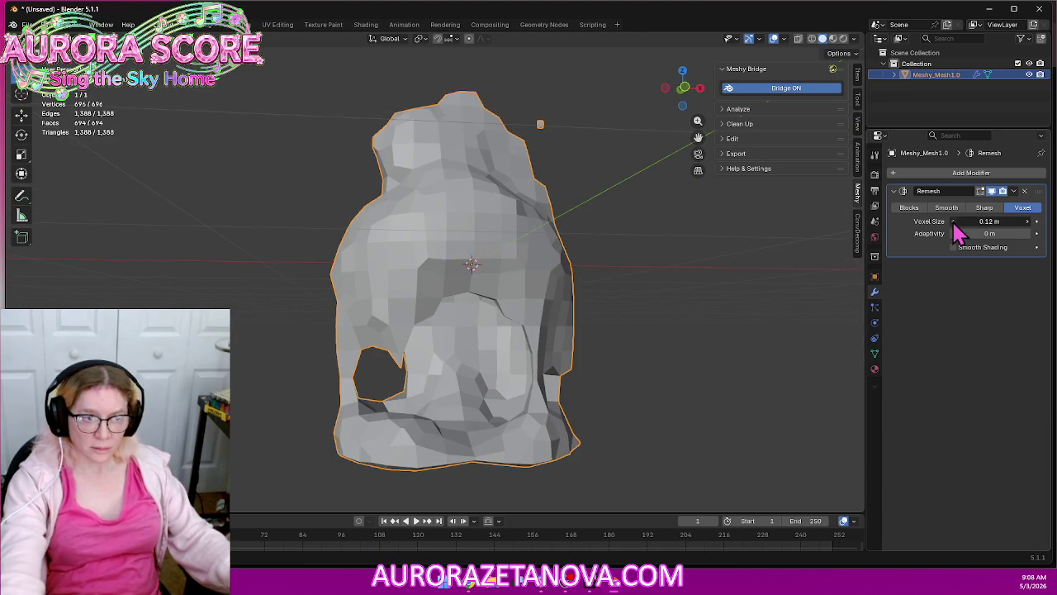
left_click(954, 223)
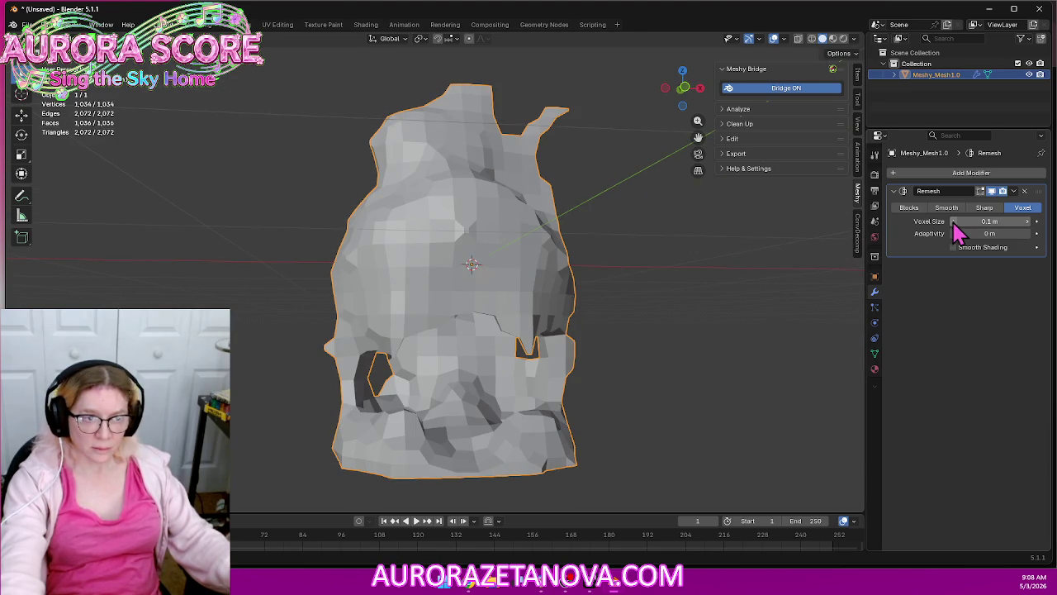
left_click(954, 223)
left_click(954, 223)
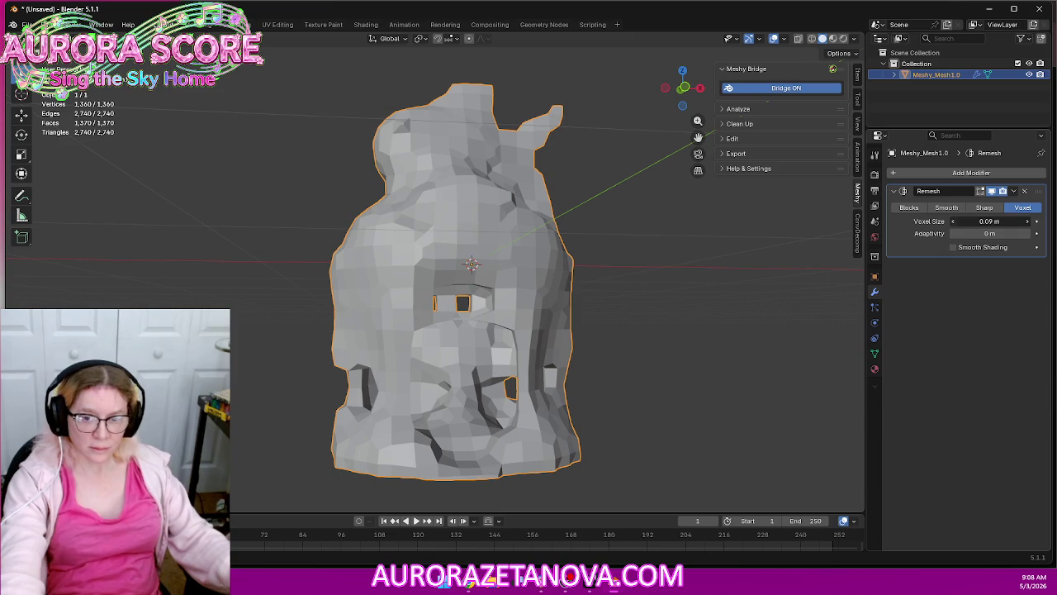
left_click(954, 223)
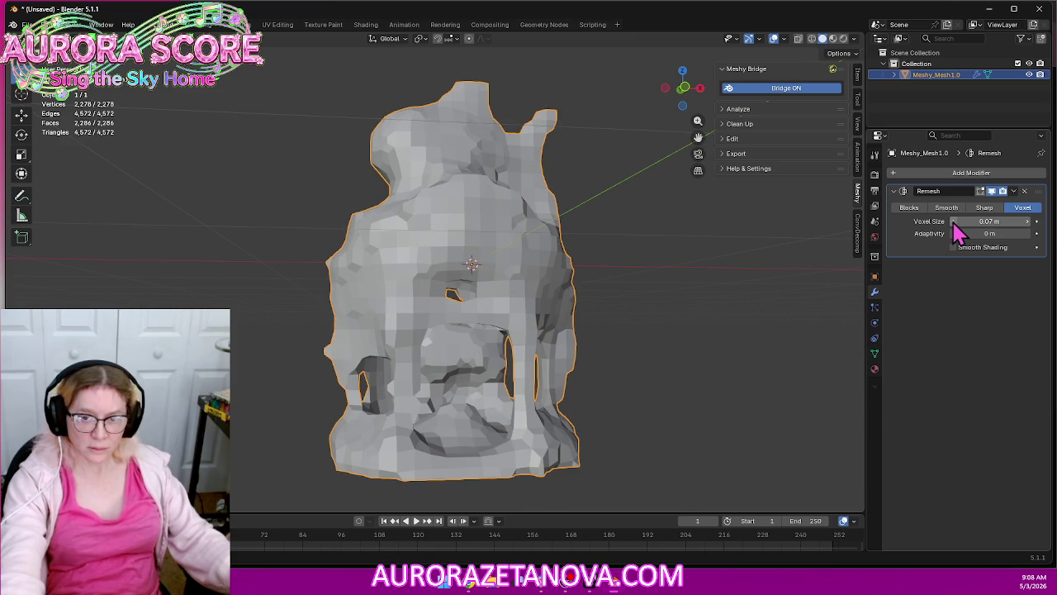
left_click(954, 223)
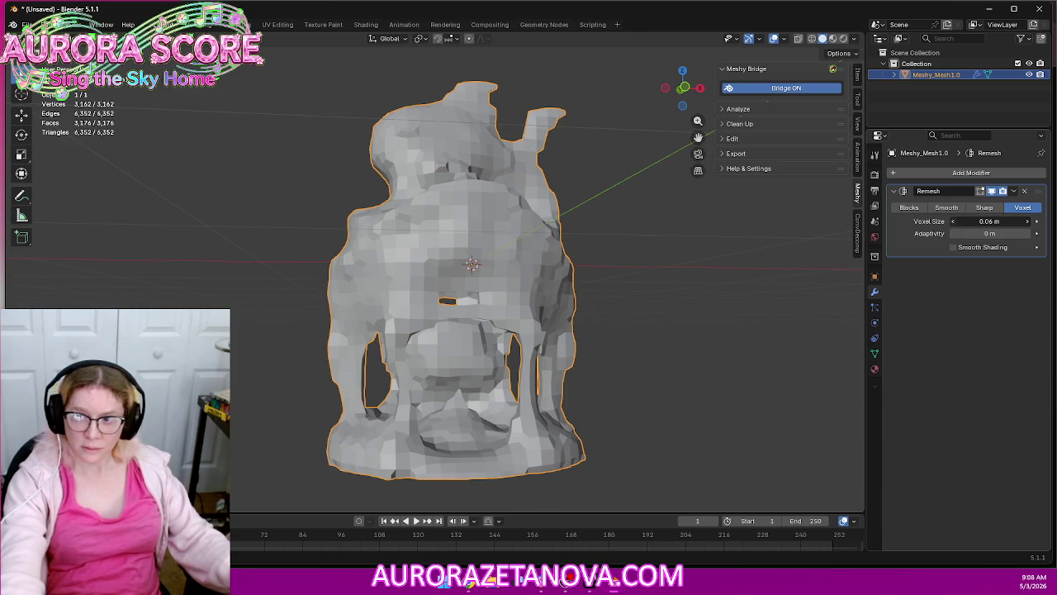
left_click(954, 222)
left_click(954, 223)
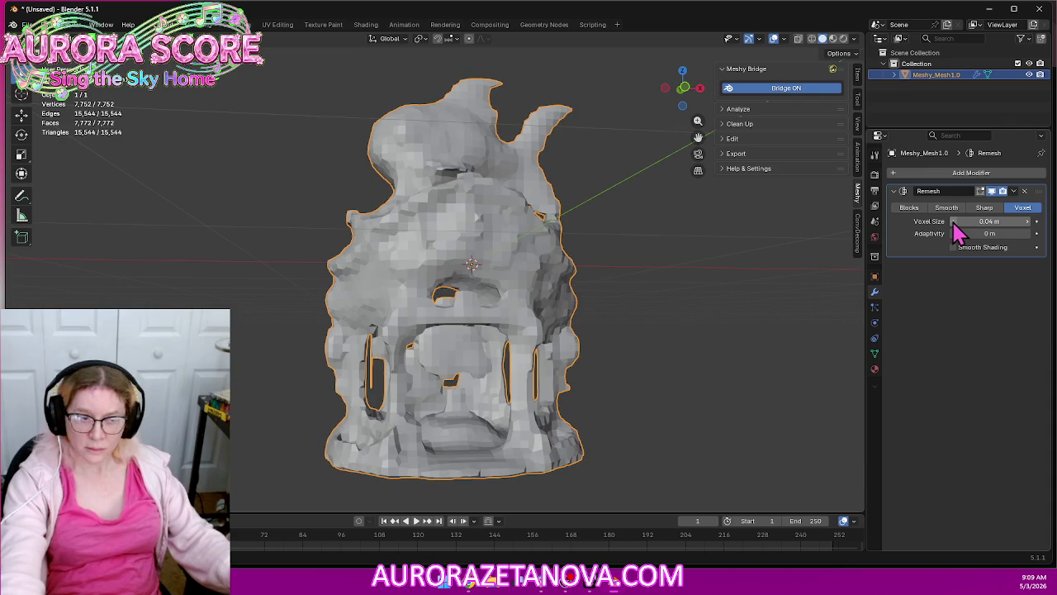
left_click(953, 223)
left_click(954, 223)
mouse_move(739, 283)
middle_mouse_down()
mouse_move(646, 312)
mouse_move(672, 289)
mouse_move(750, 294)
mouse_move(829, 281)
mouse_move(16, 278)
mouse_move(843, 285)
mouse_move(755, 295)
mouse_move(701, 280)
mouse_move(796, 276)
middle_mouse_up()
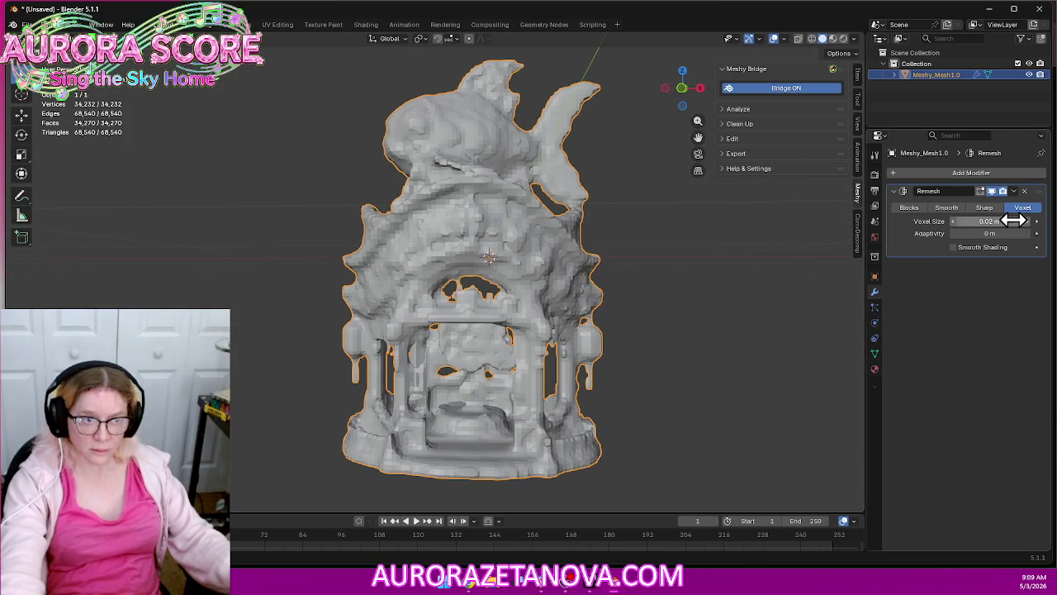
Lower the voxel size through 0.019 and 0.016 m to 0.013 m and inspect the detail
left_click(954, 223)
left_click_drag(957, 223, 949, 223)
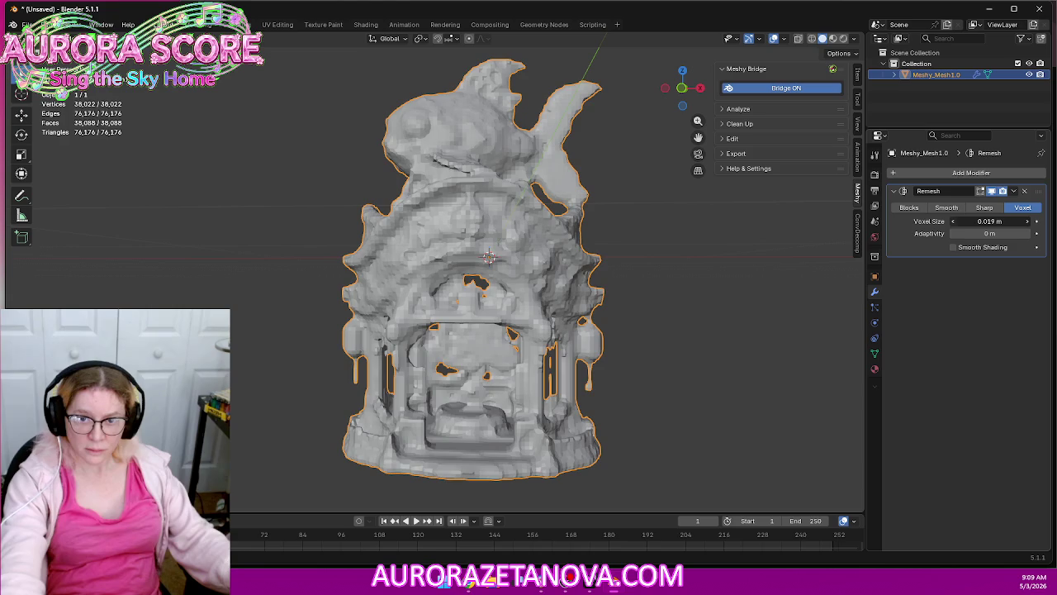
left_click(954, 223)
left_click(954, 223)
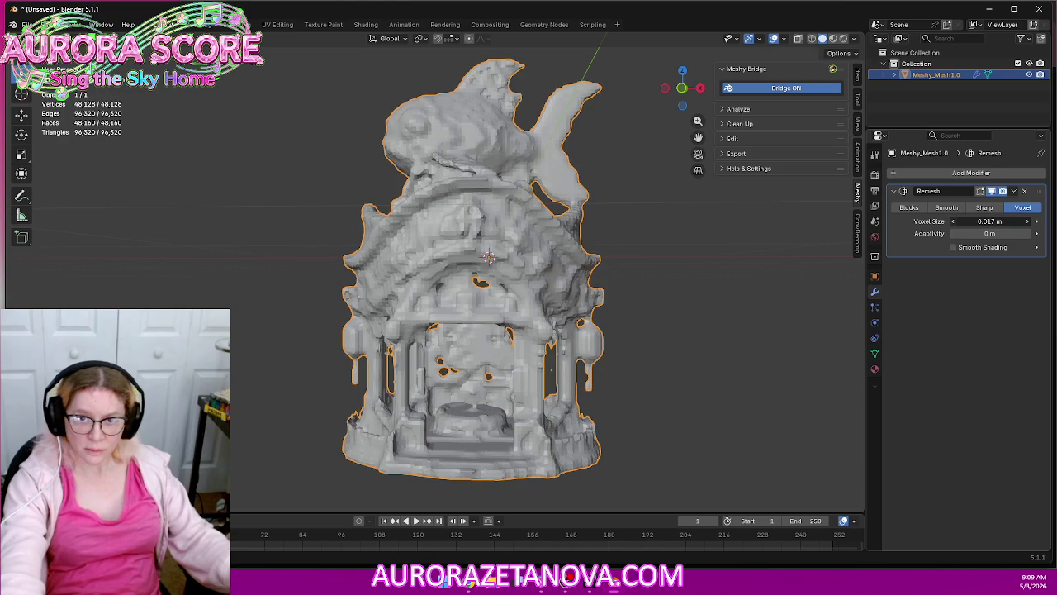
left_click(954, 223)
left_click(955, 225)
left_click(955, 225)
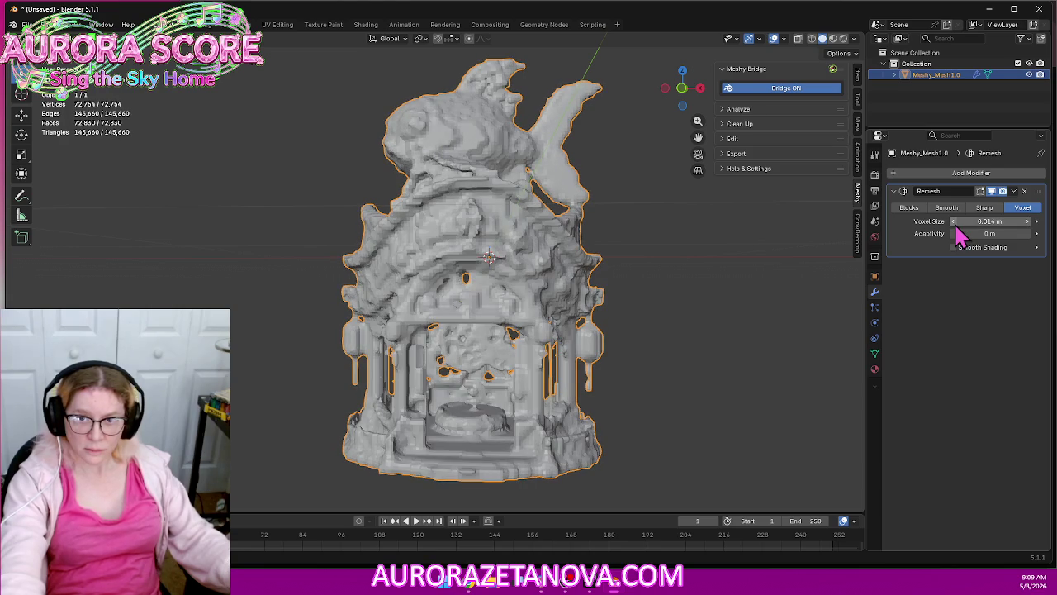
left_click(956, 223)
mouse_move(821, 300)
middle_mouse_down()
mouse_move(791, 286)
mouse_move(760, 323)
mouse_move(798, 314)
mouse_move(856, 328)
mouse_move(797, 302)
mouse_move(748, 301)
mouse_move(778, 303)
mouse_move(878, 260)
middle_mouse_up()
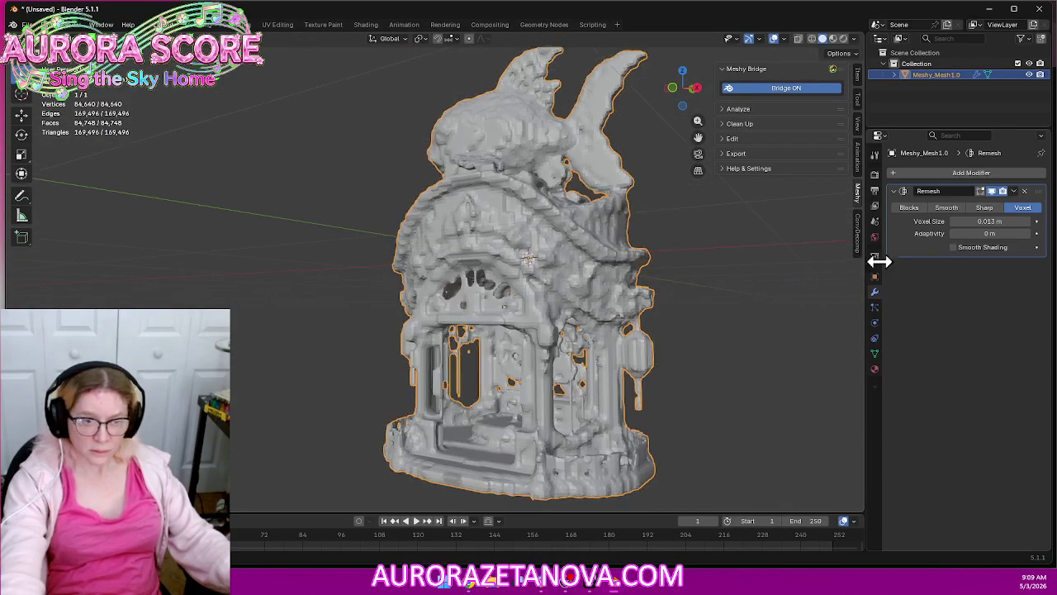
Raise the voxel size back to 0.022 m and apply the Remesh permanently
left_click(1028, 226)
left_click(1028, 226)
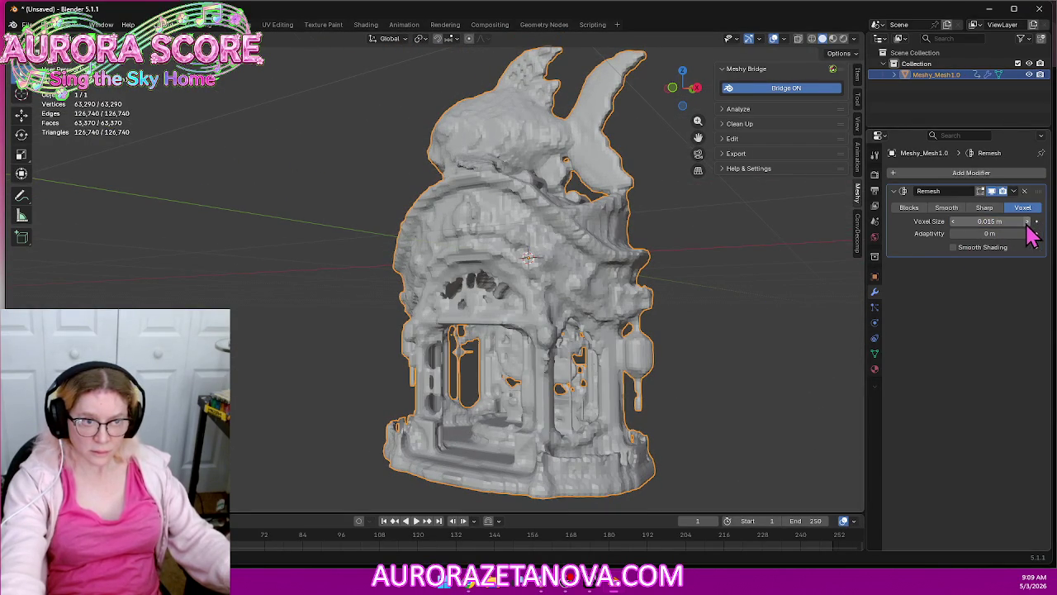
left_click(1028, 222)
left_click(1028, 222)
left_click(1028, 223)
left_click(1028, 226)
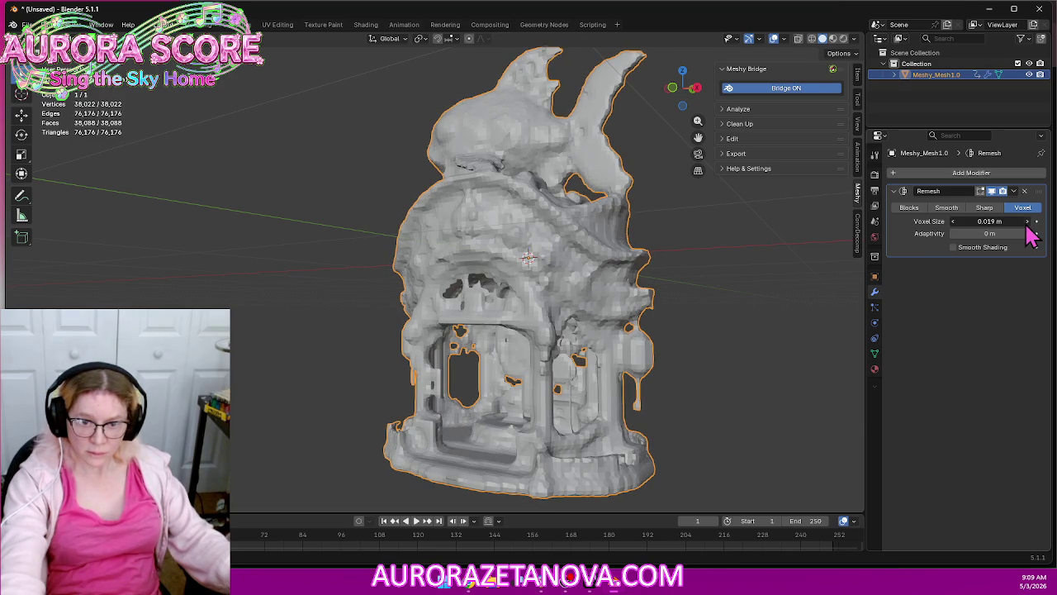
left_click(1028, 223)
mouse_move(714, 309)
middle_mouse_down()
mouse_move(839, 307)
mouse_move(776, 306)
mouse_move(818, 309)
middle_mouse_up()
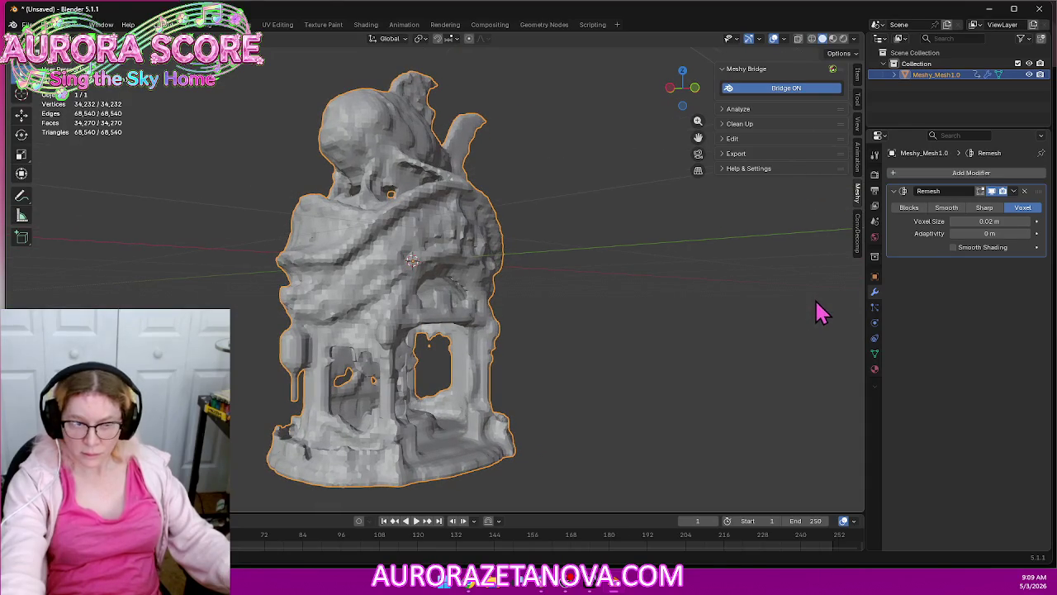
left_click(1030, 227)
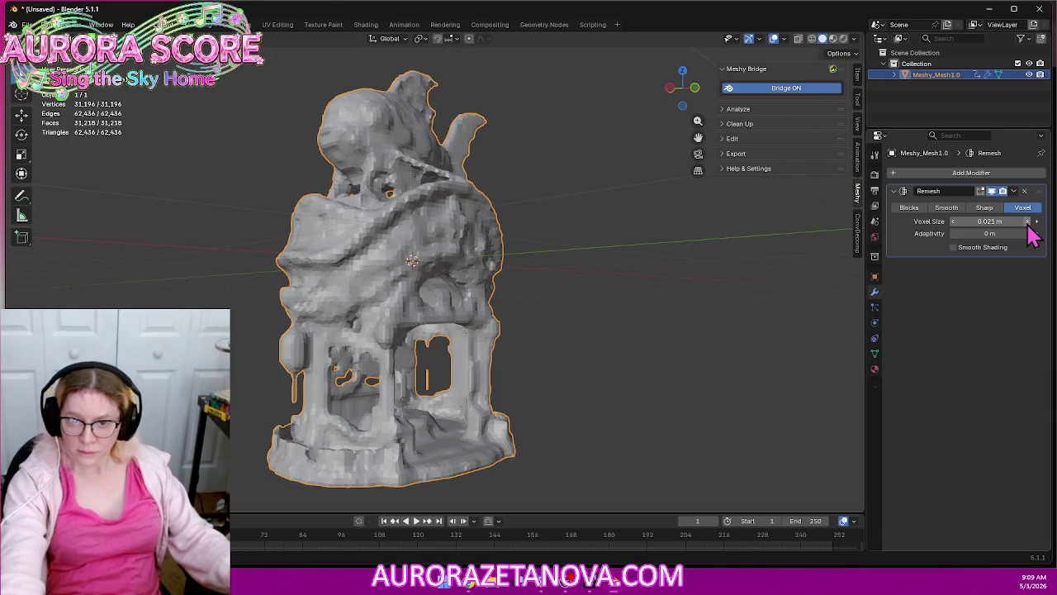
middle_click_drag(760, 311, 750, 309)
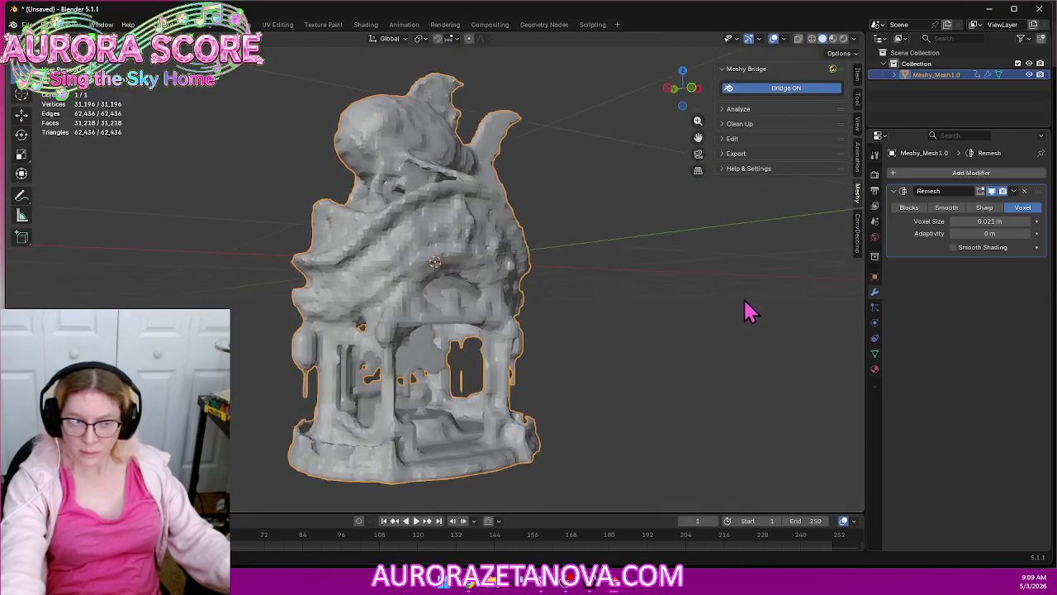
left_click(1030, 227)
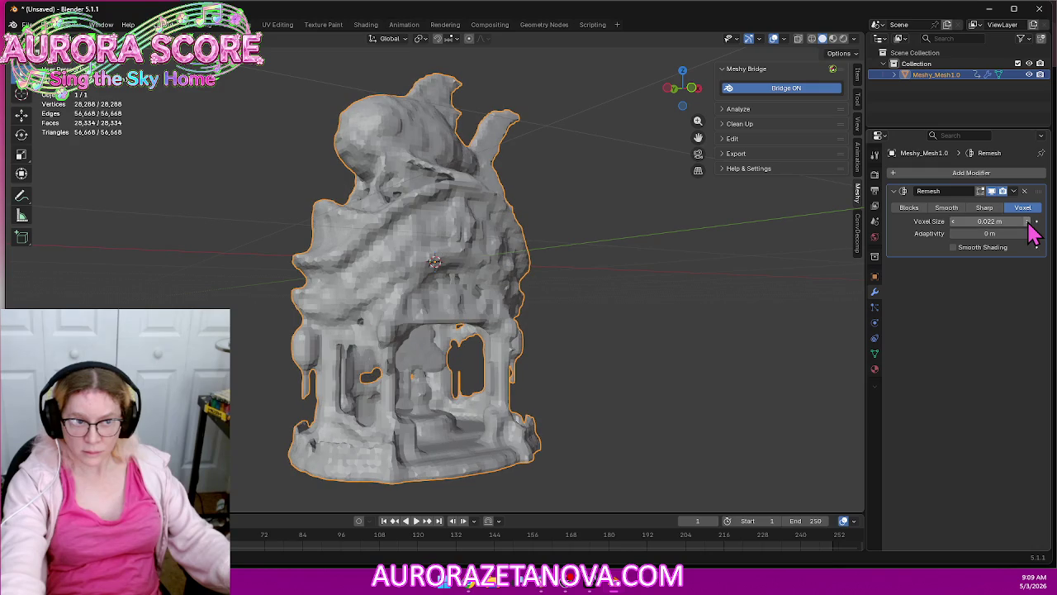
mouse_move(810, 294)
middle_mouse_down()
mouse_move(783, 309)
mouse_move(689, 303)
mouse_move(795, 307)
mouse_move(783, 327)
mouse_move(908, 239)
middle_mouse_up()
left_click(1013, 192)
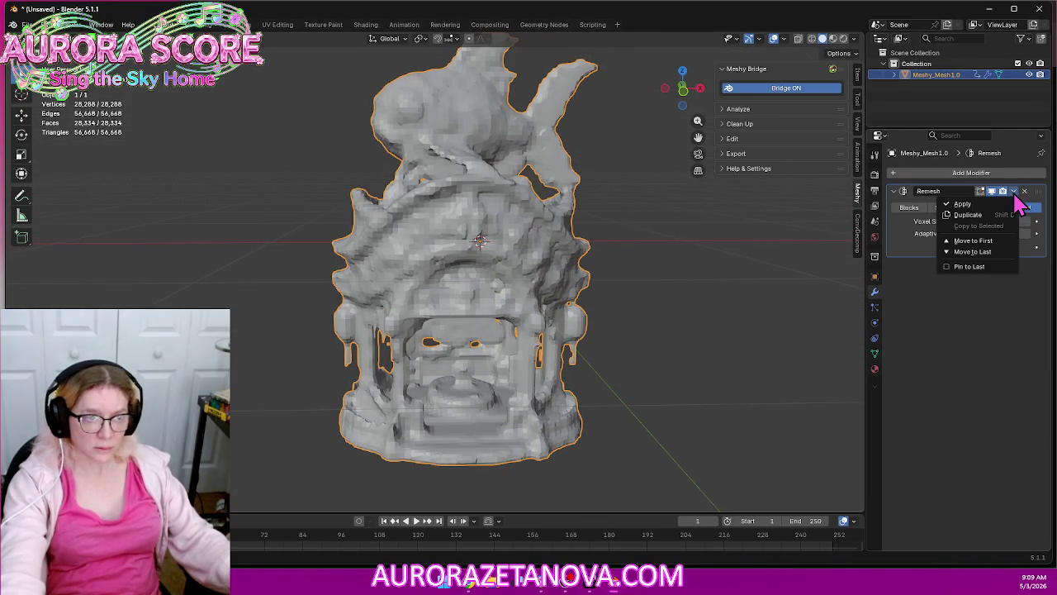
left_click(1000, 206)
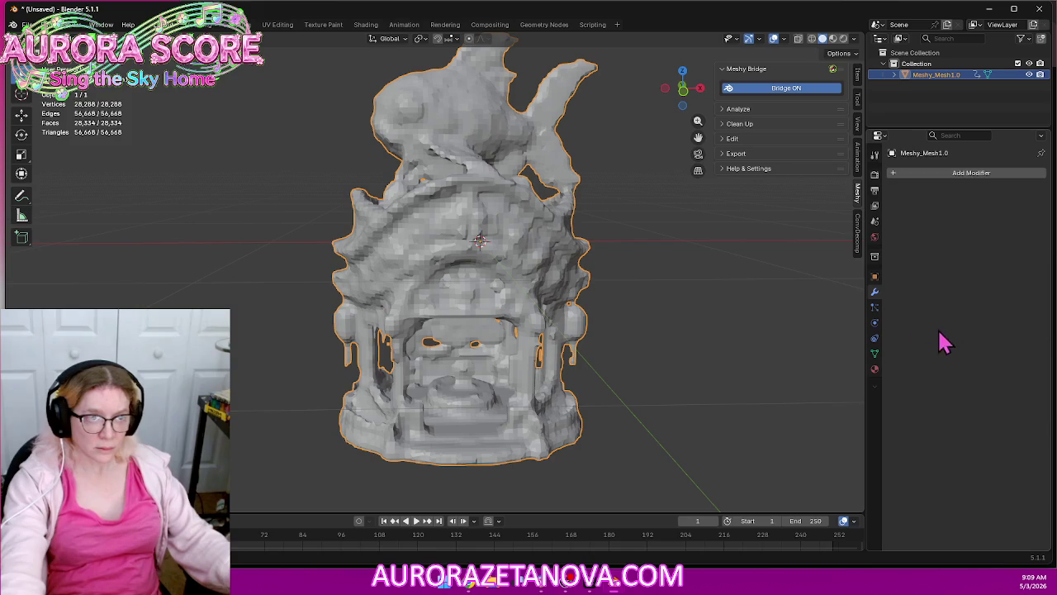
Add a Remesh modifier in Blocks mode with Remove Disconnected turned off
left_click(973, 174)
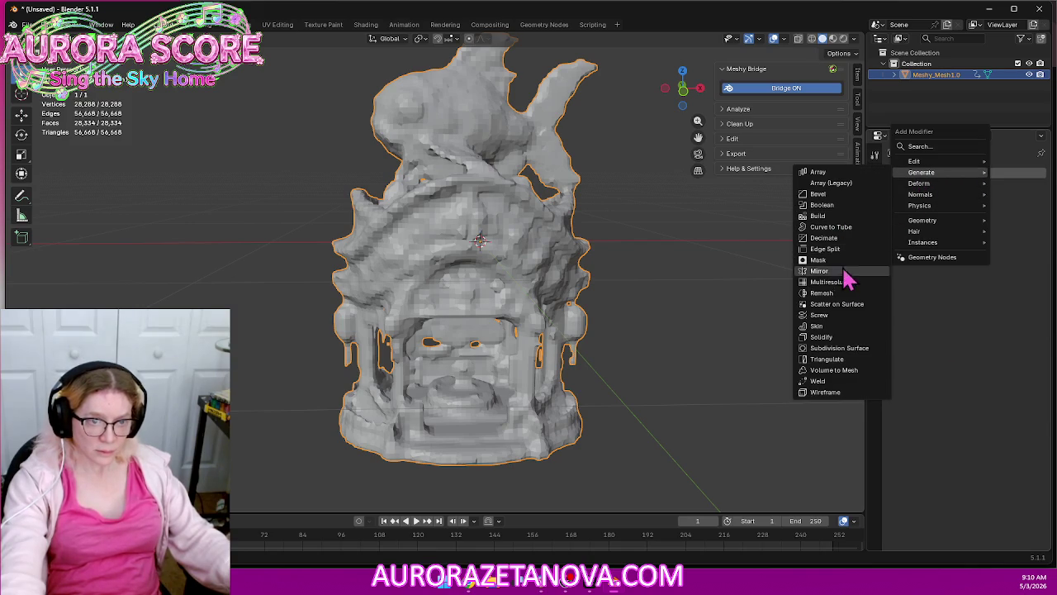
left_click(834, 294)
left_click(910, 210)
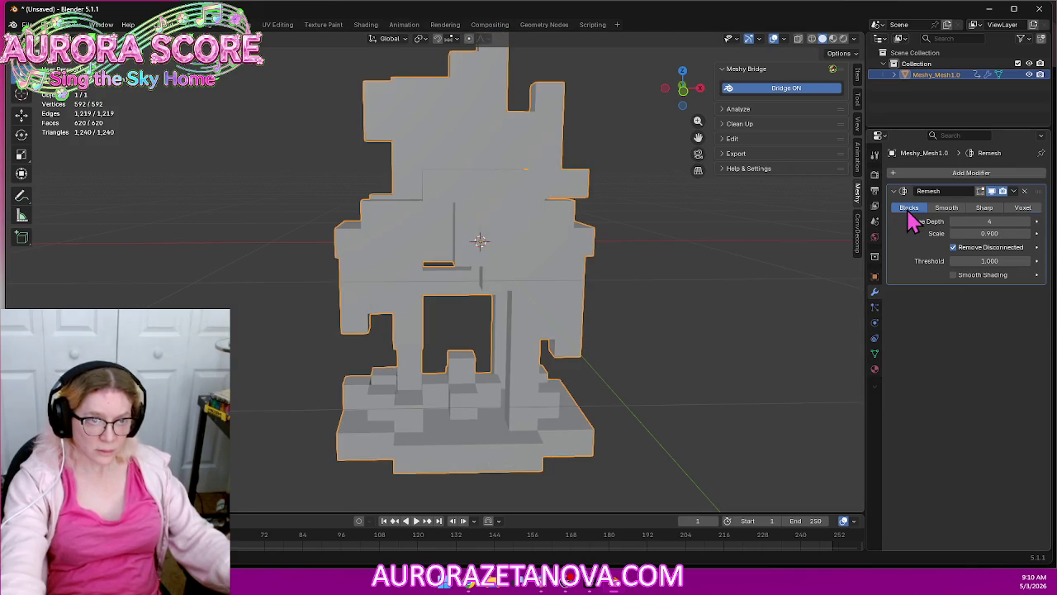
middle_click_drag(737, 330, 706, 300)
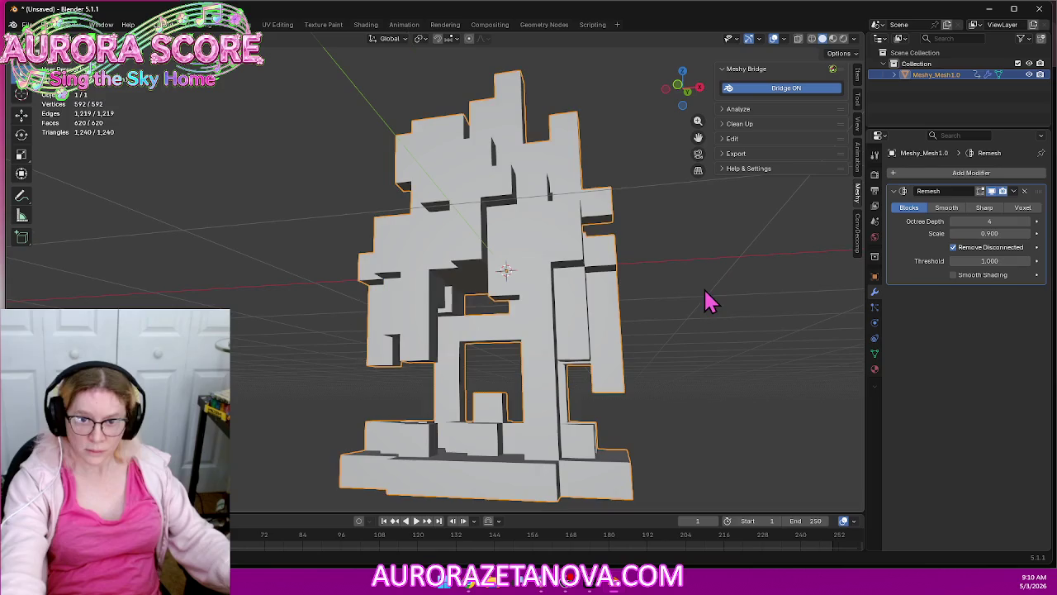
left_click(953, 247)
Try octree depth 5, set it back to 4, then undo toward the voxel remesh
left_click(1028, 221)
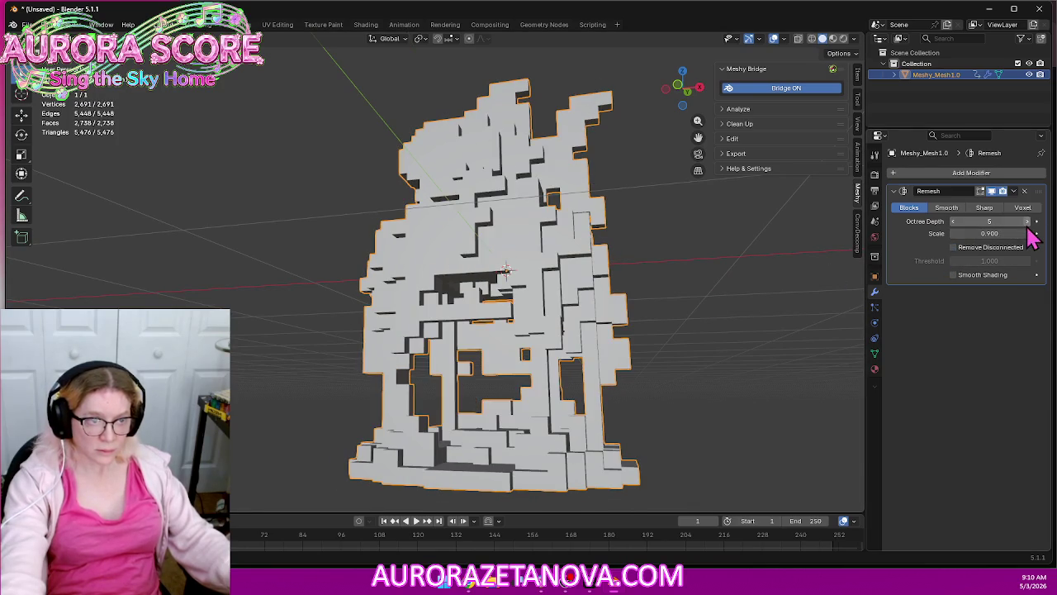
mouse_move(633, 302)
middle_mouse_down()
mouse_move(684, 307)
mouse_move(668, 327)
mouse_move(611, 340)
mouse_move(557, 331)
mouse_move(661, 323)
mouse_move(653, 333)
mouse_move(632, 314)
mouse_move(671, 287)
mouse_move(623, 288)
mouse_move(702, 295)
middle_mouse_up()
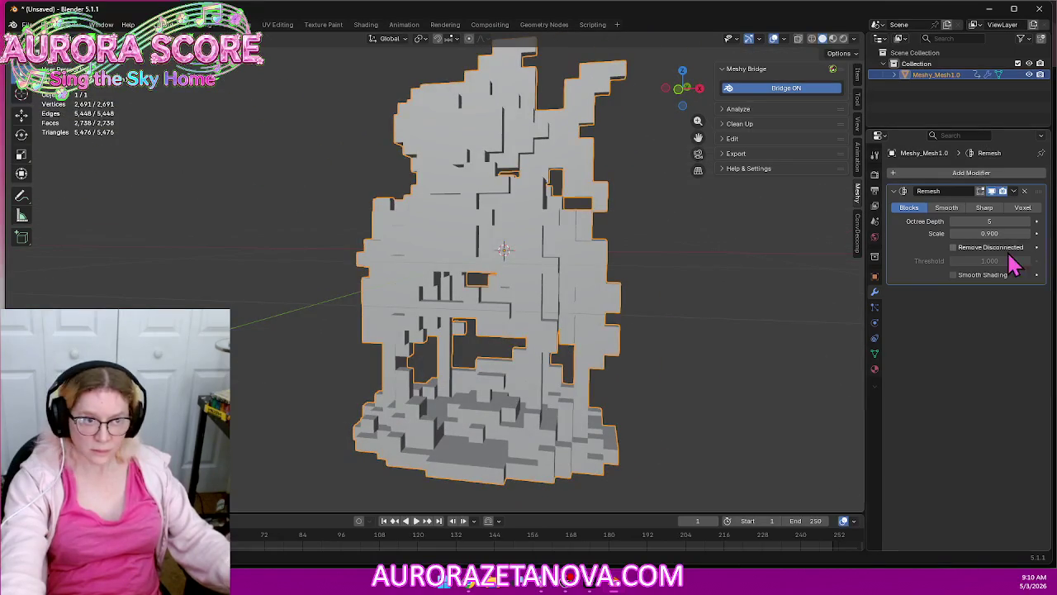
left_click(954, 221)
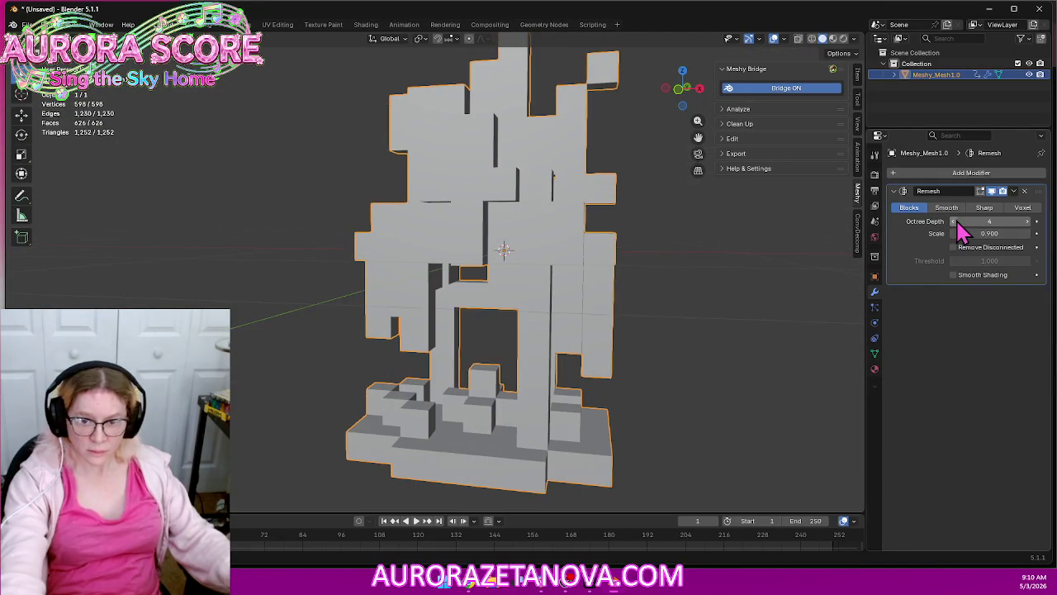
mouse_move(621, 332)
middle_mouse_down()
mouse_move(671, 308)
mouse_move(729, 338)
mouse_move(656, 358)
mouse_move(559, 333)
mouse_move(677, 322)
middle_mouse_up()
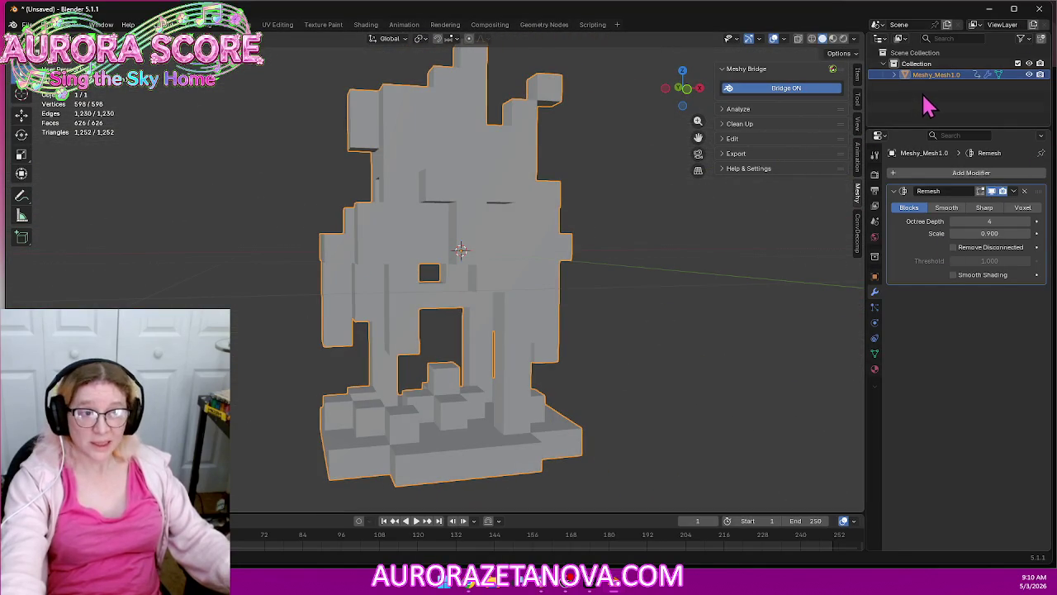
key("ctrl+z")
key("ctrl+z")
key("ctrl+z")
key("ctrl+z")
key("ctrl+z")
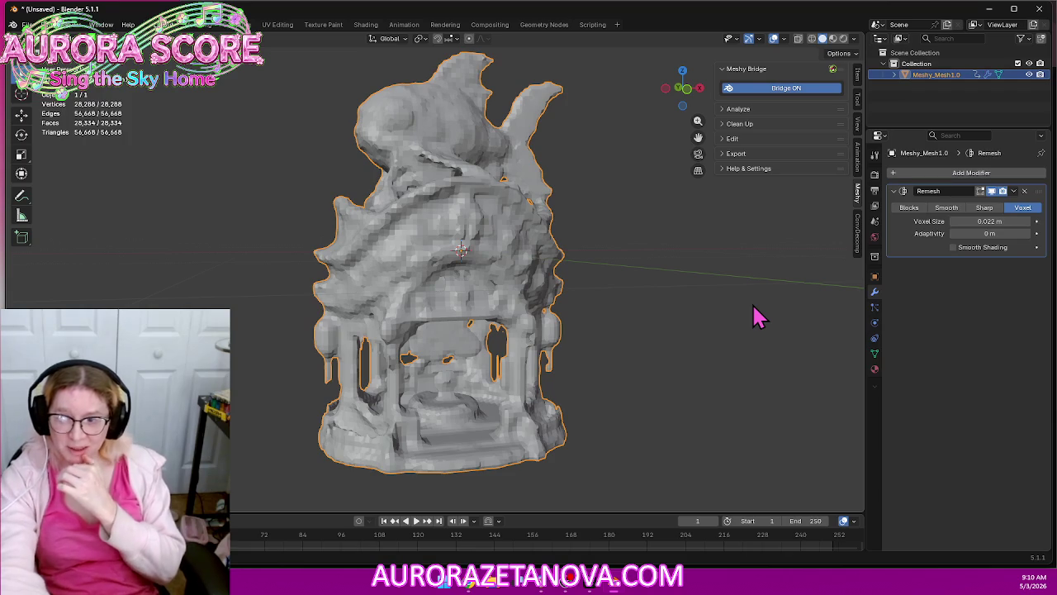
Undo back through finer voxel remesh sizes down to 0.015 m
key("ctrl+z")
key("ctrl+z")
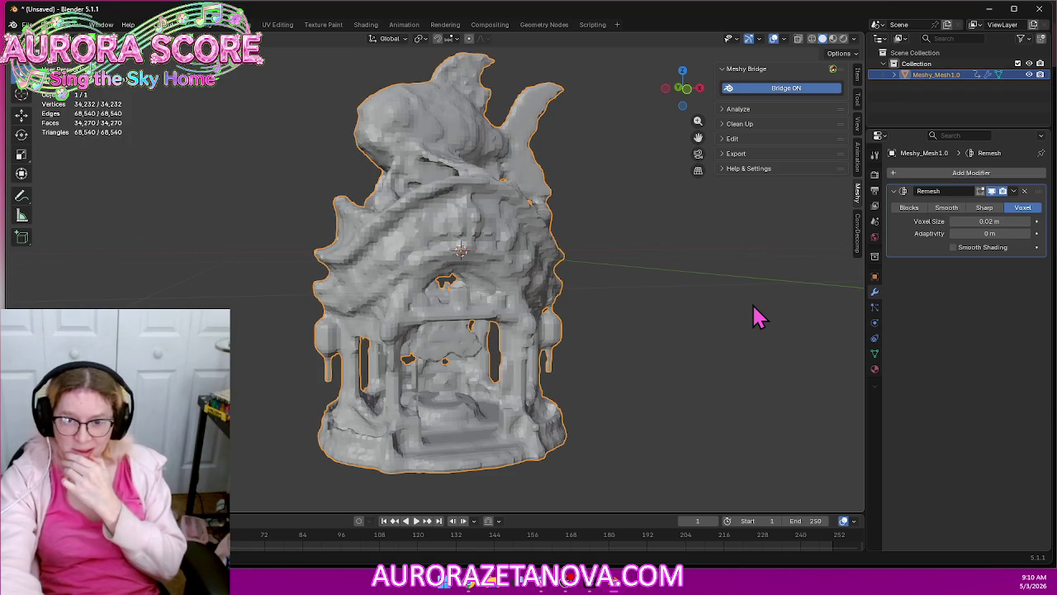
key("ctrl+z")
key("ctrl+z")
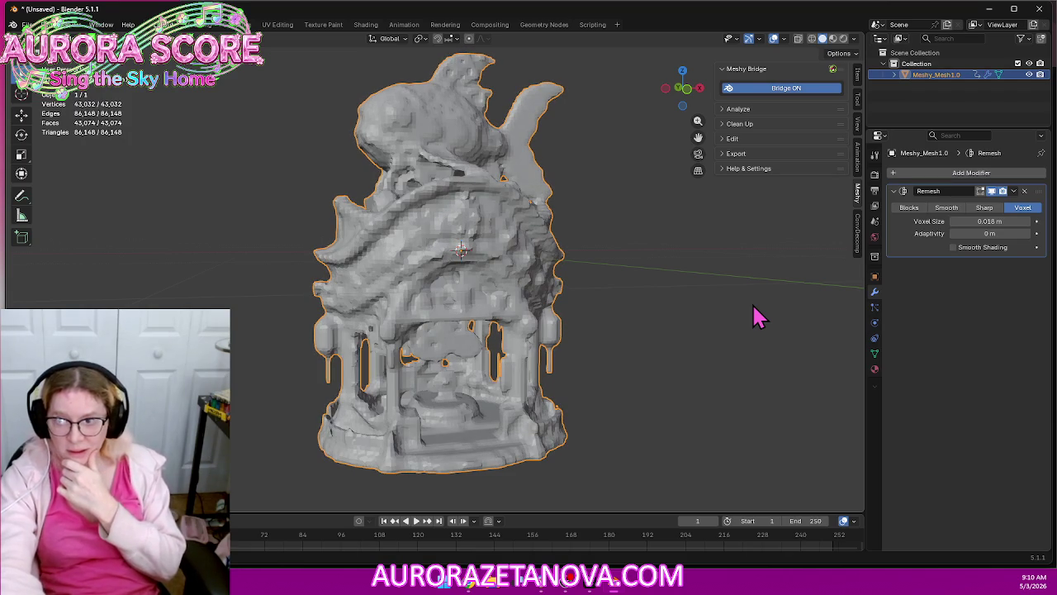
key("ctrl+z")
key("ctrl+z")
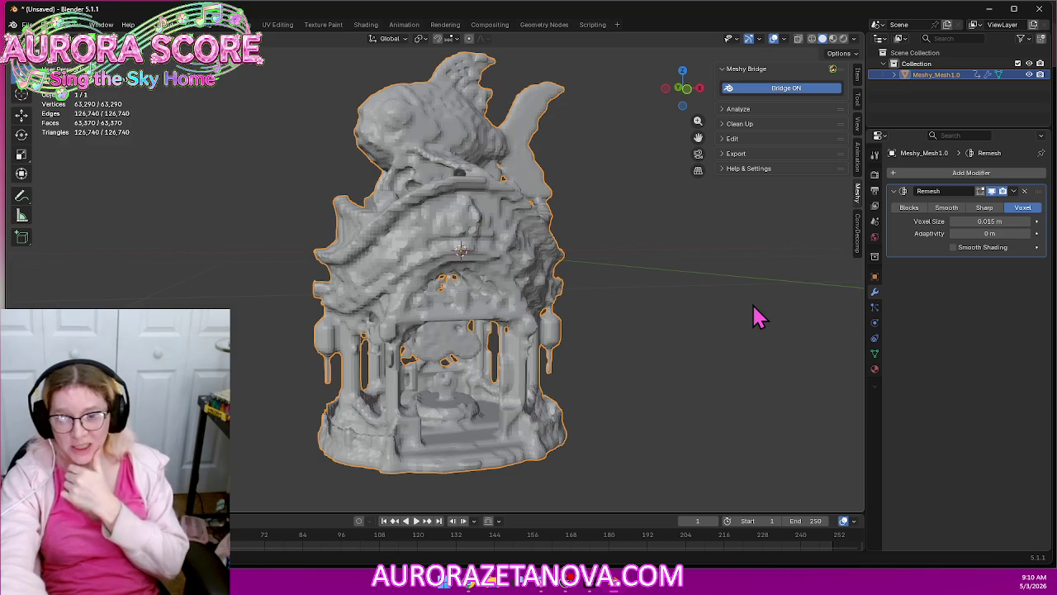
key("ctrl+z")
key("ctrl+z")
key("ctrl+z")
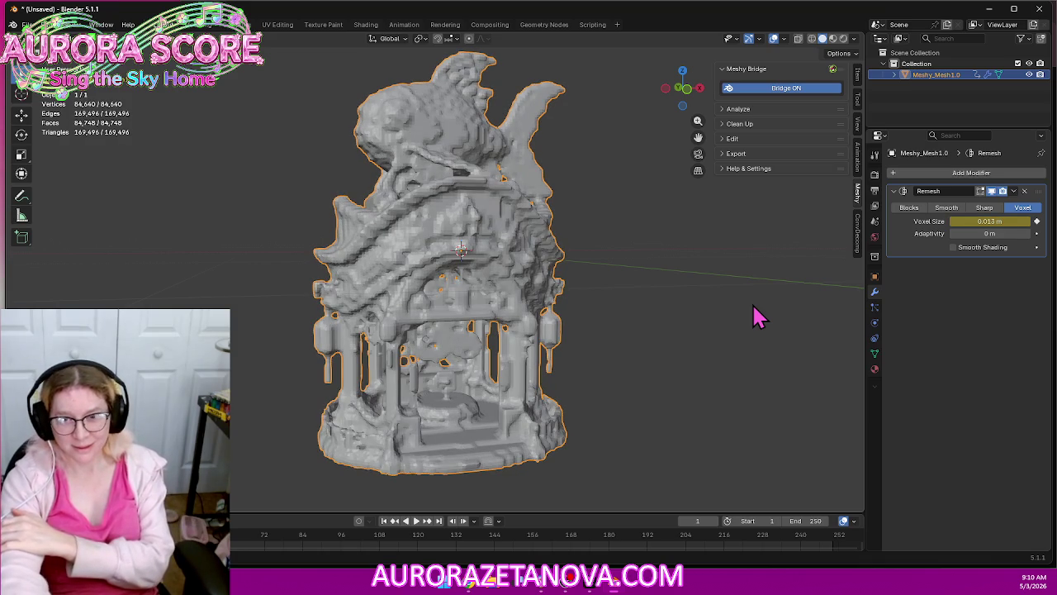
Redo to coarsen the remesh through 0.03 and 0.05 m to 0.07 m voxels
key("ctrl+shift+z")
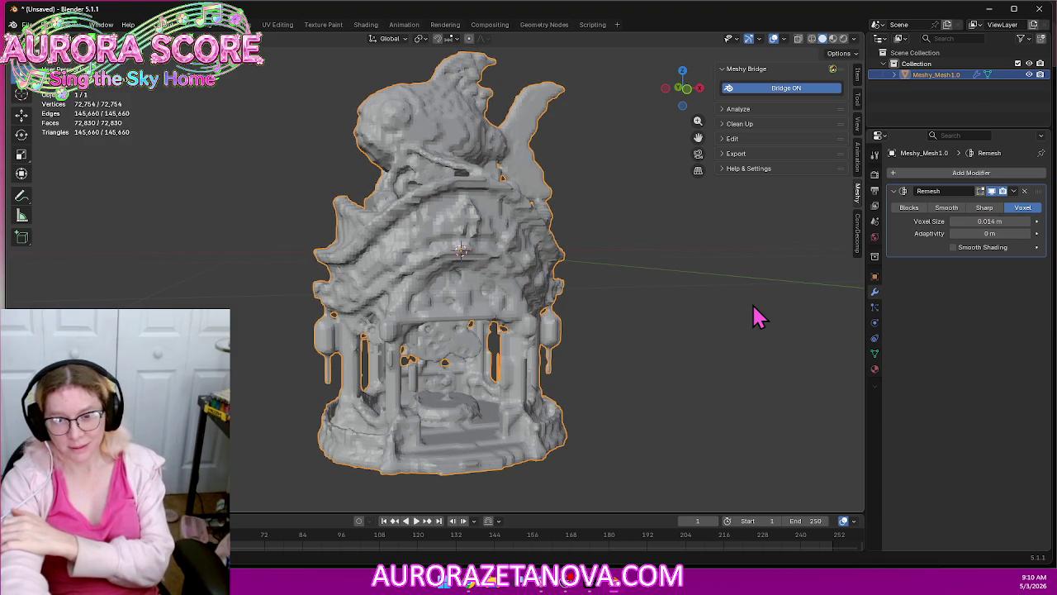
key("ctrl+shift+z")
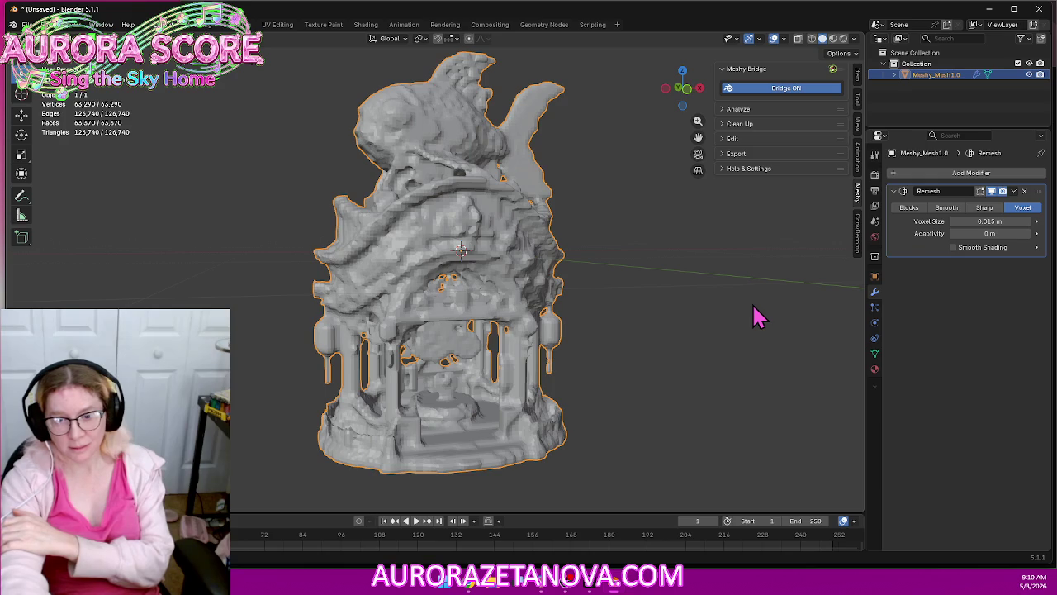
key("ctrl+shift+z")
key("ctrl+shift+z")
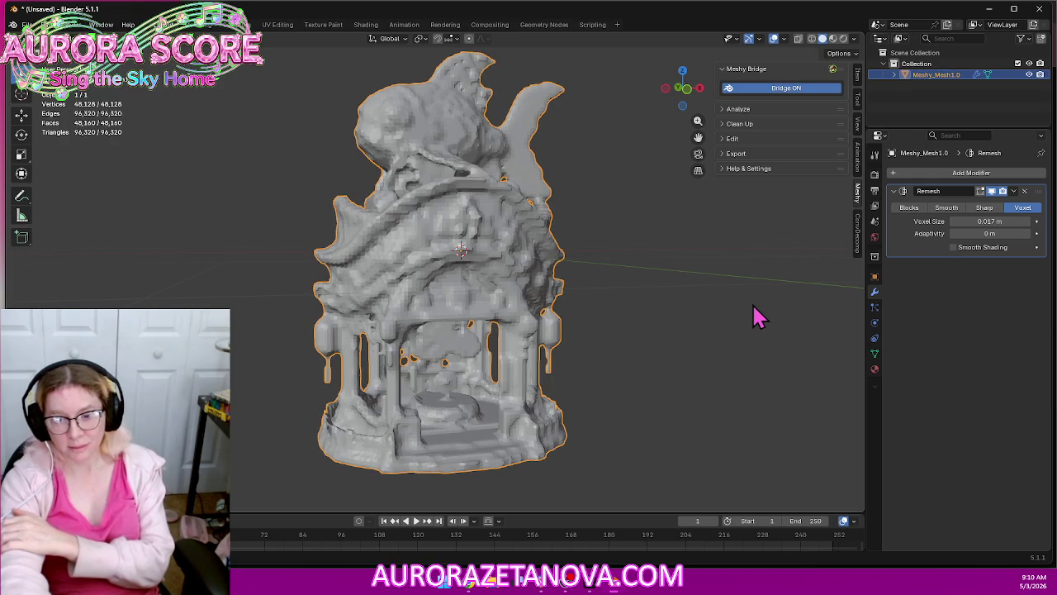
key("ctrl+shift+z")
key("ctrl+shift+z")
key("ctrl+shift+z")
key("ctrl+shift+z")
key("ctrl+shift+z")
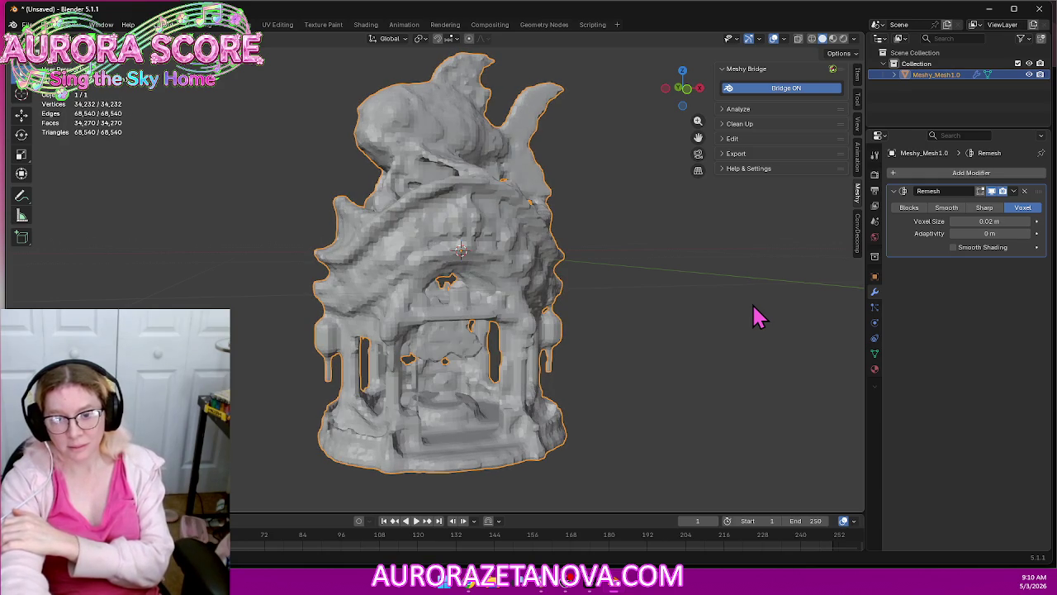
key("ctrl+shift+z")
key("ctrl+shift+z")
key("ctrl+shift+z")
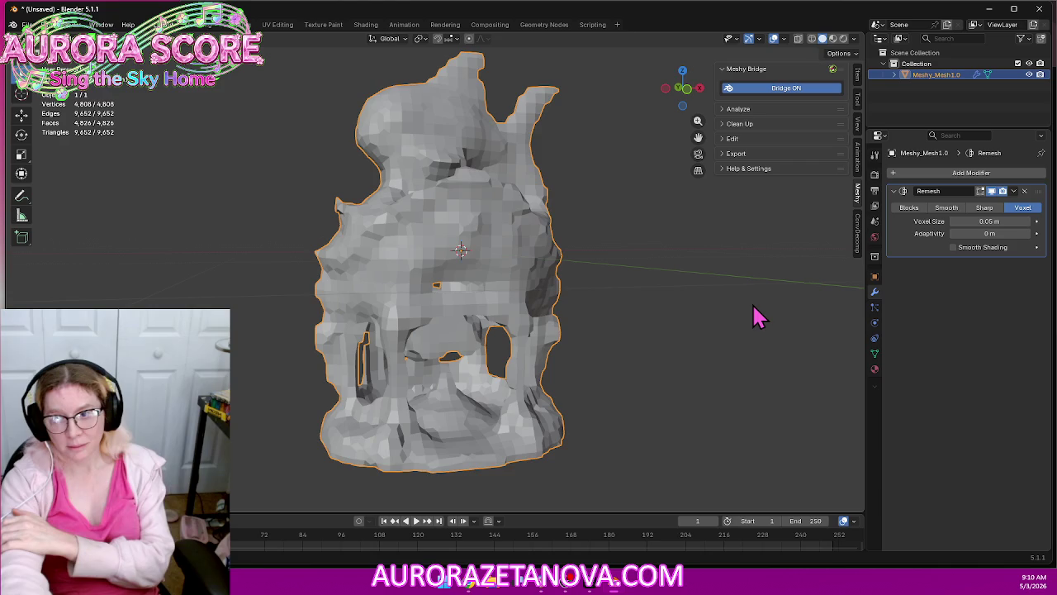
key("ctrl+shift+z")
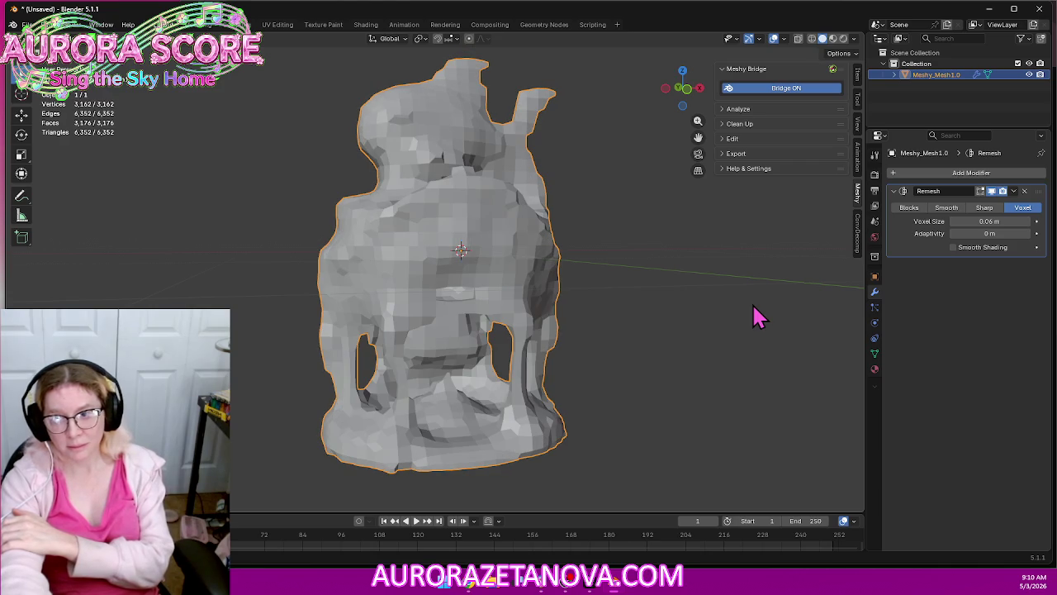
key("ctrl+shift+z")
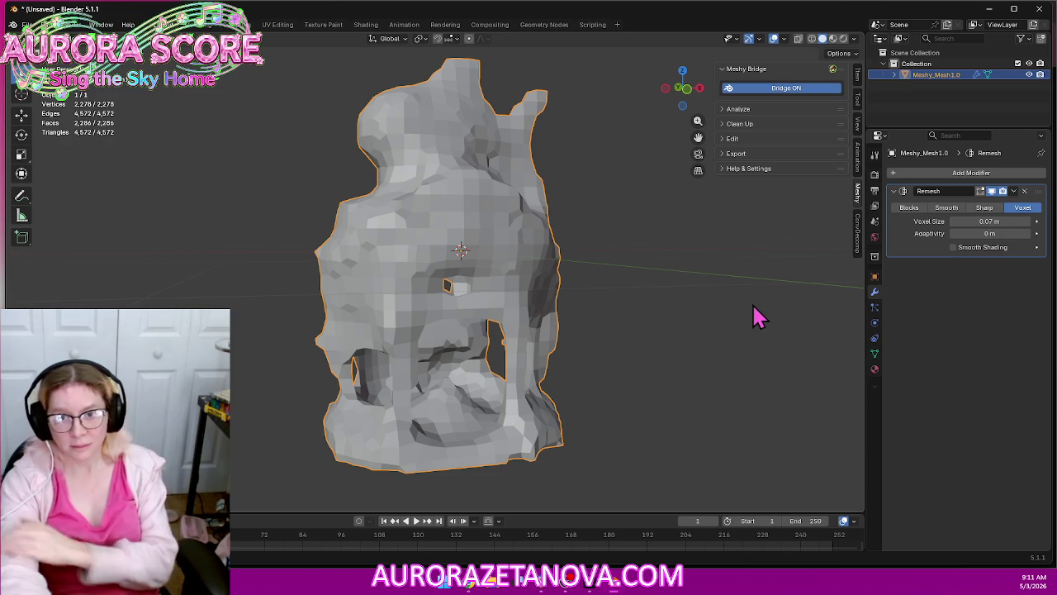
Delete the coarse remeshed house object and switch back to Meshy
mouse_move(522, 335)
middle_mouse_down()
mouse_move(349, 371)
mouse_move(443, 336)
mouse_move(520, 289)
mouse_move(491, 349)
mouse_move(519, 346)
middle_mouse_up()
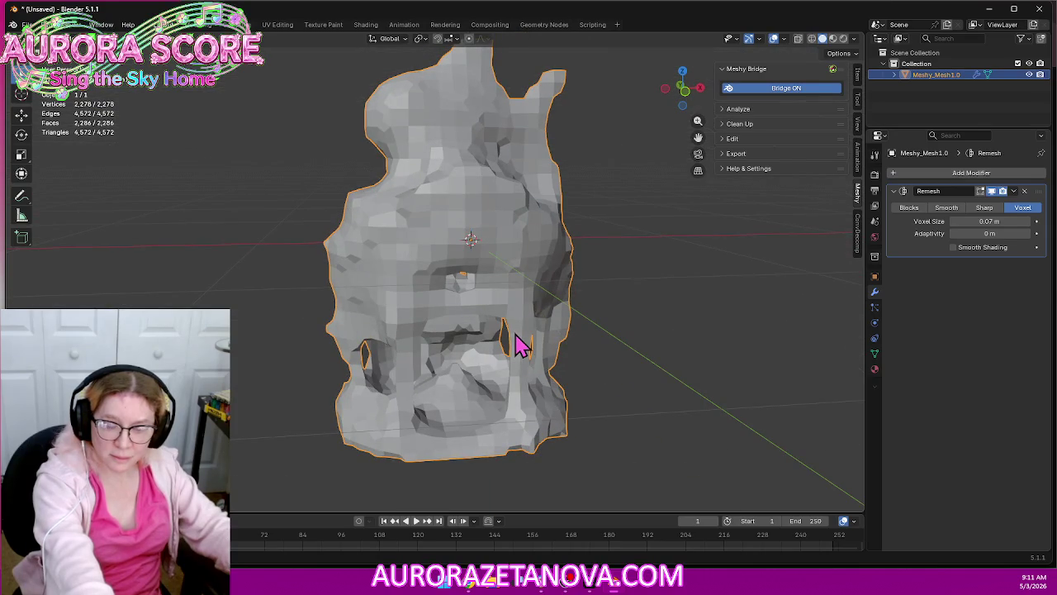
key("Delete")
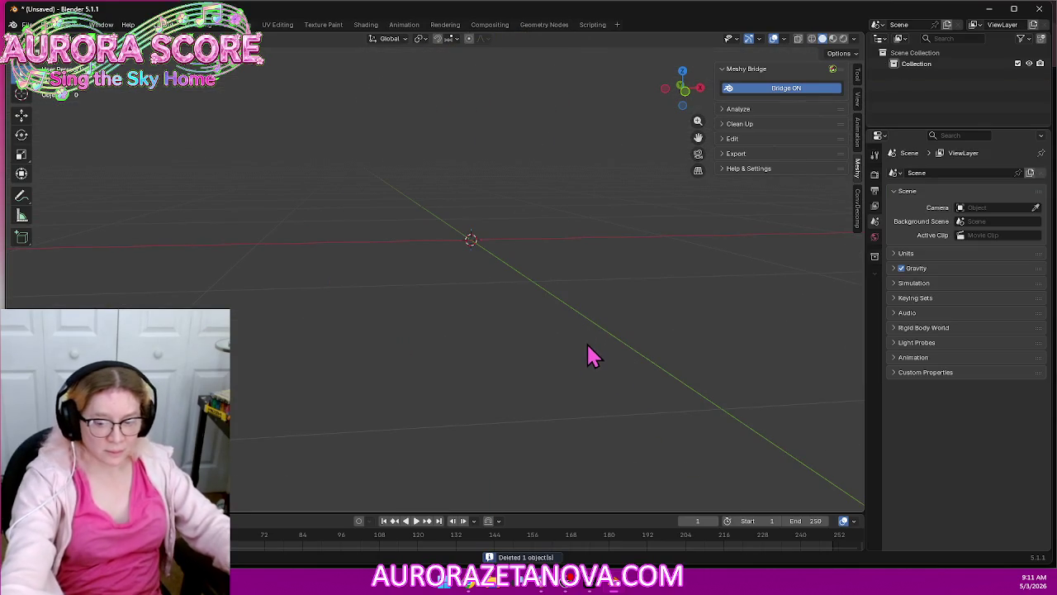
middle_click_drag(588, 346, 583, 359)
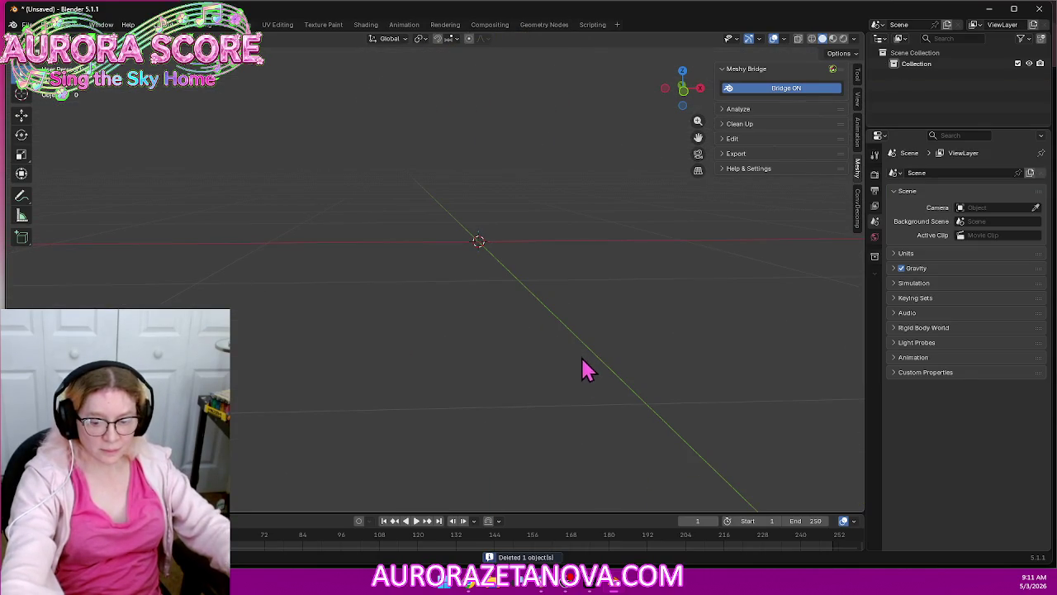
key("alt+Tab")
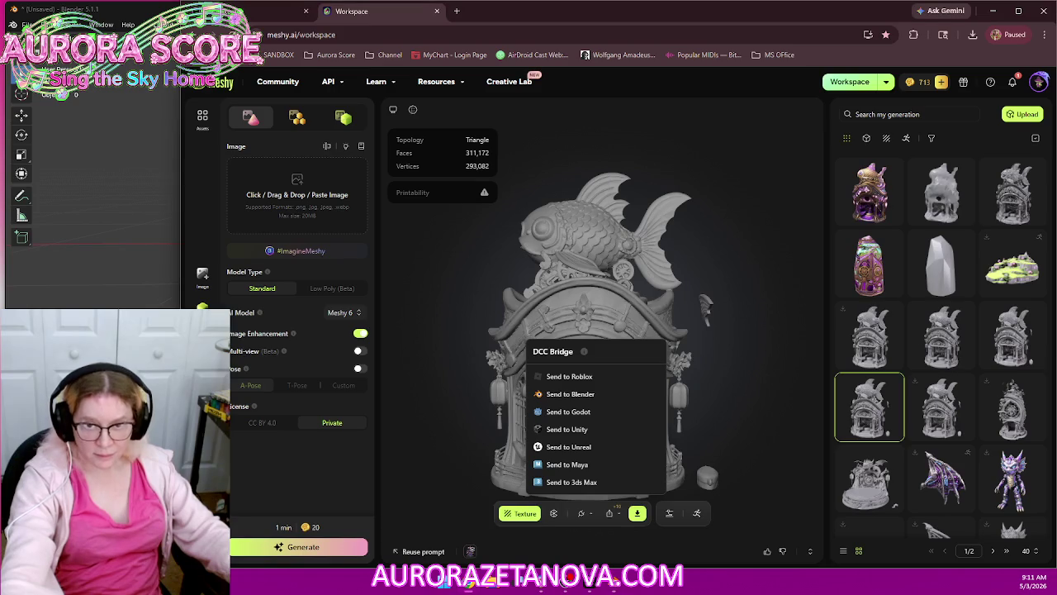
mouse_move(868, 192)
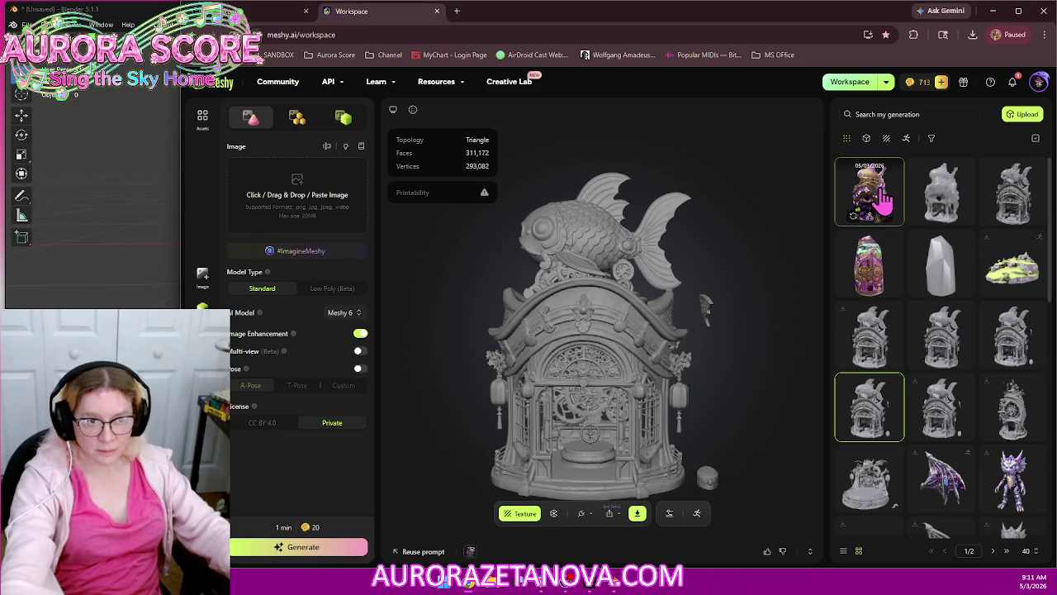
Send the first textured fish-topped house from Meshy to Blender via DCC Bridge and return to Blender
left_click(878, 196)
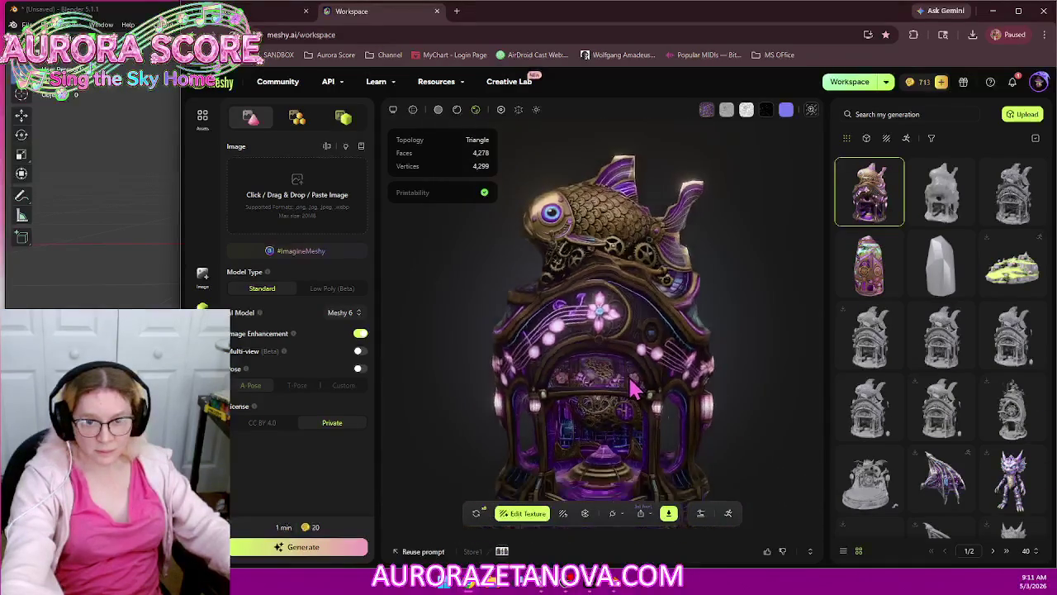
scroll(630, 413, "up", 2)
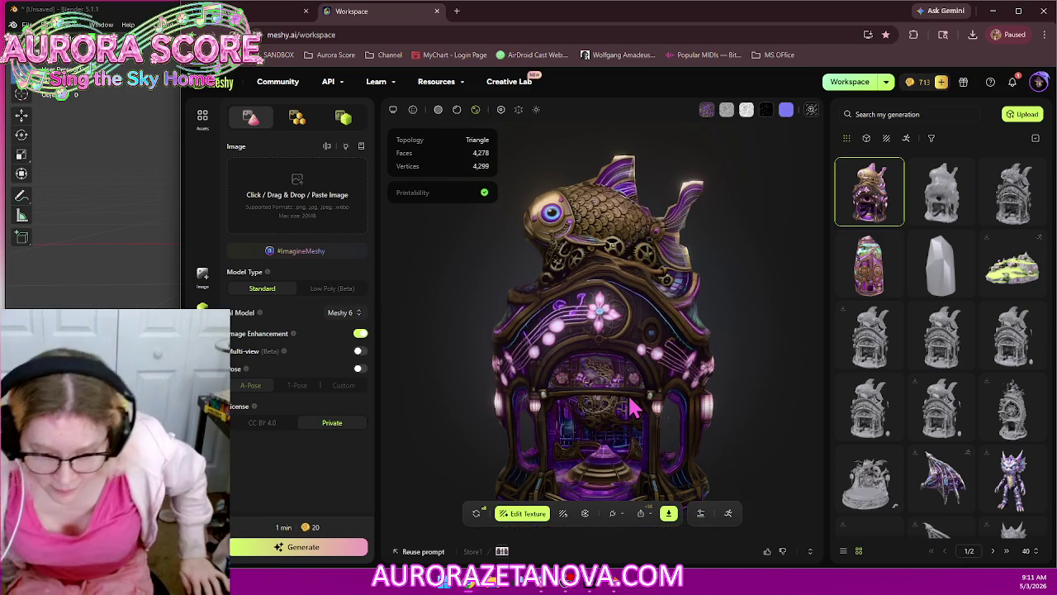
left_click(615, 516)
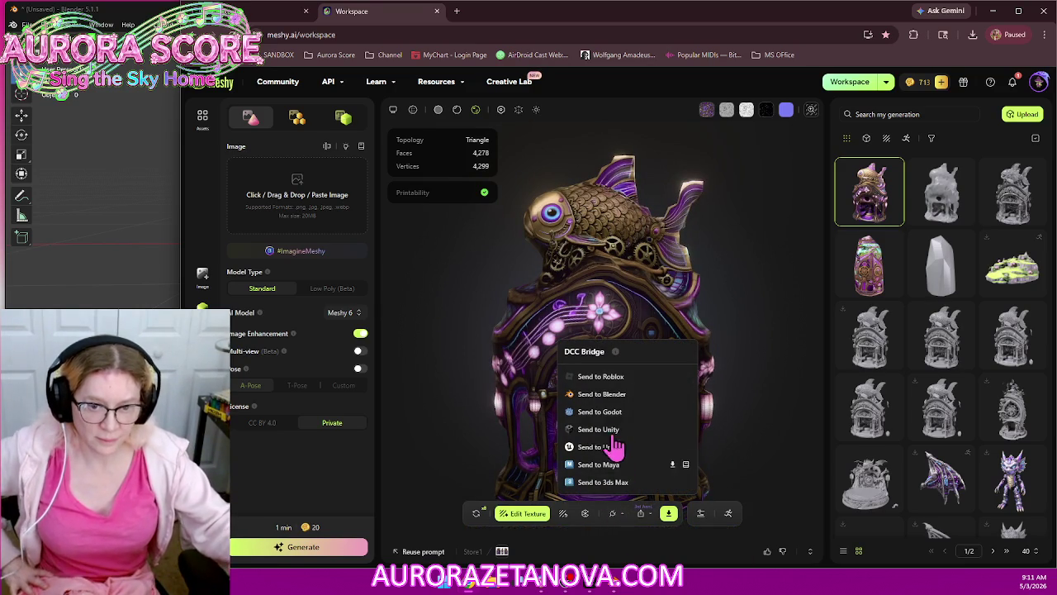
left_click(601, 394)
left_click(133, 296)
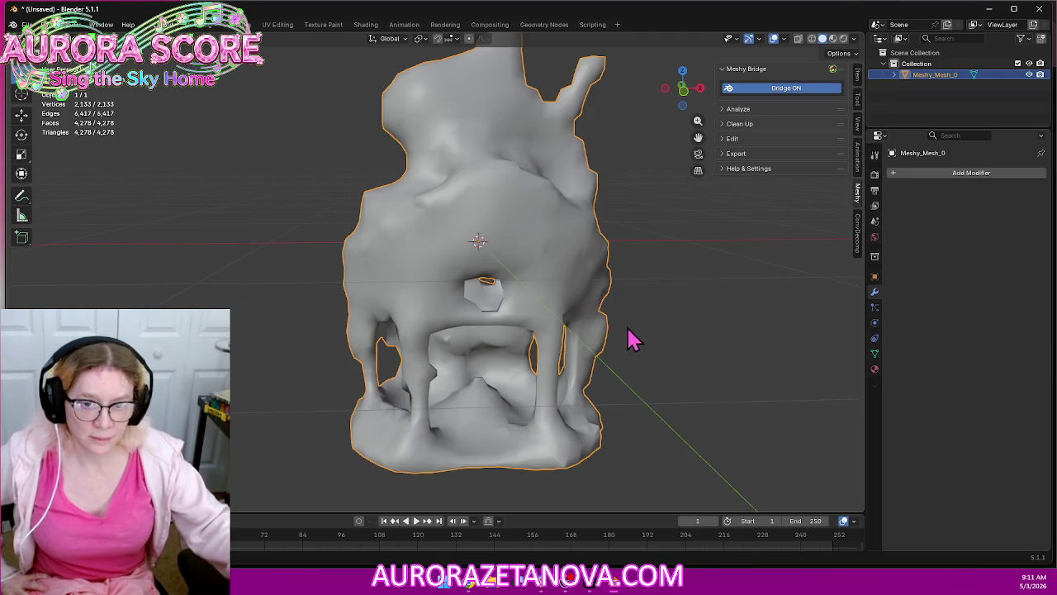
Switch the viewport to Material Preview to see the imported house's textures
left_click(833, 39)
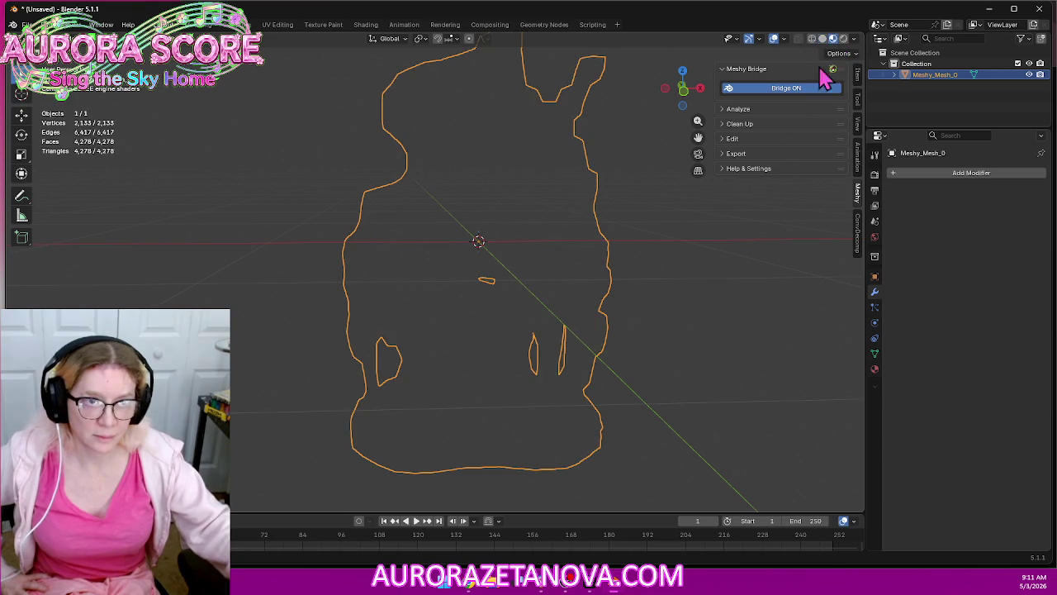
scroll(753, 318, "up", 2)
mouse_move(727, 325)
middle_mouse_down()
mouse_move(606, 331)
mouse_move(726, 321)
mouse_move(712, 323)
middle_mouse_up()
scroll(685, 331, "down", 4)
scroll(685, 338, "up", 3)
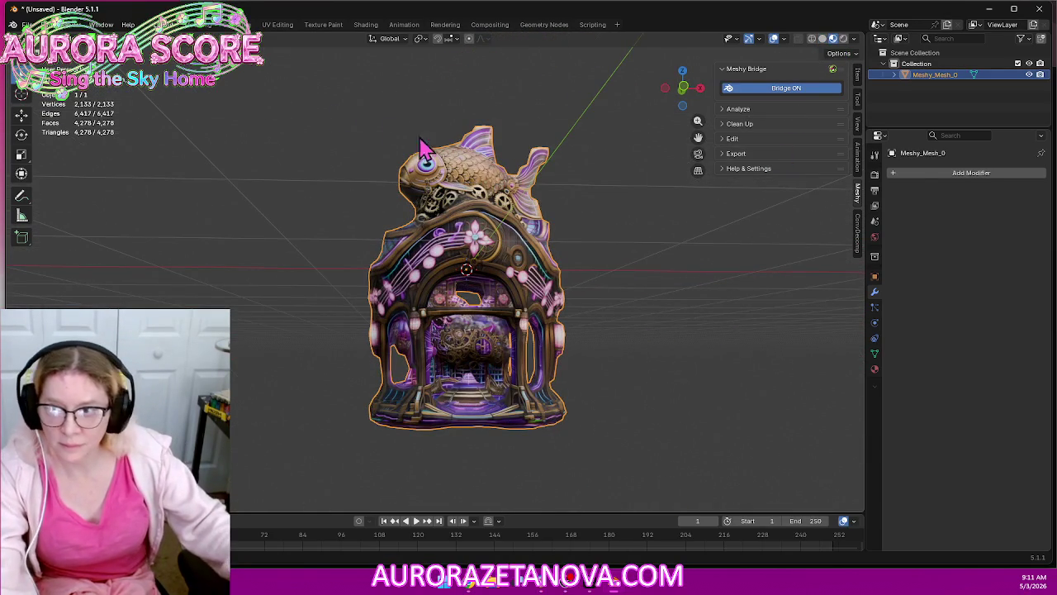
Enter Edit Mode and merge vertices By Distance on Meshy_Mesh_0
left_click(54, 39)
left_click(58, 63)
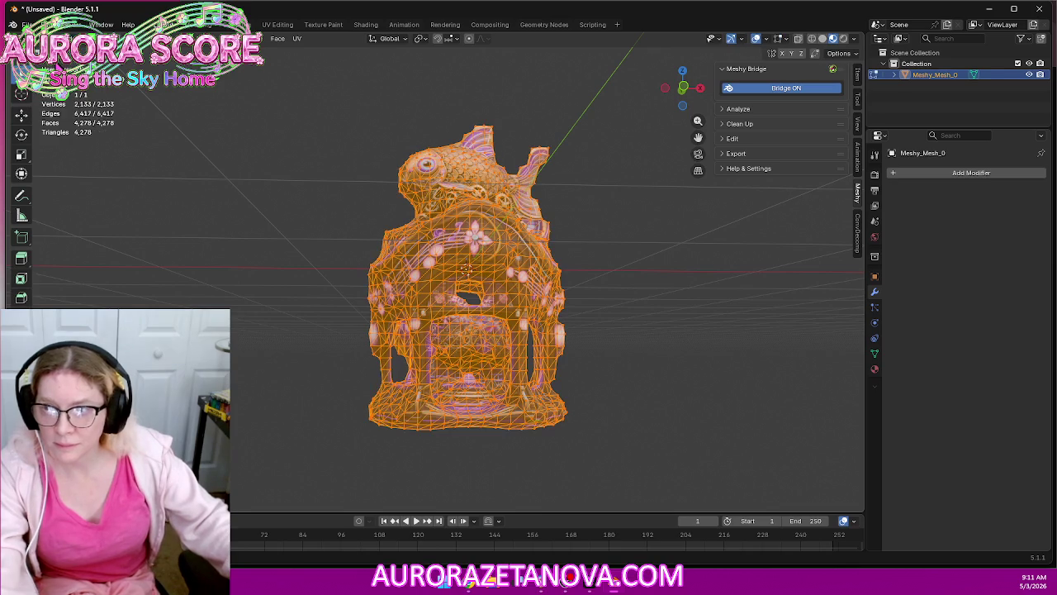
key("m")
left_click(257, 318)
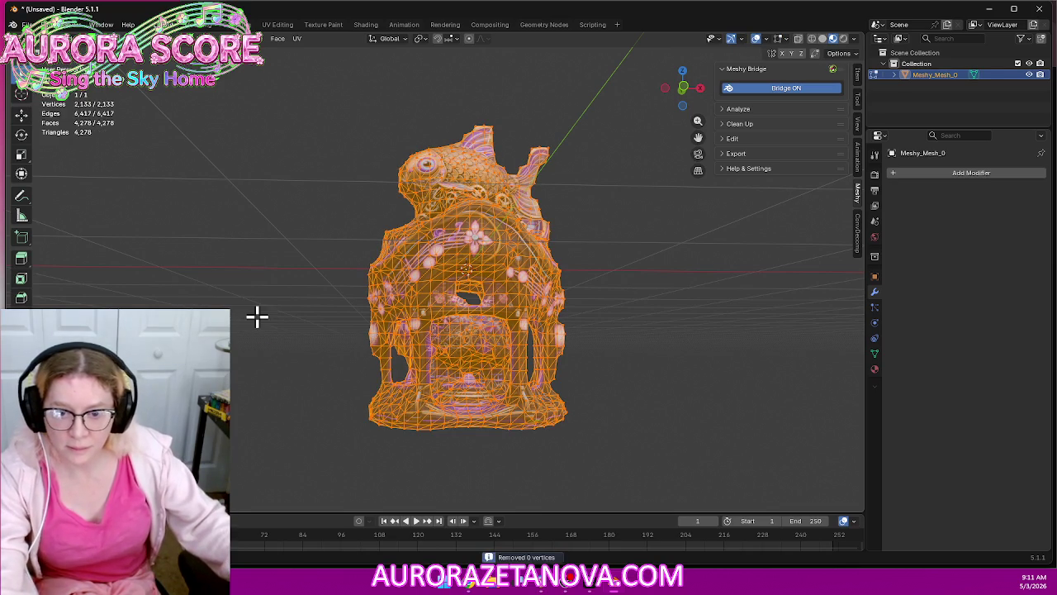
scroll(336, 444, "up", 1)
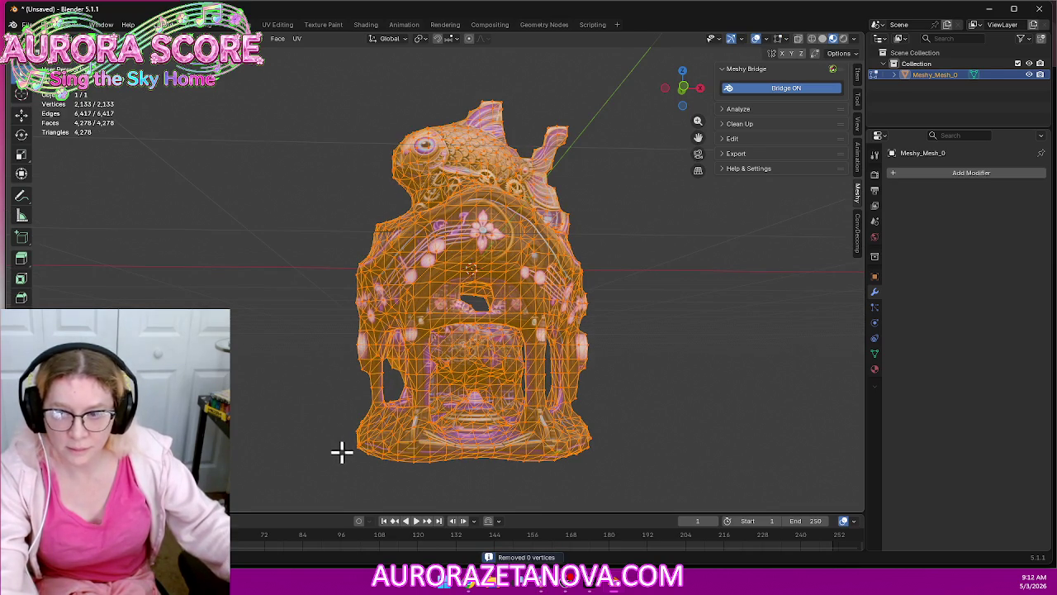
mouse_move(345, 469)
middle_mouse_down()
mouse_move(422, 454)
mouse_move(385, 389)
mouse_move(267, 383)
mouse_move(230, 409)
mouse_move(240, 476)
mouse_move(404, 495)
mouse_move(422, 467)
middle_mouse_up()
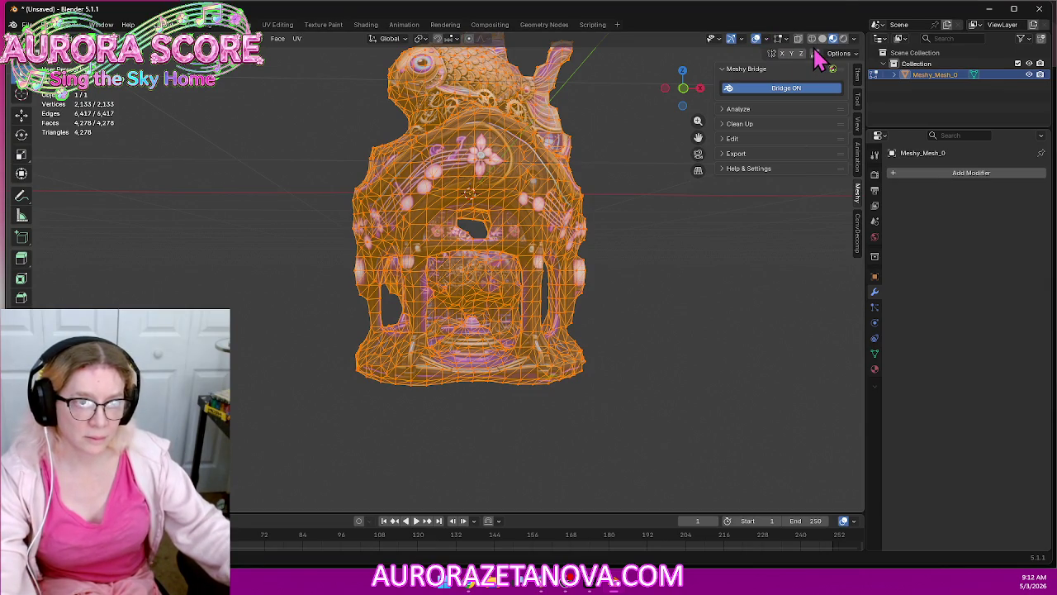
In wireframe front ortho view, delete the stray vertex fragment inside the side opening
left_click(812, 43)
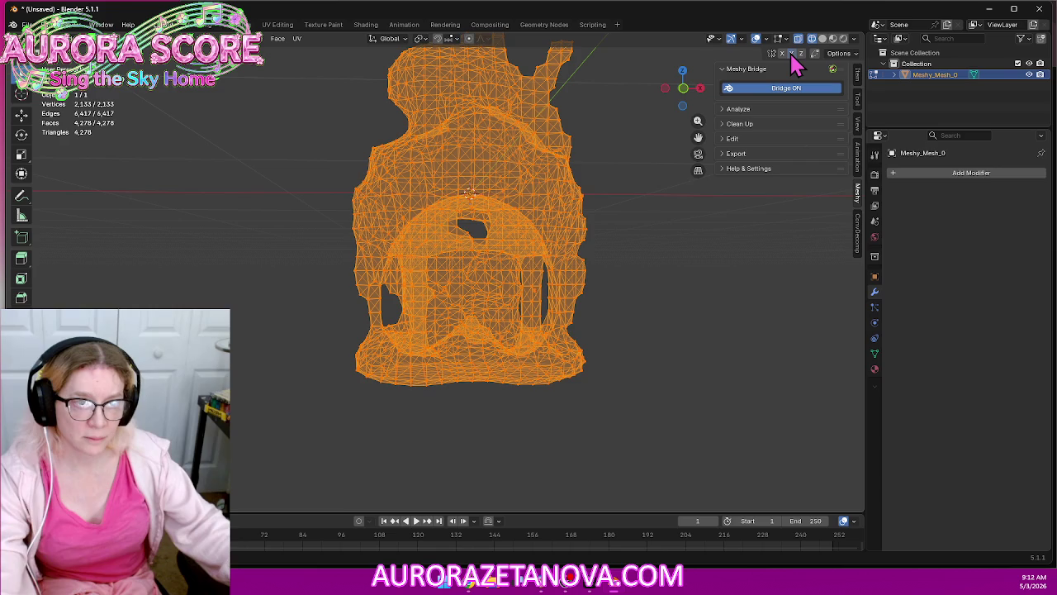
left_click(682, 89)
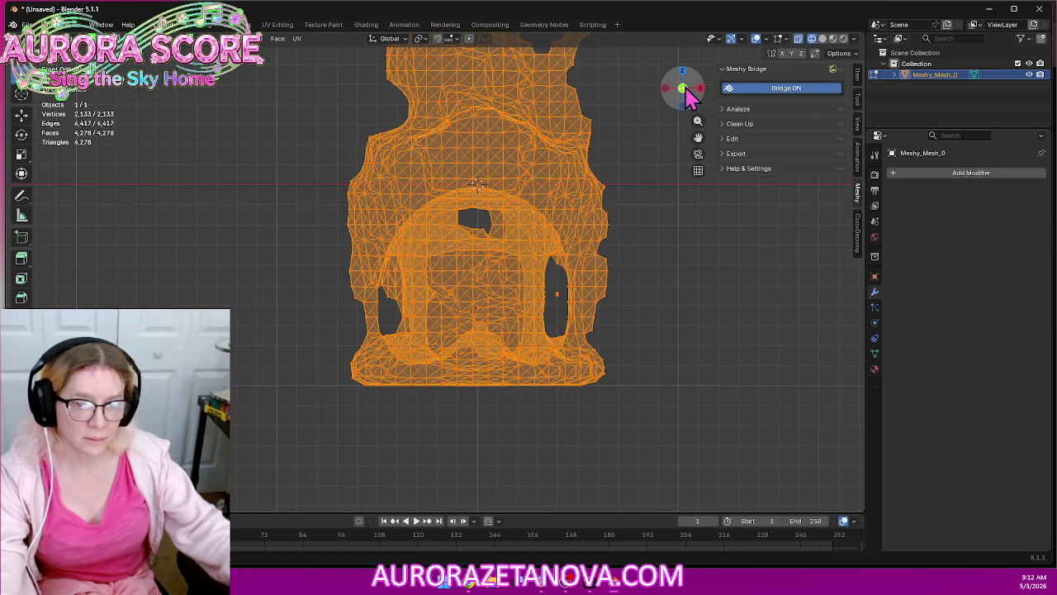
scroll(615, 363, "up", 2)
scroll(590, 322, "up", 2)
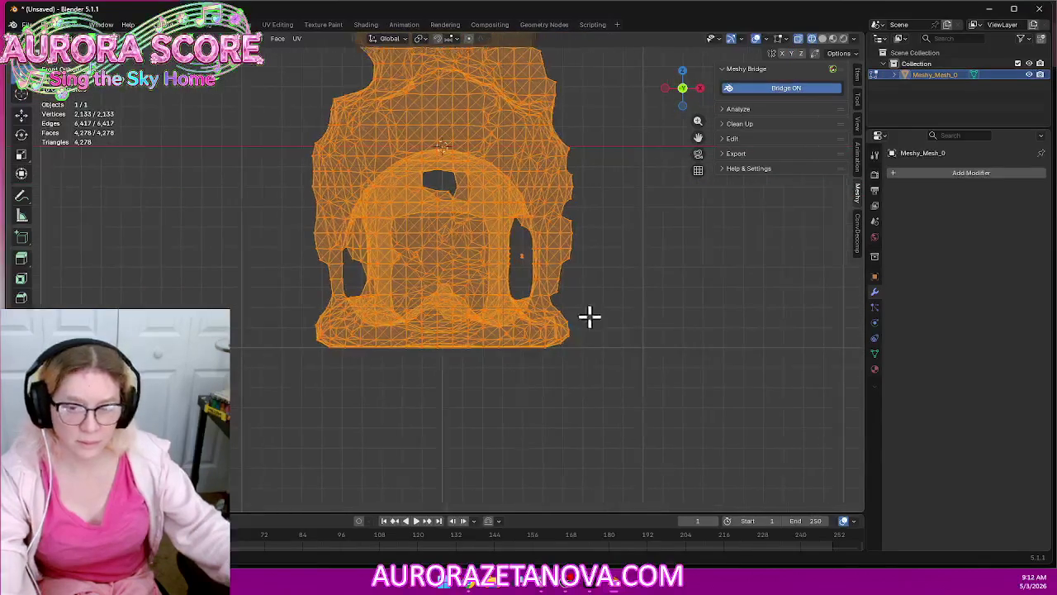
scroll(603, 306, "up", 3)
middle_click_drag(622, 281, 548, 295, "shift")
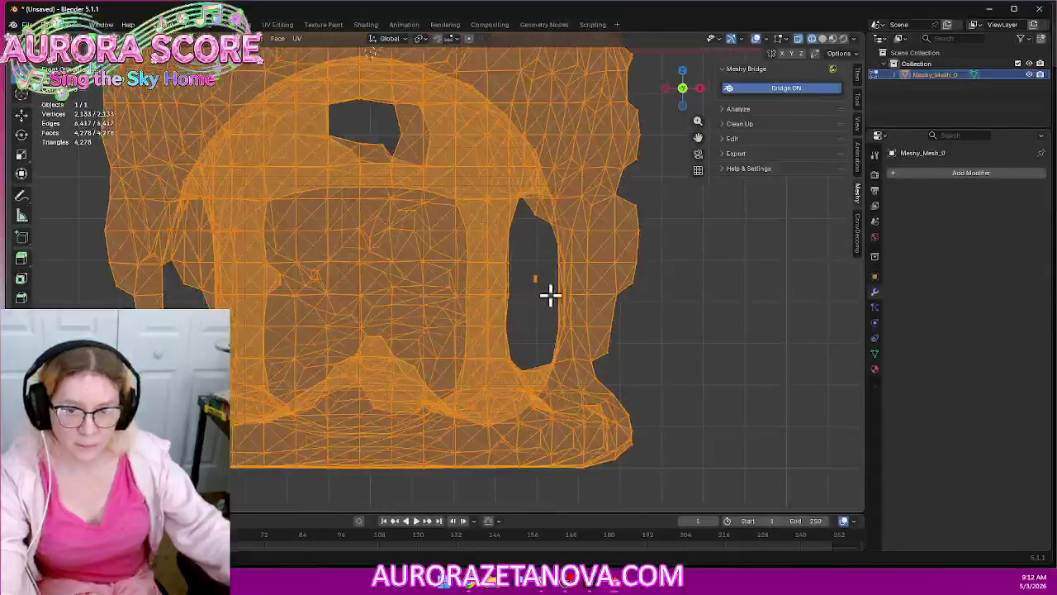
left_click(524, 261)
left_click_drag(537, 283, 543, 296)
key("x")
left_click(556, 307)
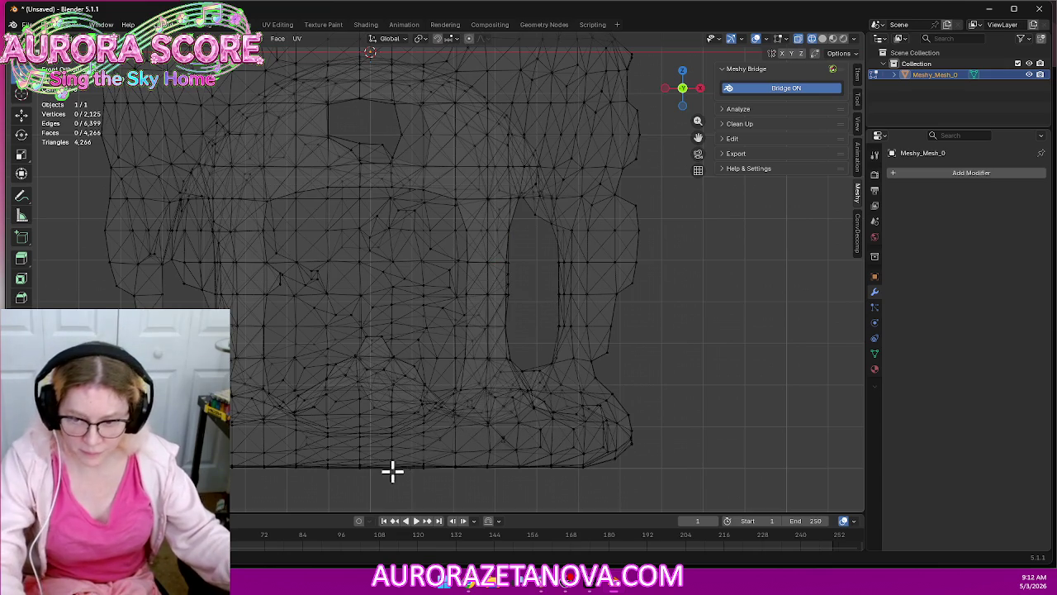
Box-select the bottom row of vertices along the base in front view
scroll(449, 388, "up", 3)
scroll(449, 405, "up", 2)
scroll(449, 404, "down", 2)
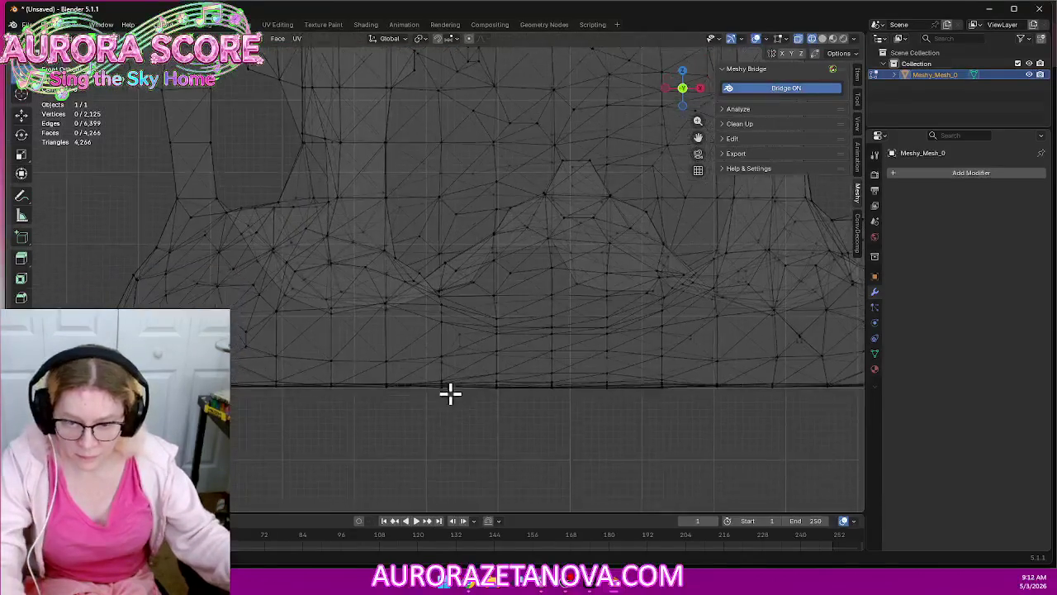
scroll(429, 355, "down", 2)
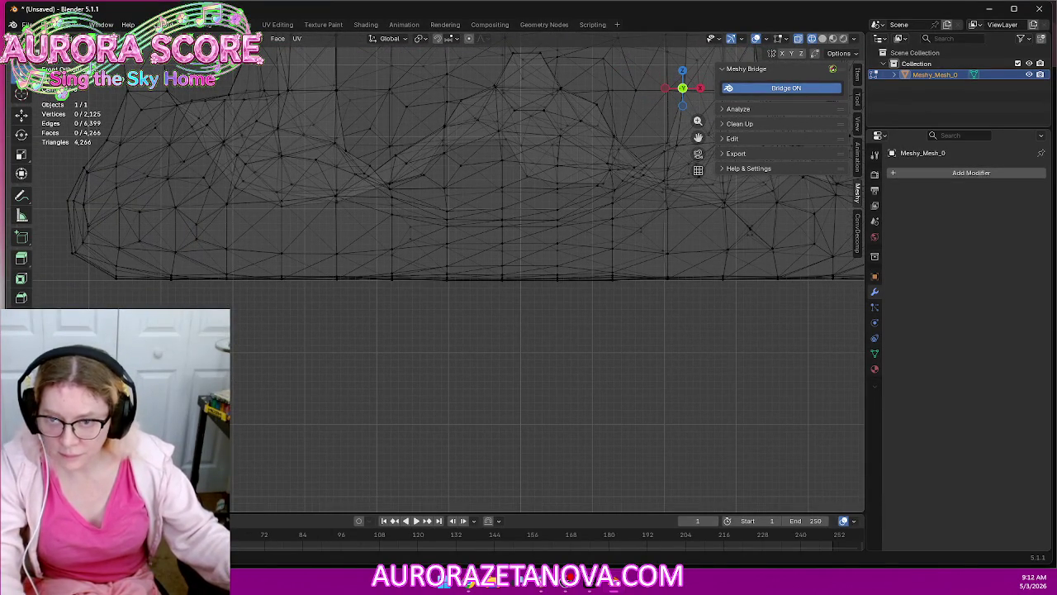
left_click_drag(238, 331, 855, 275)
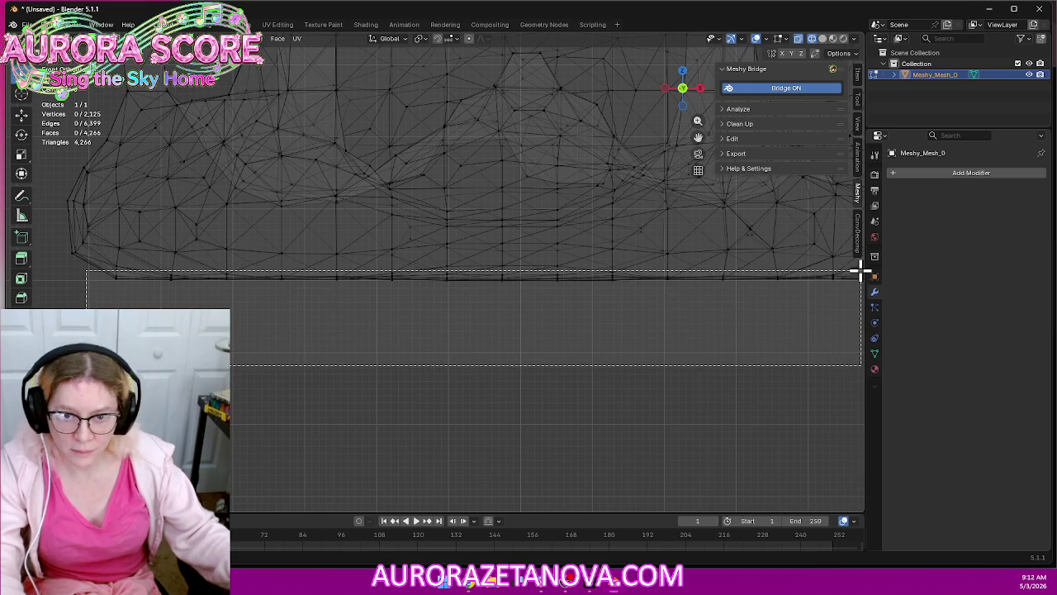
left_click_drag(856, 275, 857, 276)
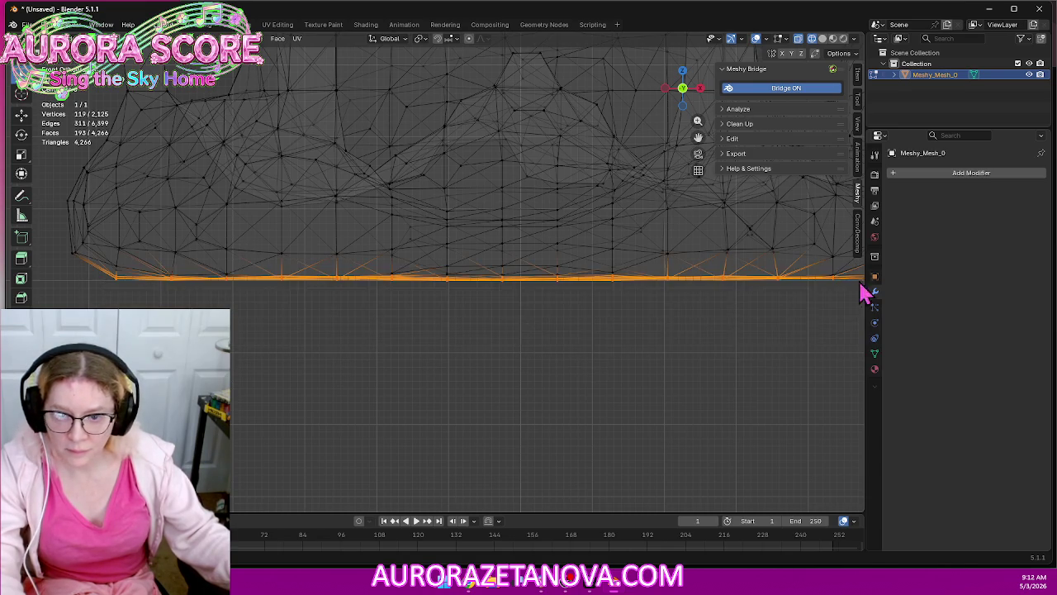
middle_click_drag(811, 365, 625, 354)
left_click_drag(743, 315, 661, 262)
mouse_move(682, 305)
middle_mouse_down()
mouse_move(550, 311)
mouse_move(622, 322)
mouse_move(588, 269)
mouse_move(564, 280)
mouse_move(570, 322)
middle_mouse_up()
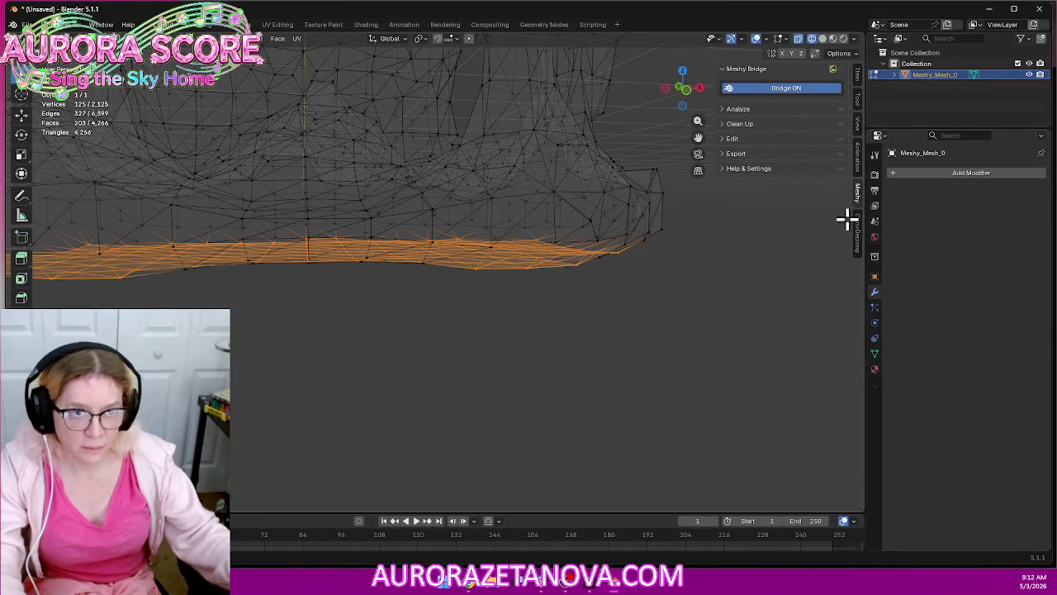
Add the remaining bottom-edge vertices to the selection from the side ortho views
left_click(699, 87)
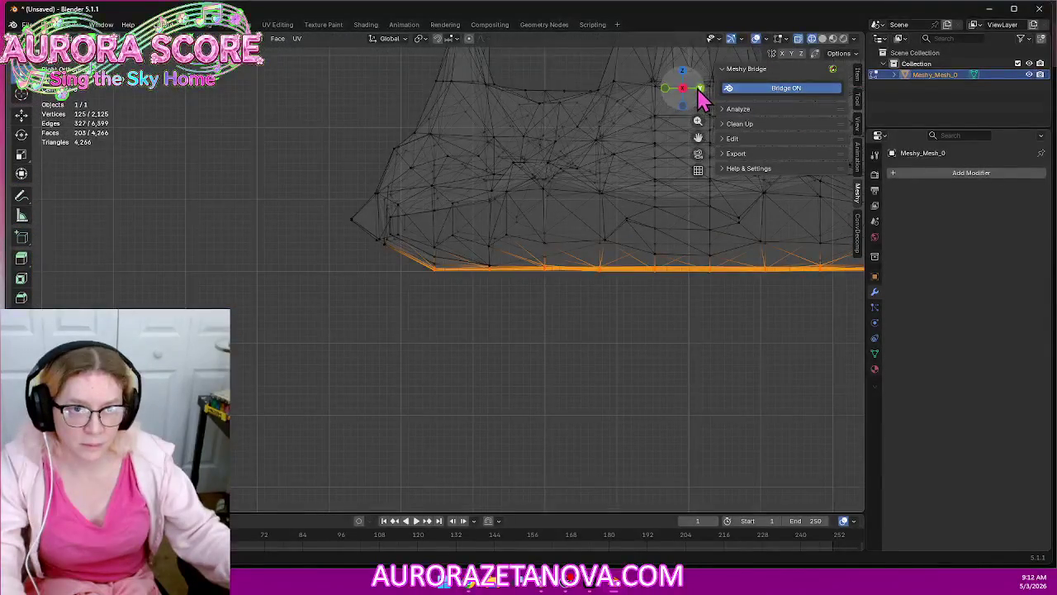
mouse_move(597, 312)
middle_mouse_down("shift")
mouse_move(342, 328)
mouse_move(350, 325)
middle_mouse_up("shift")
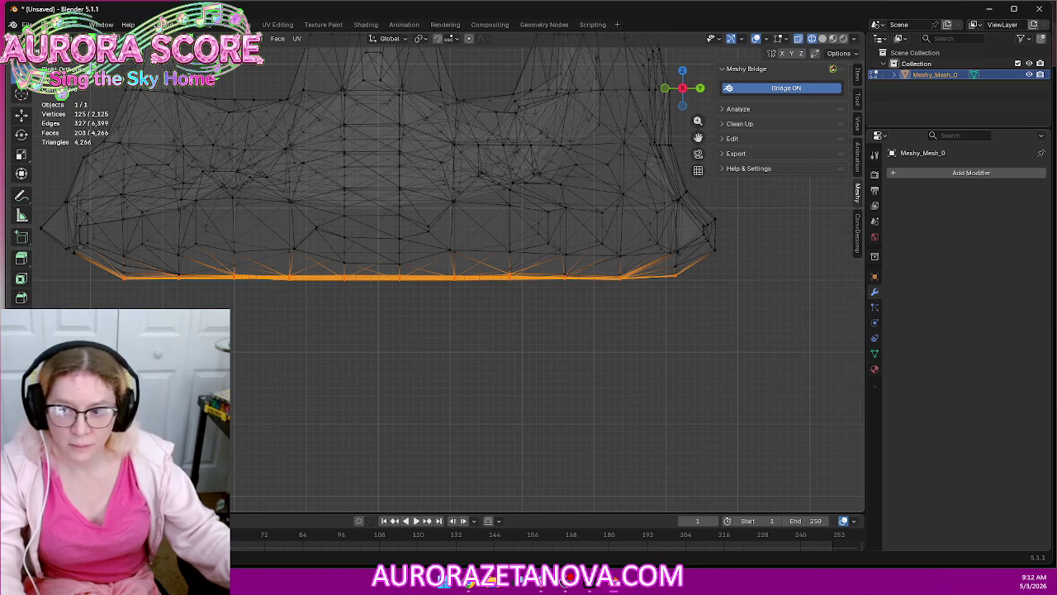
left_click_drag(91, 304, 140, 267)
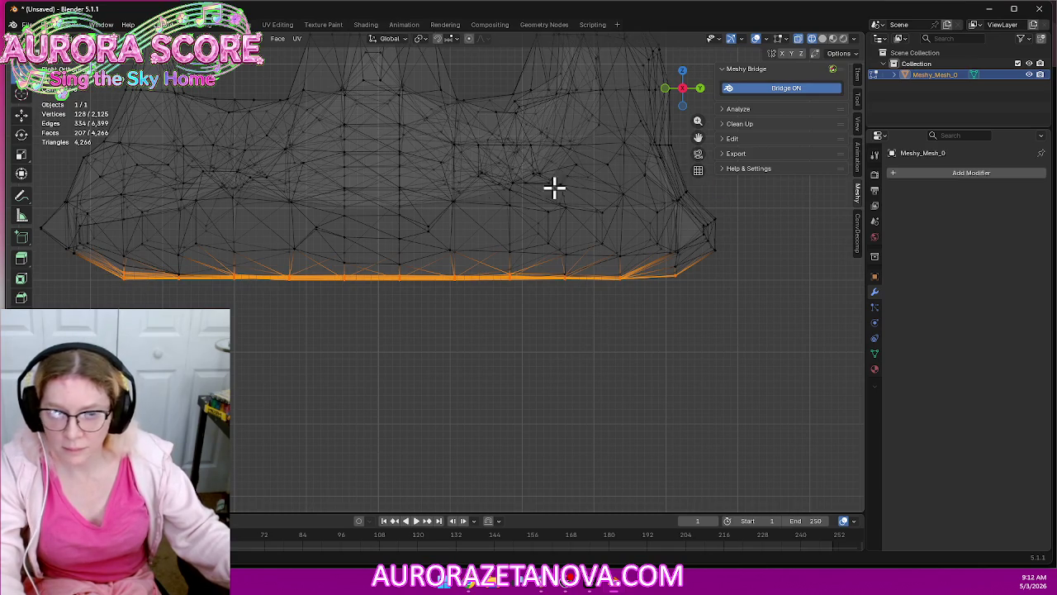
left_click(701, 89)
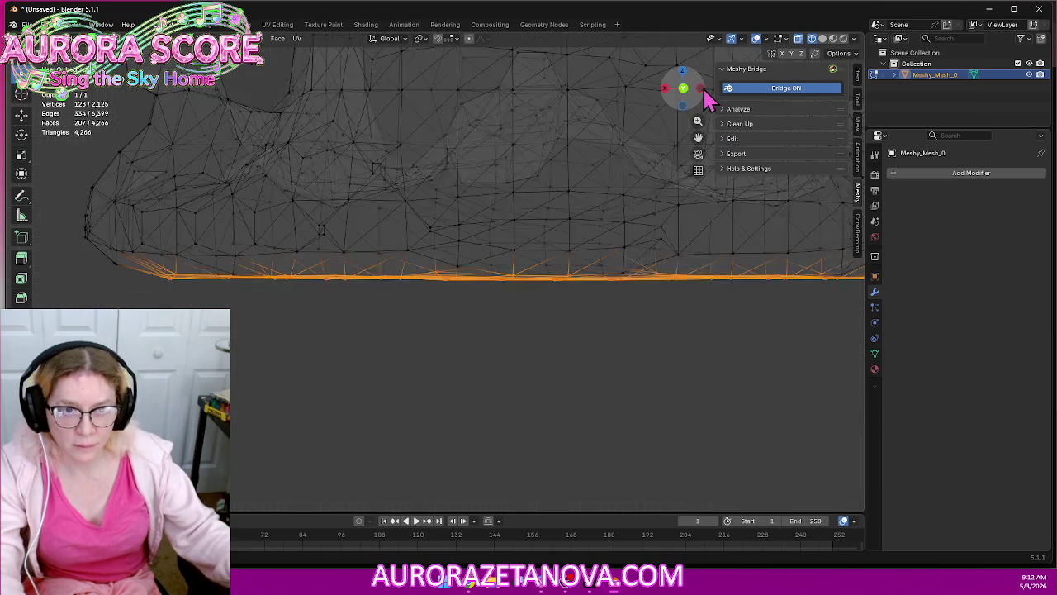
left_click_drag(587, 306, 634, 264)
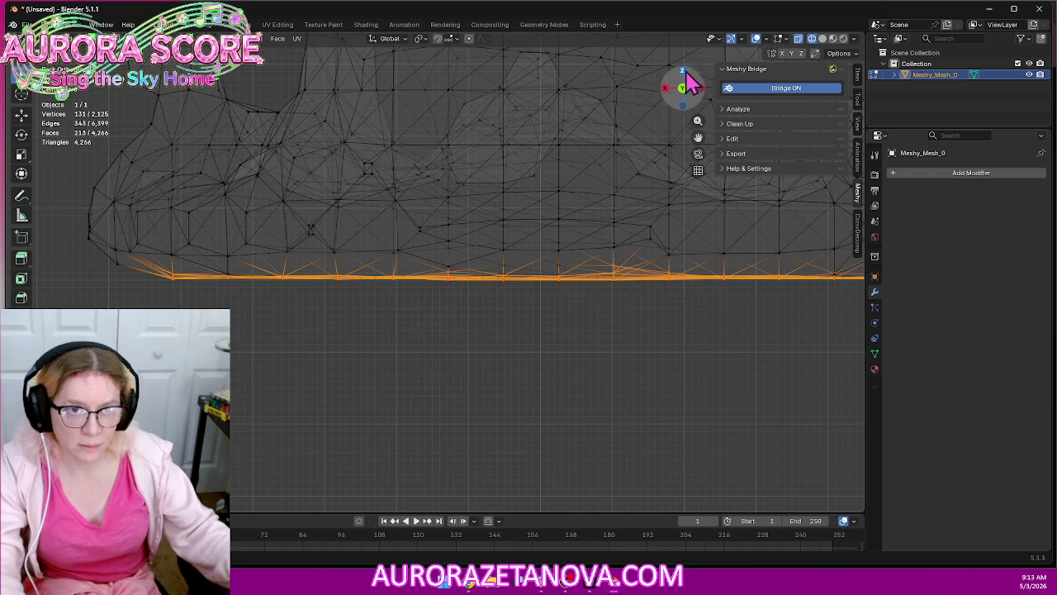
Return to Solid shading and view the selected bottom faces from a low angle
left_click(823, 39)
mouse_move(595, 141)
middle_mouse_down()
mouse_move(718, 132)
mouse_move(723, 86)
middle_mouse_up()
scroll(587, 184, "down", 3)
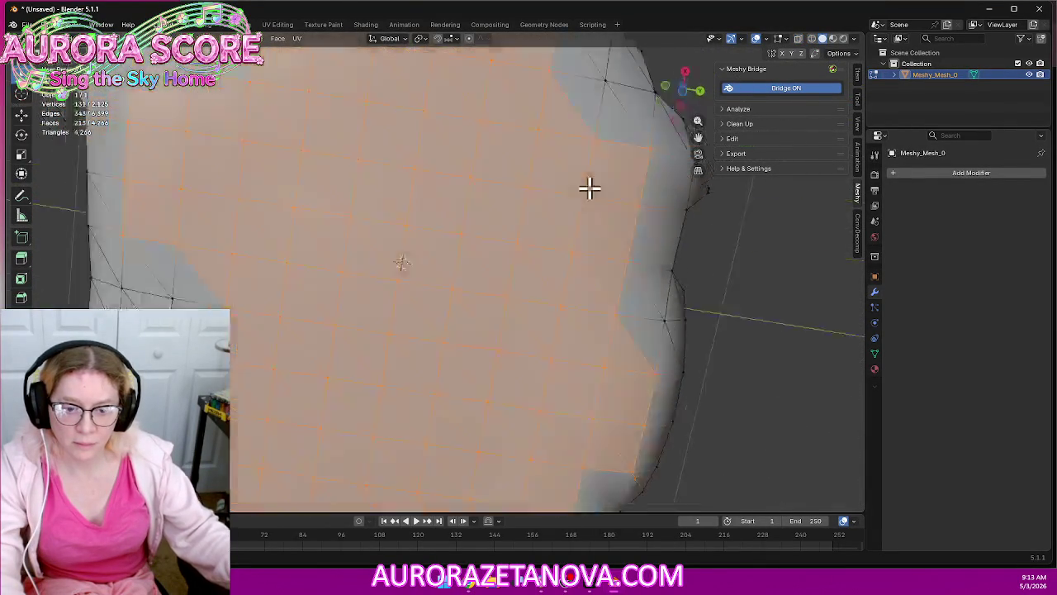
scroll(590, 184, "down", 2)
scroll(594, 185, "down", 3)
mouse_move(509, 310)
middle_mouse_down()
mouse_move(540, 217)
mouse_move(528, 191)
mouse_move(411, 206)
mouse_move(406, 234)
mouse_move(520, 243)
mouse_move(618, 220)
mouse_move(639, 203)
mouse_move(632, 209)
middle_mouse_up()
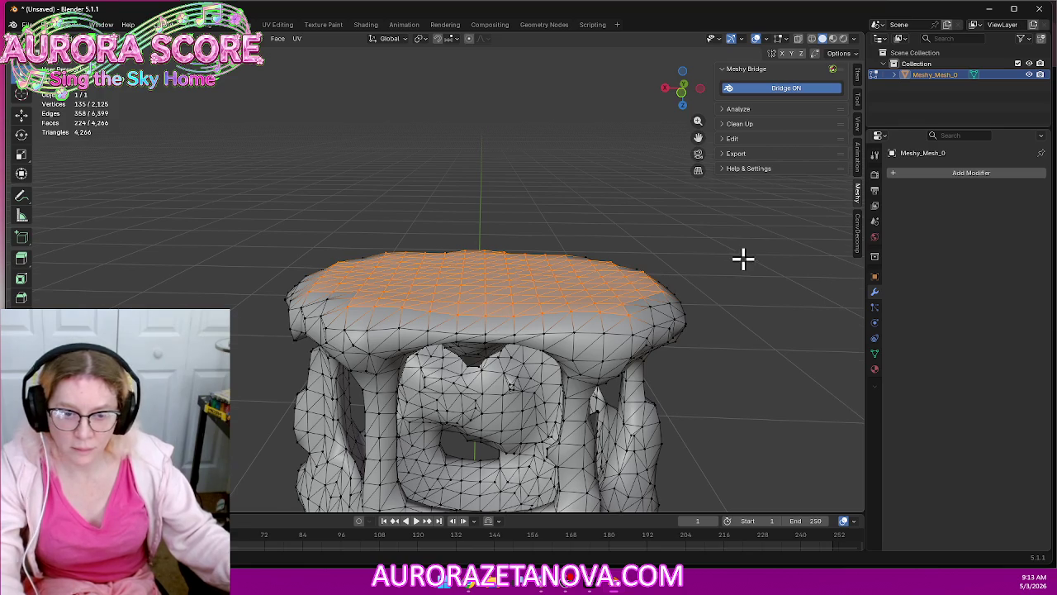
Delete the selected base vertices to open up the underside of the house
middle_click_drag(742, 259, 722, 273)
key("x")
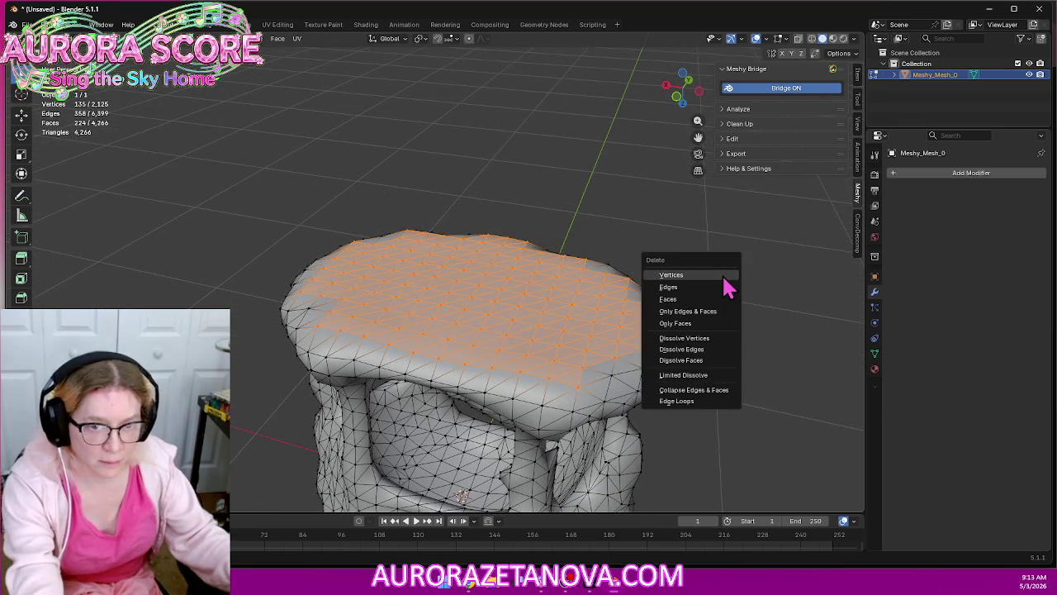
left_click(721, 275)
mouse_move(722, 267)
middle_mouse_down()
mouse_move(759, 214)
mouse_move(683, 325)
mouse_move(670, 203)
mouse_move(843, 199)
mouse_move(715, 173)
mouse_move(759, 173)
mouse_move(744, 259)
mouse_move(503, 267)
mouse_move(647, 259)
middle_mouse_up()
Zoom in close on the mesh, then zoom back out and orbit to view the house from other sides
scroll(441, 191, "up", 5)
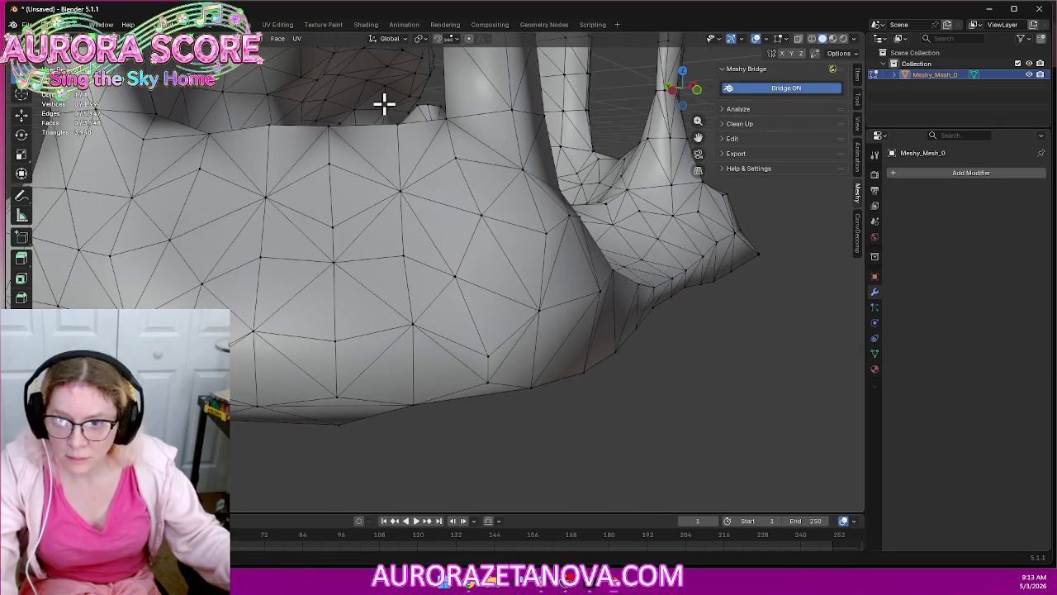
scroll(416, 203, "up", 3)
scroll(422, 250, "up", 3)
scroll(460, 295, "up", 3)
scroll(422, 282, "up", 3)
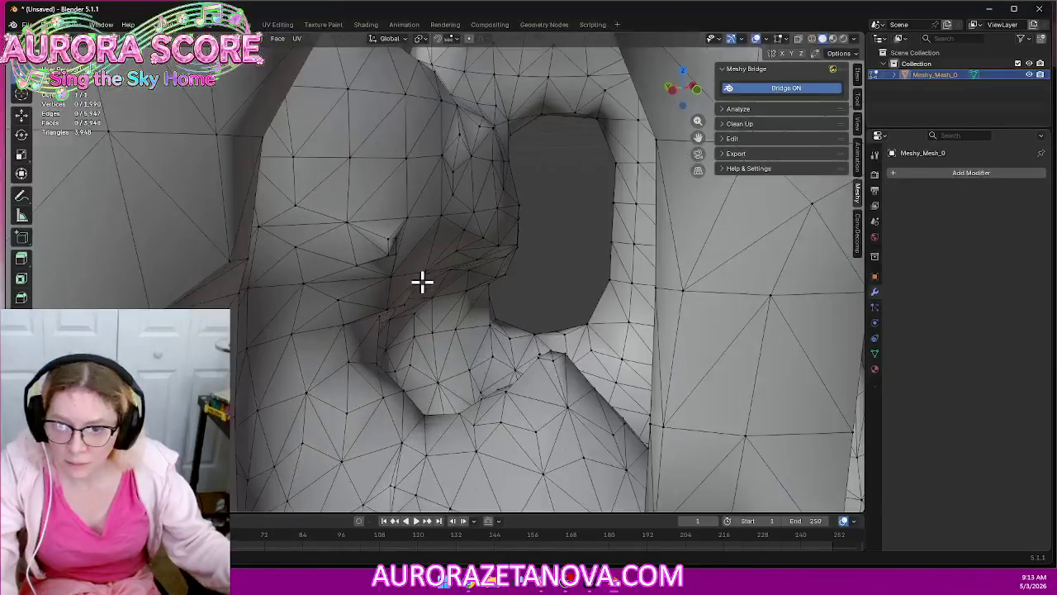
scroll(422, 283, "up", 2)
scroll(432, 281, "up", 2)
scroll(432, 284, "up", 2)
scroll(454, 302, "up", 2)
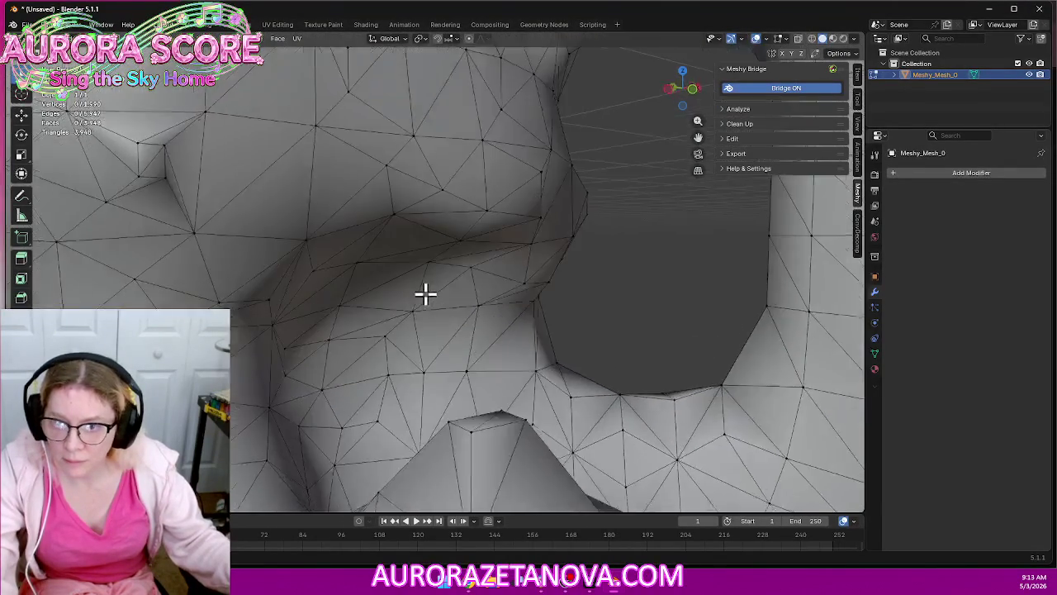
scroll(421, 286, "up", 2)
scroll(372, 215, "up", 2)
scroll(389, 198, "up", 2)
scroll(491, 243, "up", 2)
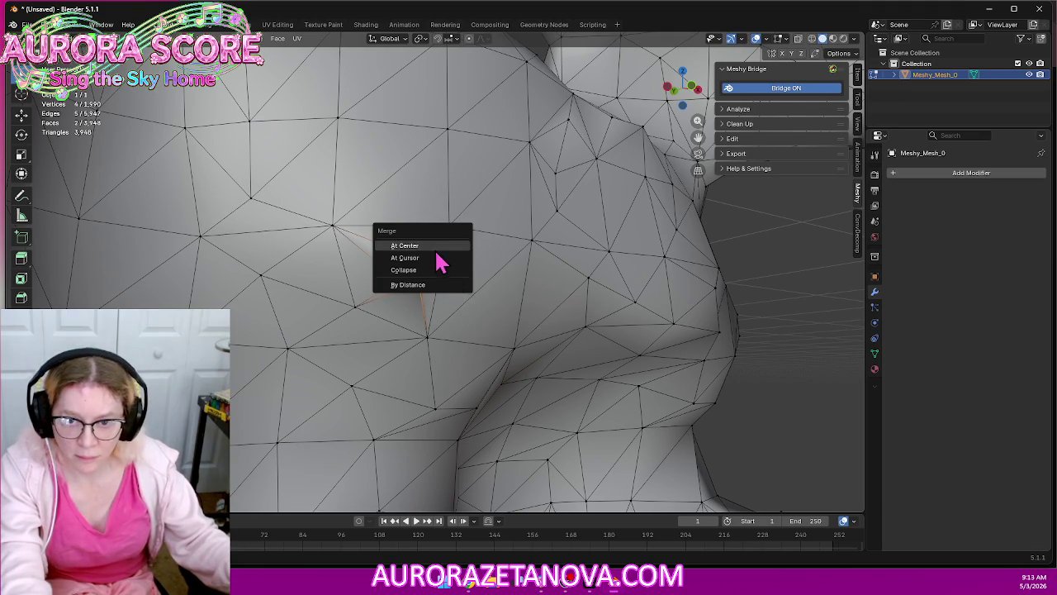
scroll(583, 265, "down", 2)
scroll(611, 273, "down", 2)
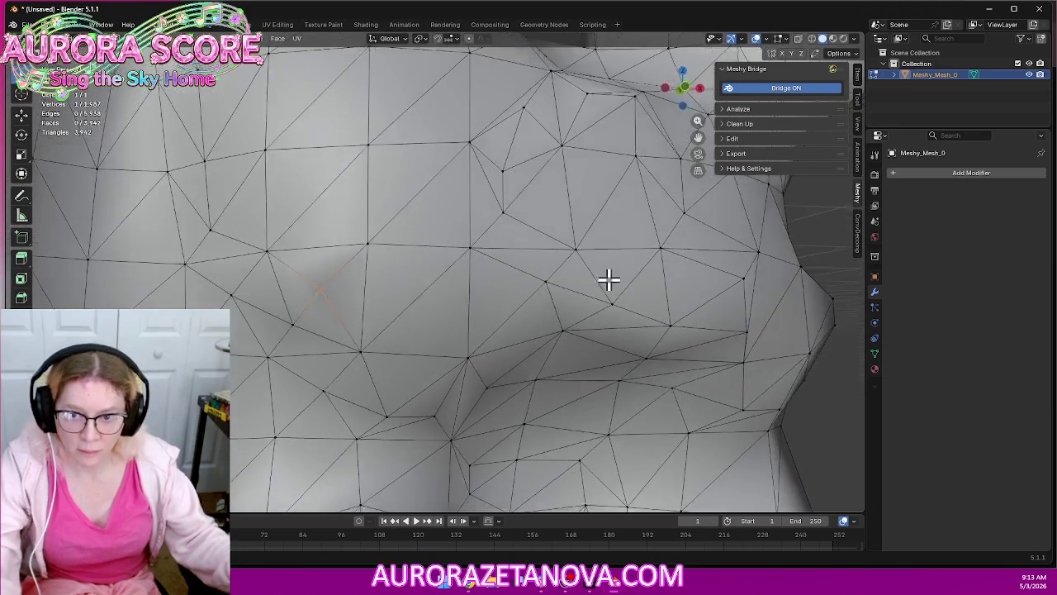
scroll(608, 279, "down", 2)
scroll(609, 284, "down", 2)
scroll(608, 280, "down", 2)
scroll(583, 295, "down", 2)
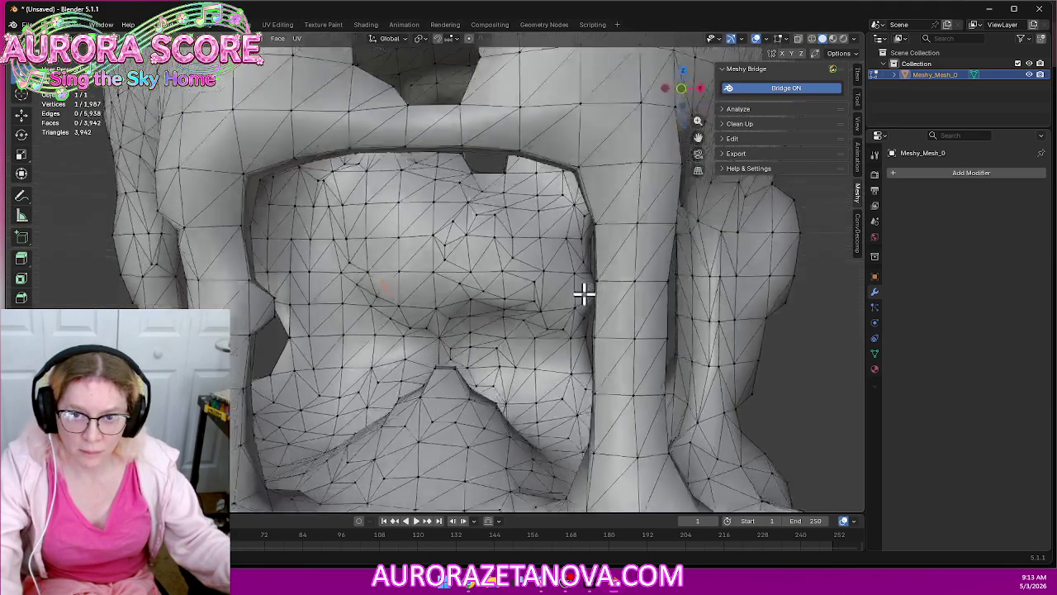
scroll(583, 295, "down", 2)
scroll(523, 323, "down", 2)
mouse_move(523, 323)
middle_mouse_down()
mouse_move(545, 229)
mouse_move(453, 298)
mouse_move(314, 319)
mouse_move(342, 371)
mouse_move(517, 338)
mouse_move(522, 320)
mouse_move(581, 286)
mouse_move(597, 191)
mouse_move(602, 276)
mouse_move(619, 258)
mouse_move(573, 278)
mouse_move(647, 292)
mouse_move(603, 236)
mouse_move(620, 231)
mouse_move(538, 255)
mouse_move(520, 268)
mouse_move(534, 283)
mouse_move(479, 242)
middle_mouse_up()
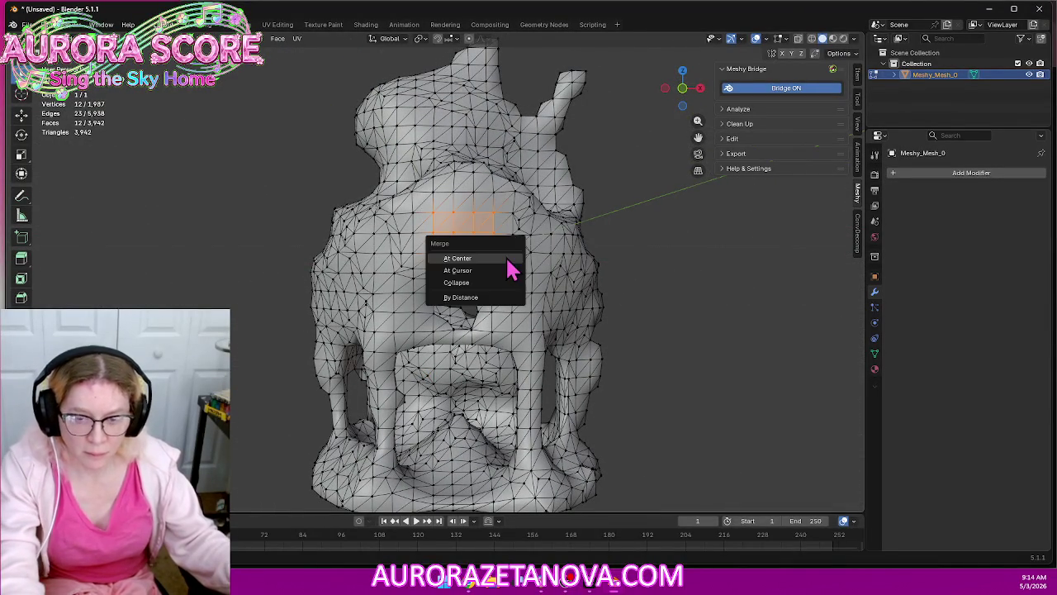
Merge the selected vertices on the back of the house at their center
mouse_move(502, 272)
middle_mouse_down()
mouse_move(528, 313)
mouse_move(567, 245)
mouse_move(625, 281)
mouse_move(627, 302)
mouse_move(552, 306)
mouse_move(508, 332)
mouse_move(319, 303)
mouse_move(271, 310)
middle_mouse_up()
mouse_move(387, 267)
middle_mouse_down()
mouse_move(405, 273)
mouse_move(390, 199)
middle_mouse_up()
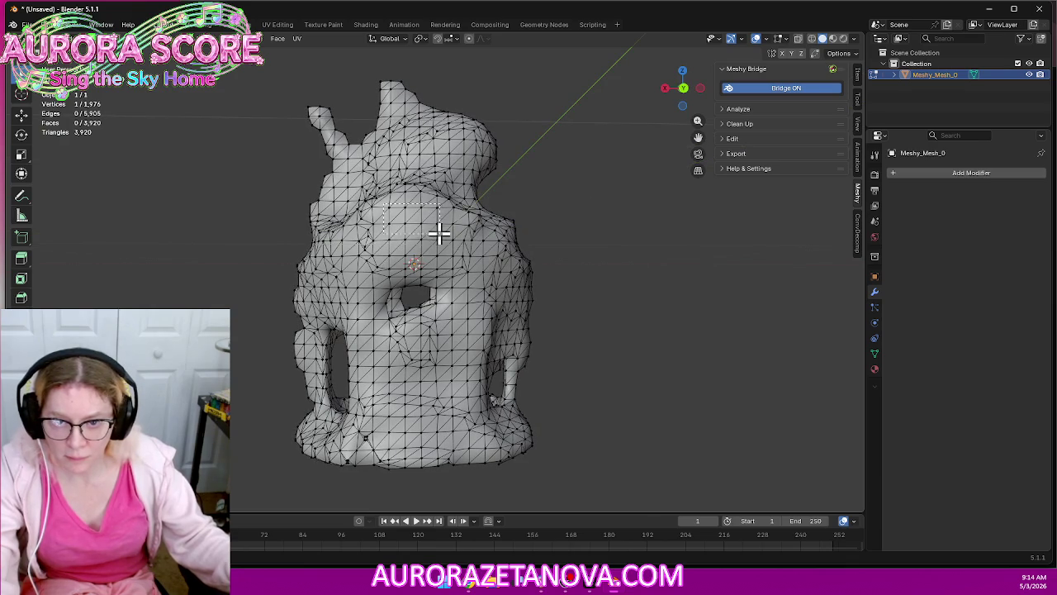
key("m")
left_click(519, 291)
Paint-select a face patch and merge it into one vertex, then undo it when it tears a gap
mouse_move(495, 330)
middle_mouse_down()
mouse_move(372, 360)
mouse_move(359, 377)
mouse_move(404, 341)
mouse_move(531, 382)
mouse_move(545, 358)
mouse_move(537, 311)
mouse_move(572, 337)
mouse_move(567, 359)
mouse_move(561, 347)
middle_mouse_up()
scroll(434, 348, "up", 3)
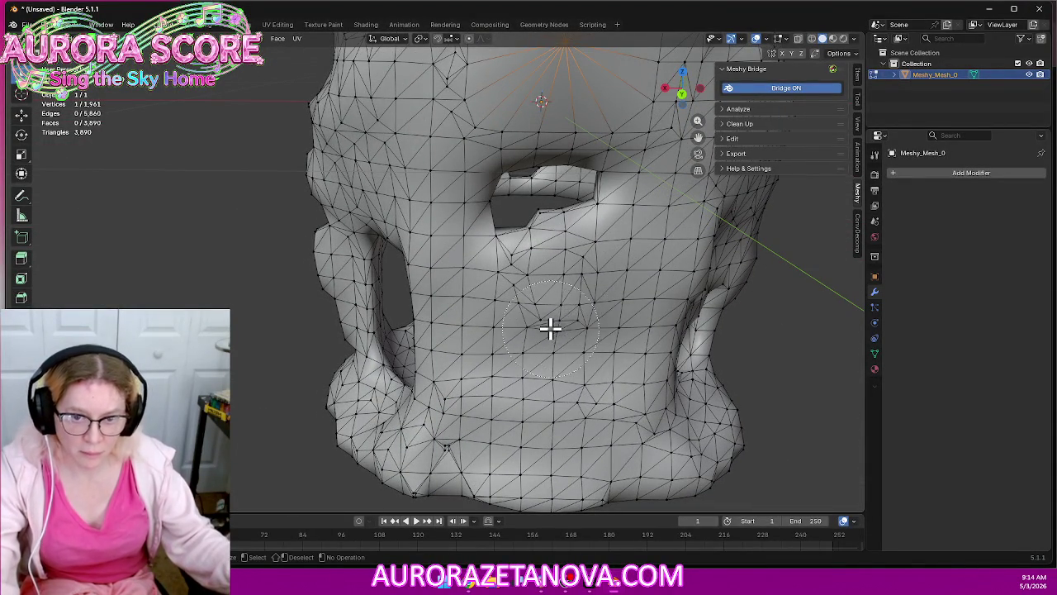
left_click_drag(550, 328, 580, 297)
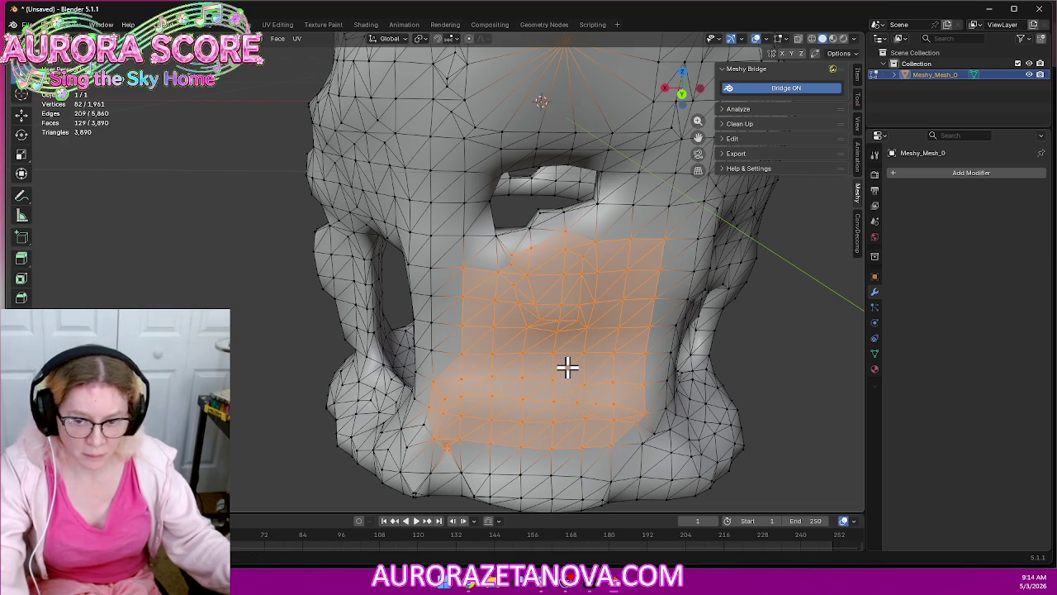
key("m")
left_click(552, 370)
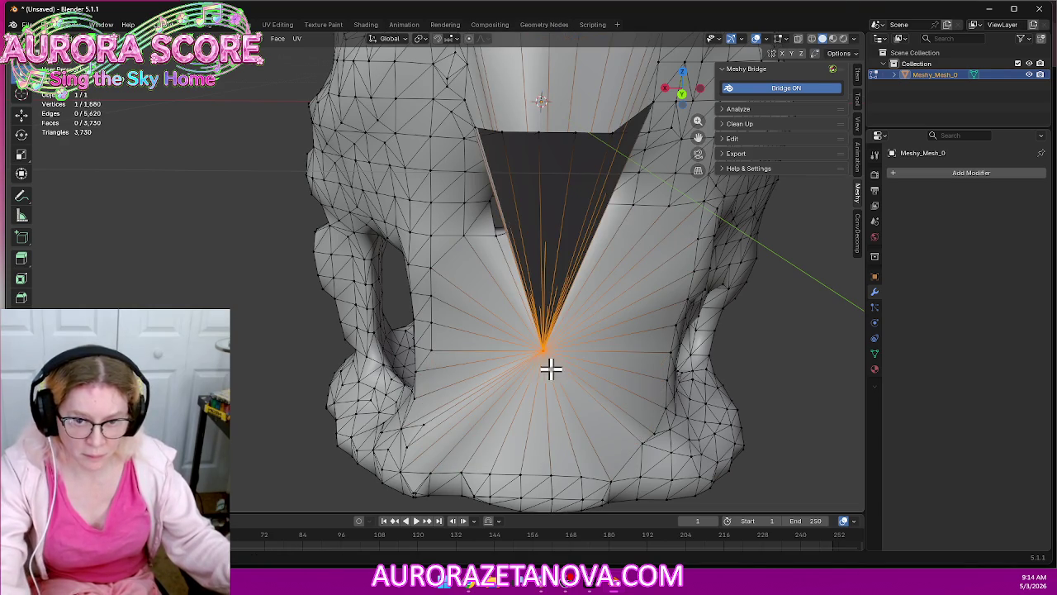
mouse_move(588, 381)
middle_mouse_down()
mouse_move(488, 361)
mouse_move(604, 355)
middle_mouse_up()
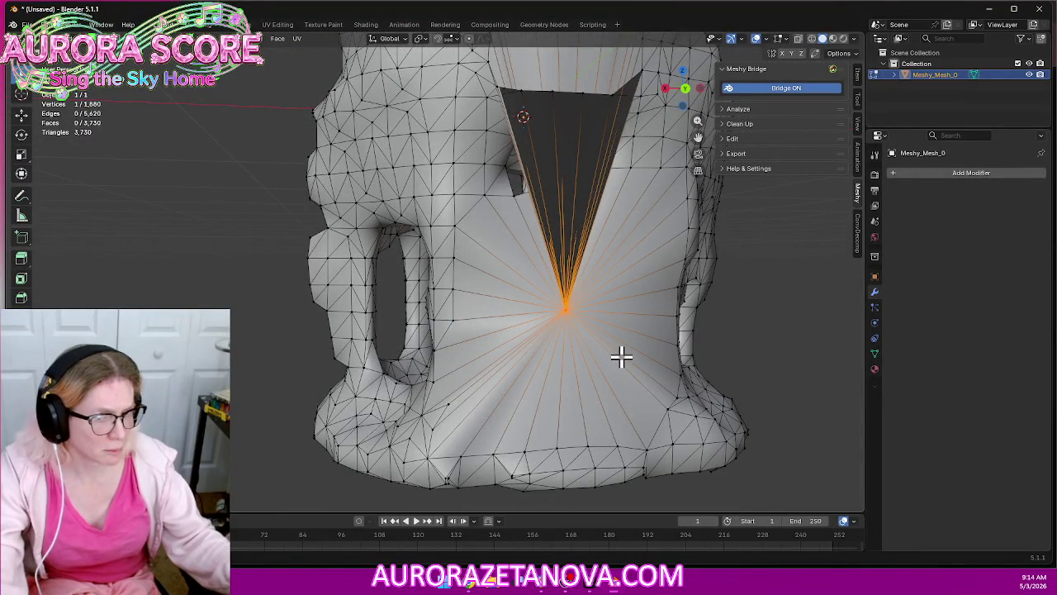
key("ctrl+z")
Merge the selected vertices on the house top into one point at their center
mouse_move(643, 229)
middle_mouse_down()
mouse_move(614, 402)
mouse_move(619, 322)
middle_mouse_up()
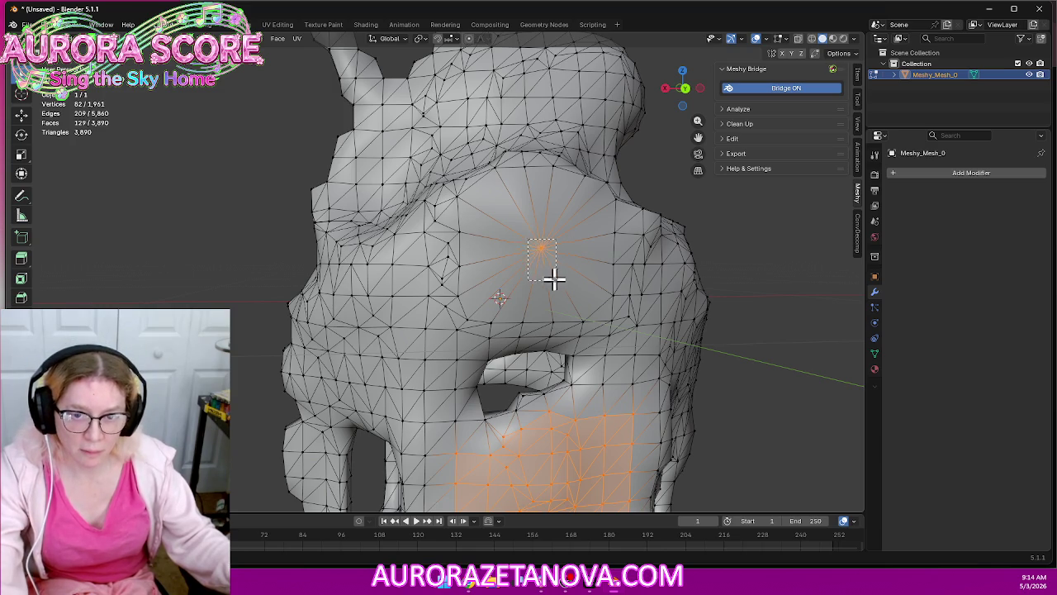
key("m")
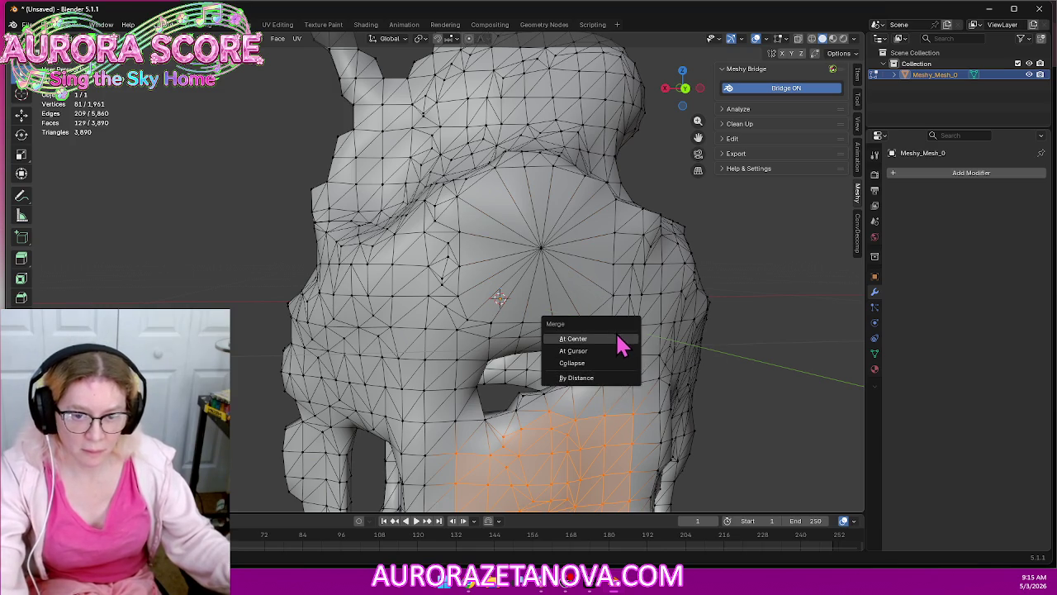
left_click(621, 345)
mouse_move(655, 415)
middle_mouse_down()
mouse_move(645, 261)
mouse_move(510, 262)
mouse_move(769, 263)
middle_mouse_up()
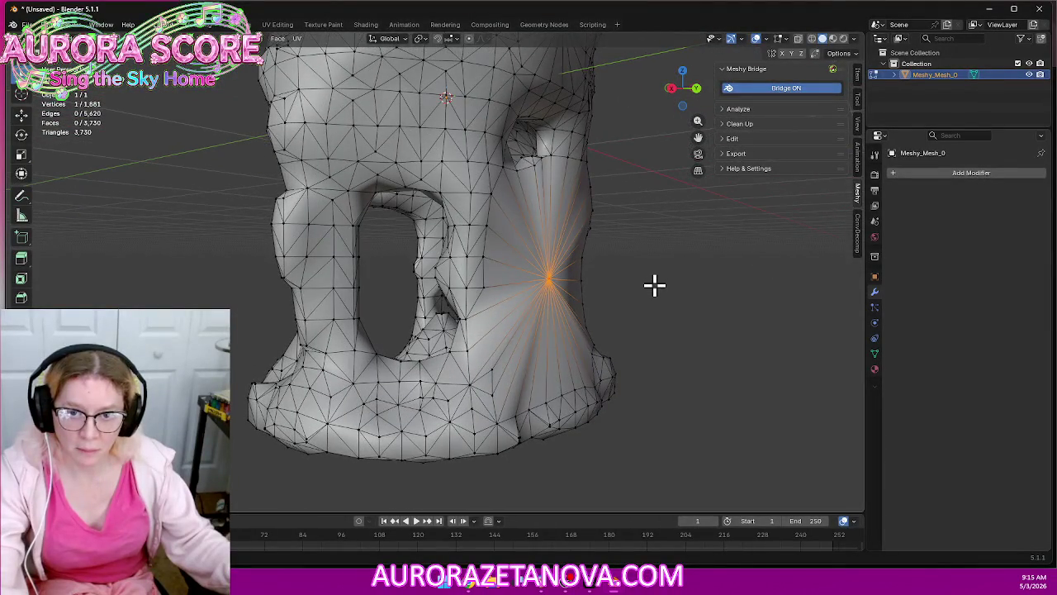
scroll(654, 285, "down", 3)
mouse_move(649, 286)
middle_mouse_down()
mouse_move(510, 259)
mouse_move(567, 276)
mouse_move(672, 255)
mouse_move(569, 203)
mouse_move(608, 314)
mouse_move(676, 318)
mouse_move(514, 323)
mouse_move(604, 300)
mouse_move(637, 316)
mouse_move(622, 368)
mouse_move(633, 402)
mouse_move(630, 371)
mouse_move(488, 321)
mouse_move(465, 252)
mouse_move(437, 270)
mouse_move(444, 238)
mouse_move(540, 250)
mouse_move(541, 278)
middle_mouse_up()
scroll(549, 330, "up", 5)
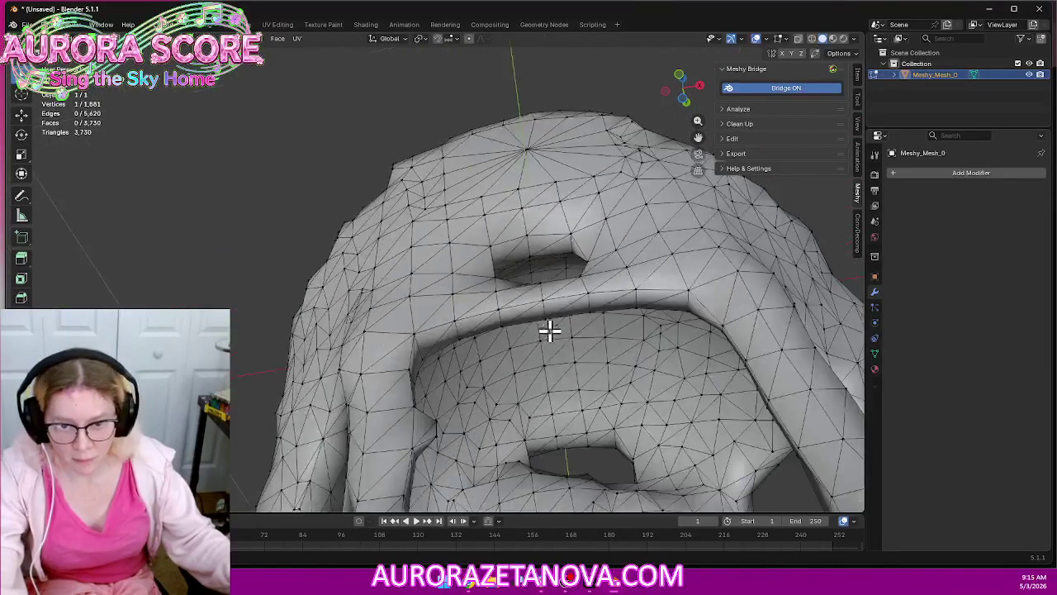
Collapse the selected faces inside the arch cavity into a single vertex at center
scroll(549, 331, "up", 2)
mouse_move(557, 368)
middle_mouse_down()
mouse_move(486, 283)
mouse_move(478, 210)
middle_mouse_up()
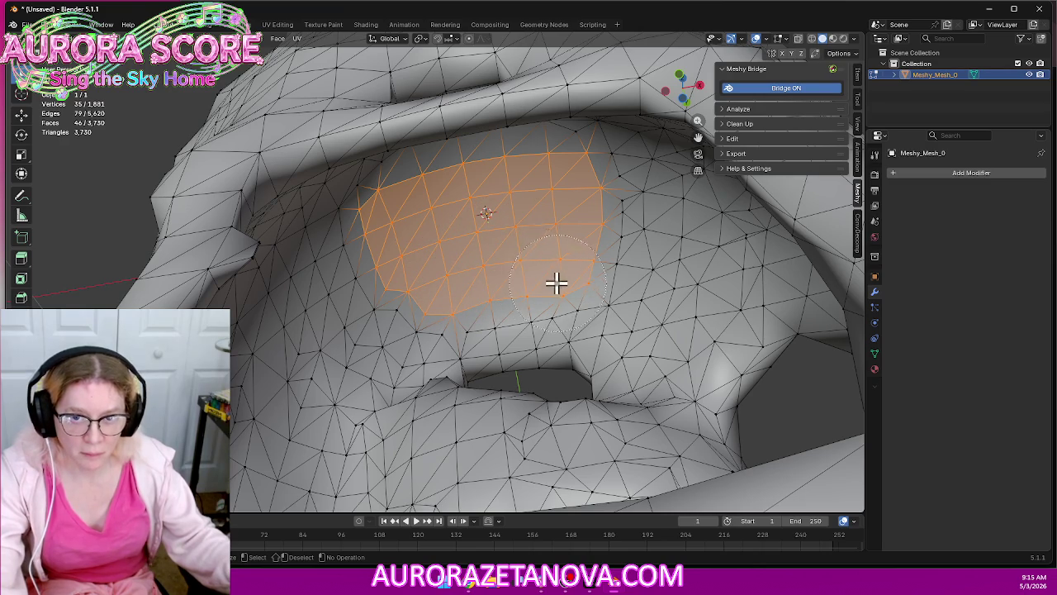
mouse_move(566, 349)
middle_mouse_down()
mouse_move(550, 338)
mouse_move(564, 363)
mouse_move(553, 377)
middle_mouse_up()
key("m")
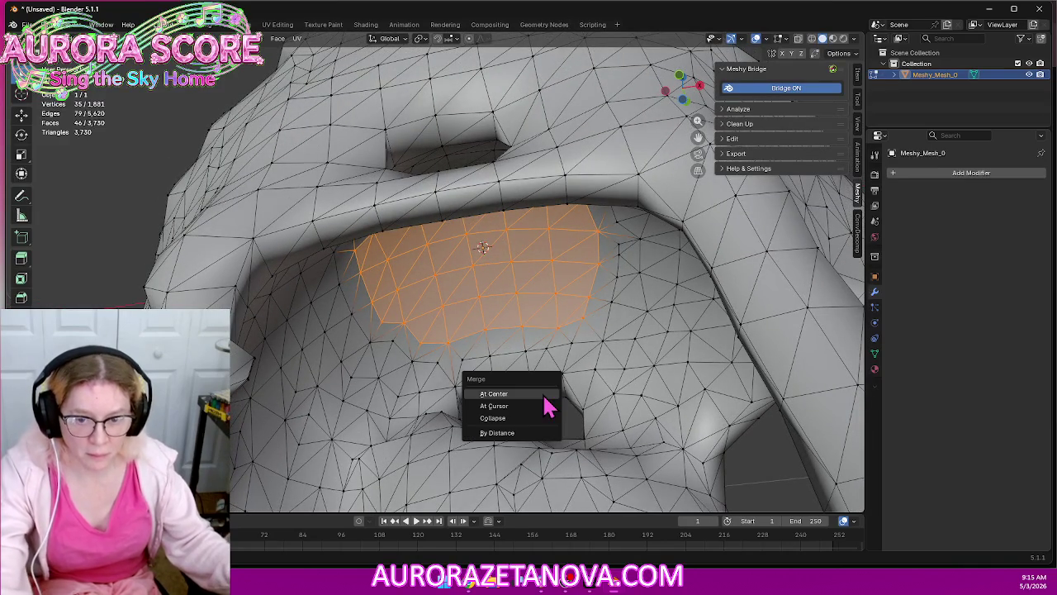
left_click(545, 396)
mouse_move(579, 277)
middle_mouse_down()
mouse_move(603, 281)
mouse_move(488, 304)
mouse_move(359, 294)
middle_mouse_up()
Undo that merge to restore the arch faces, then switch the viewport to Material Preview
key("ctrl+z")
mouse_move(377, 389)
middle_mouse_down()
mouse_move(454, 276)
mouse_move(437, 287)
mouse_move(467, 315)
middle_mouse_up()
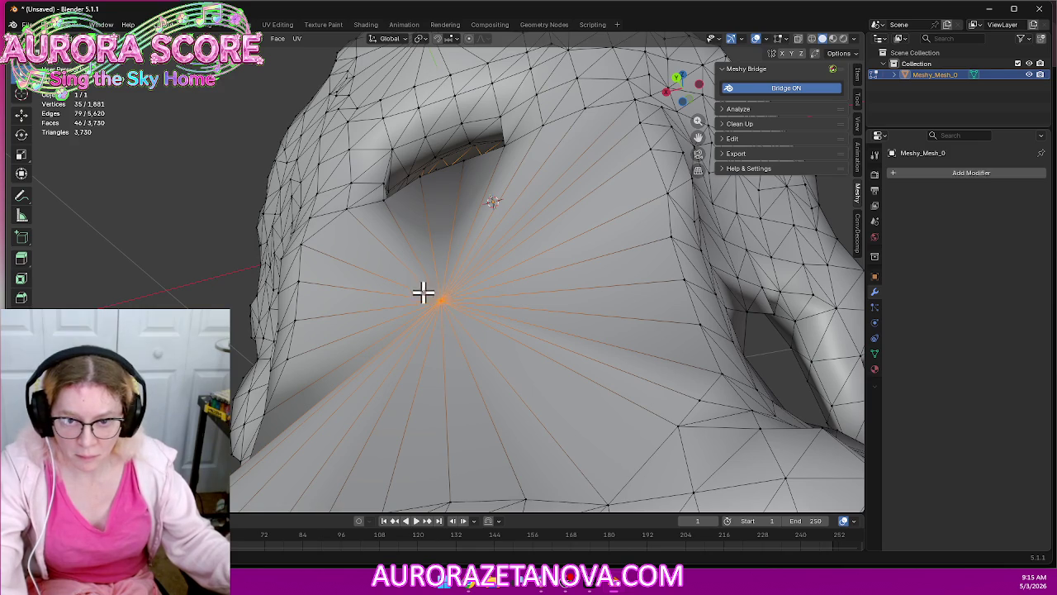
mouse_move(574, 301)
middle_mouse_down()
mouse_move(432, 306)
mouse_move(493, 259)
mouse_move(455, 256)
mouse_move(443, 298)
mouse_move(467, 330)
mouse_move(517, 347)
mouse_move(557, 333)
mouse_move(541, 331)
mouse_move(623, 327)
mouse_move(606, 307)
mouse_move(547, 309)
middle_mouse_up()
scroll(443, 298, "down", 5)
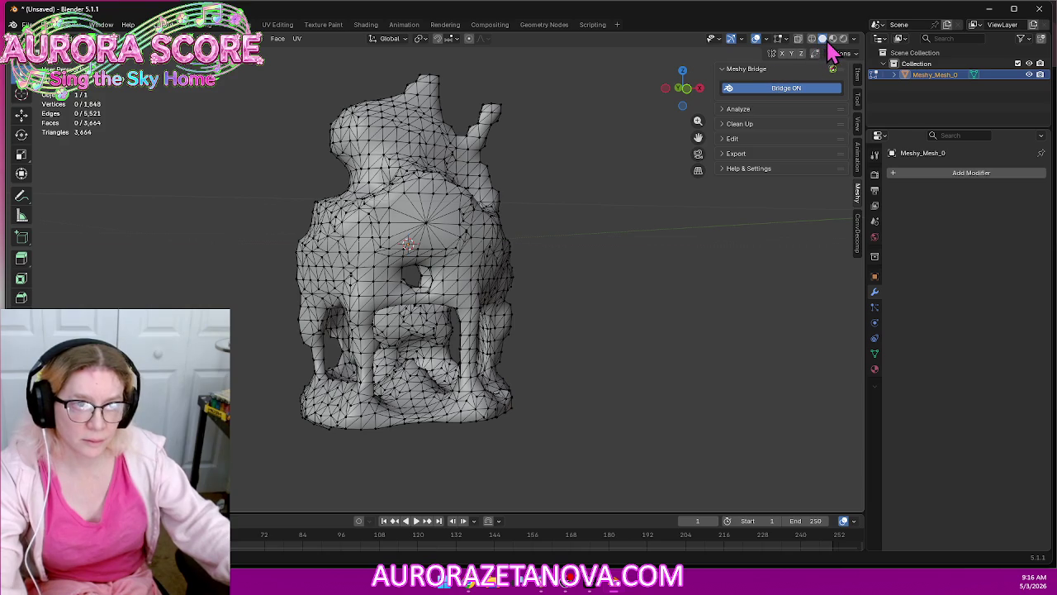
left_click(837, 44)
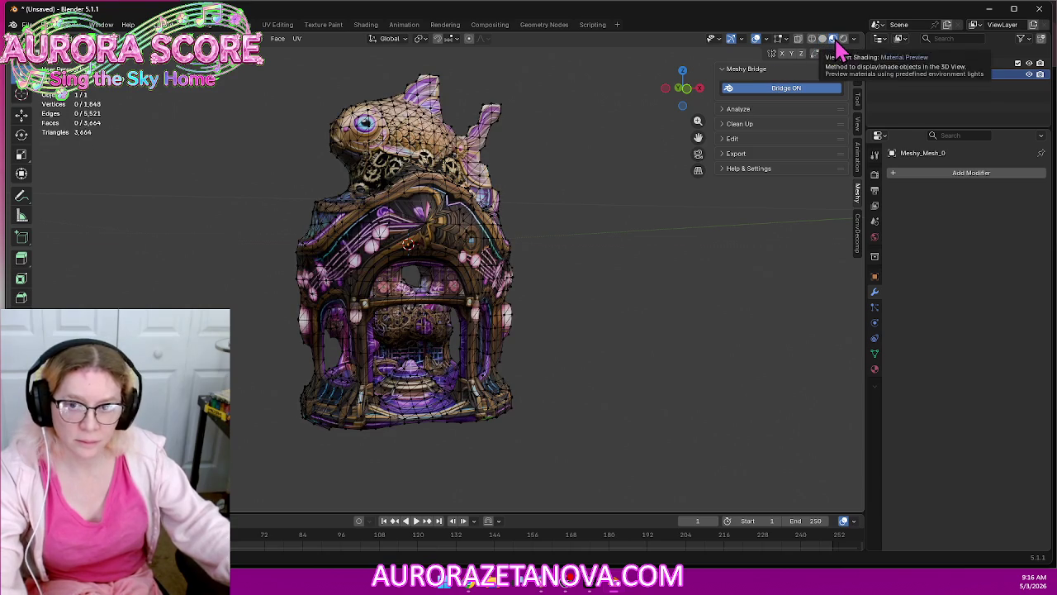
Undo two more vertex merges that stretched the textures, checking the house from several sides
mouse_move(630, 251)
middle_mouse_down()
mouse_move(618, 222)
mouse_move(564, 269)
mouse_move(341, 262)
mouse_move(361, 245)
middle_mouse_up()
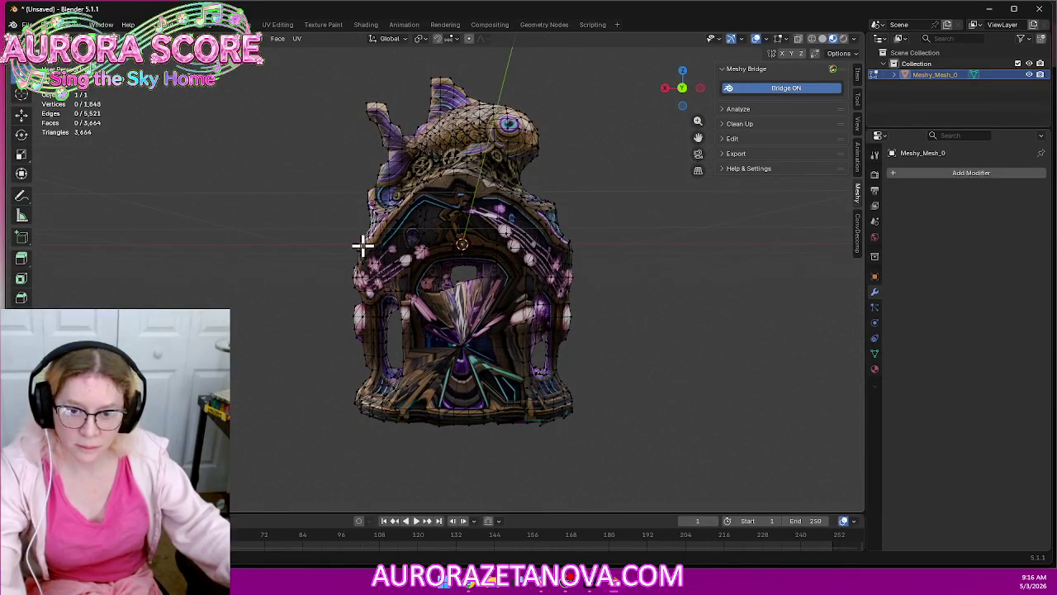
mouse_move(326, 274)
middle_mouse_down()
mouse_move(578, 288)
mouse_move(592, 253)
mouse_move(585, 193)
mouse_move(608, 186)
mouse_move(611, 198)
middle_mouse_up()
scroll(611, 198, "up", 3)
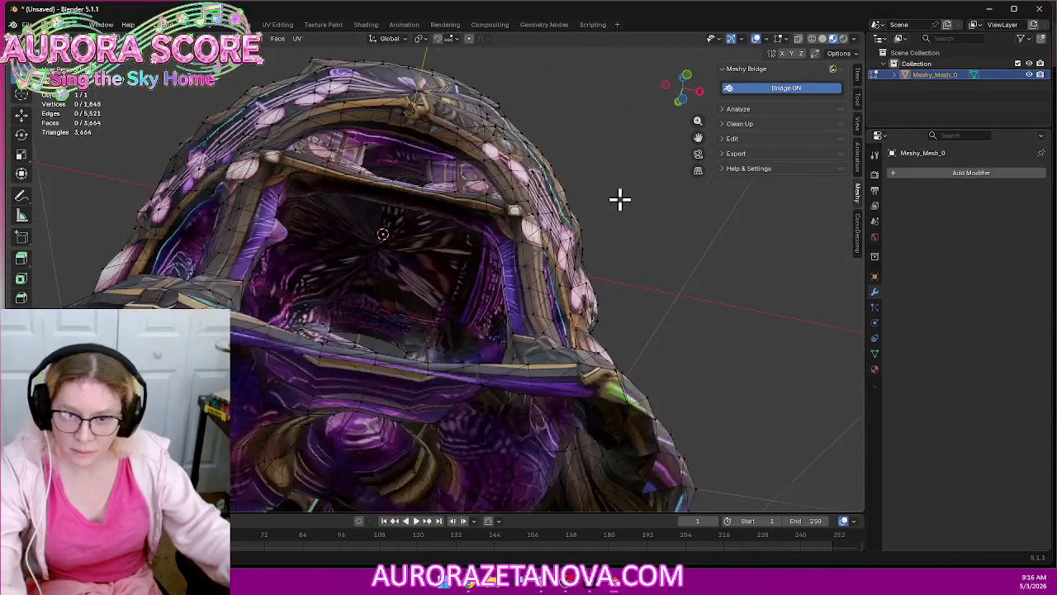
scroll(618, 198, "up", 3)
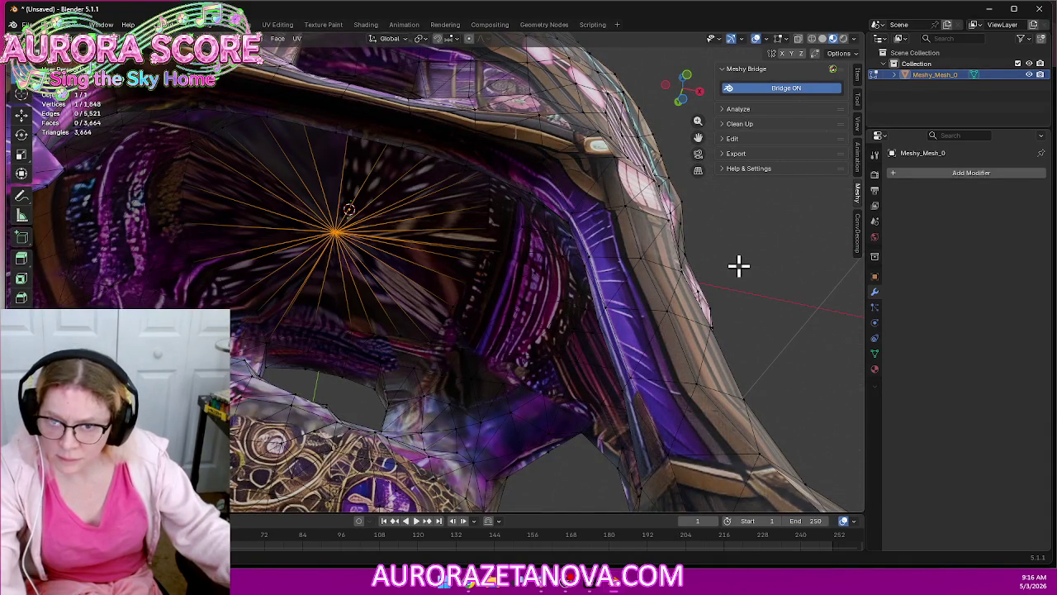
key("ctrl+z")
middle_click_drag(739, 257, 696, 318)
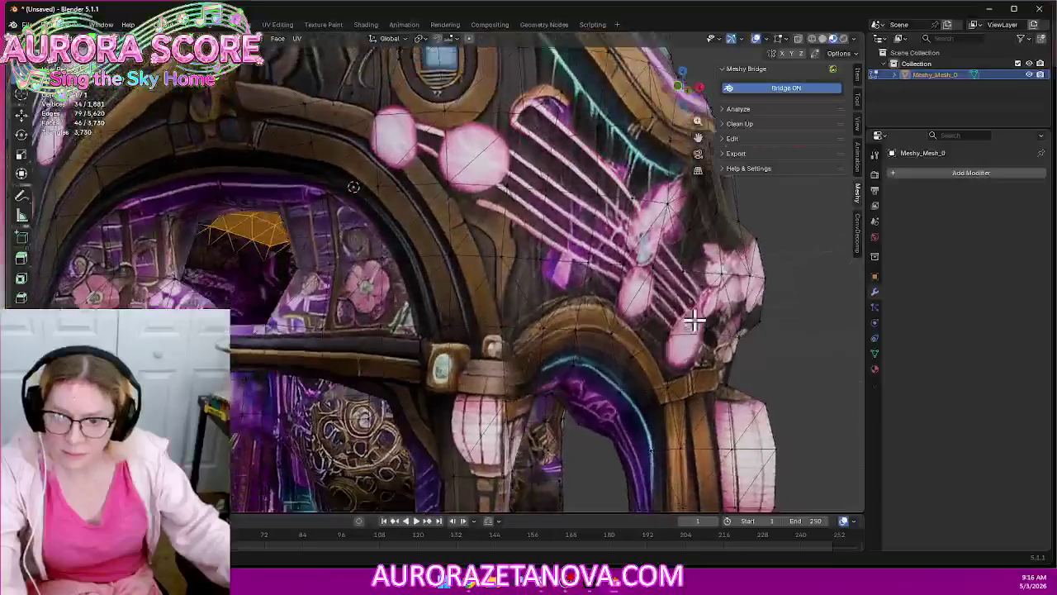
scroll(697, 314, "down", 5)
mouse_move(662, 246)
middle_mouse_down()
mouse_move(641, 260)
mouse_move(694, 251)
middle_mouse_up()
key("ctrl+z")
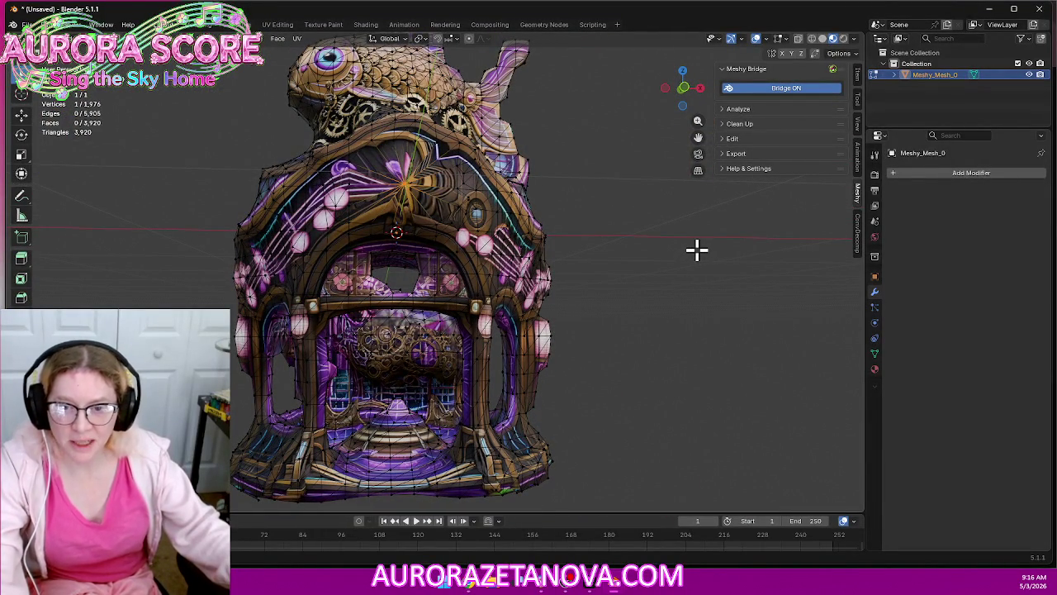
mouse_move(696, 247)
middle_mouse_down()
mouse_move(408, 248)
mouse_move(632, 243)
mouse_move(670, 286)
mouse_move(655, 305)
mouse_move(674, 282)
mouse_move(670, 196)
mouse_move(668, 295)
mouse_move(706, 320)
mouse_move(649, 338)
mouse_move(661, 333)
middle_mouse_up()
scroll(655, 325, "down", 5)
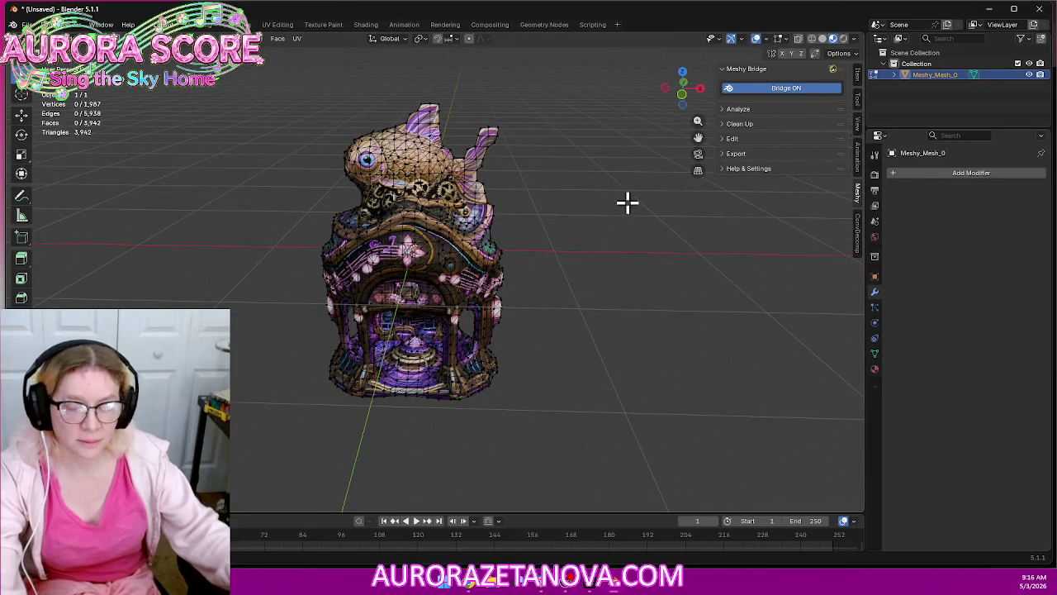
Return to Object Mode and purge unused data, deleting 4 unused data-blocks
left_click(28, 24)
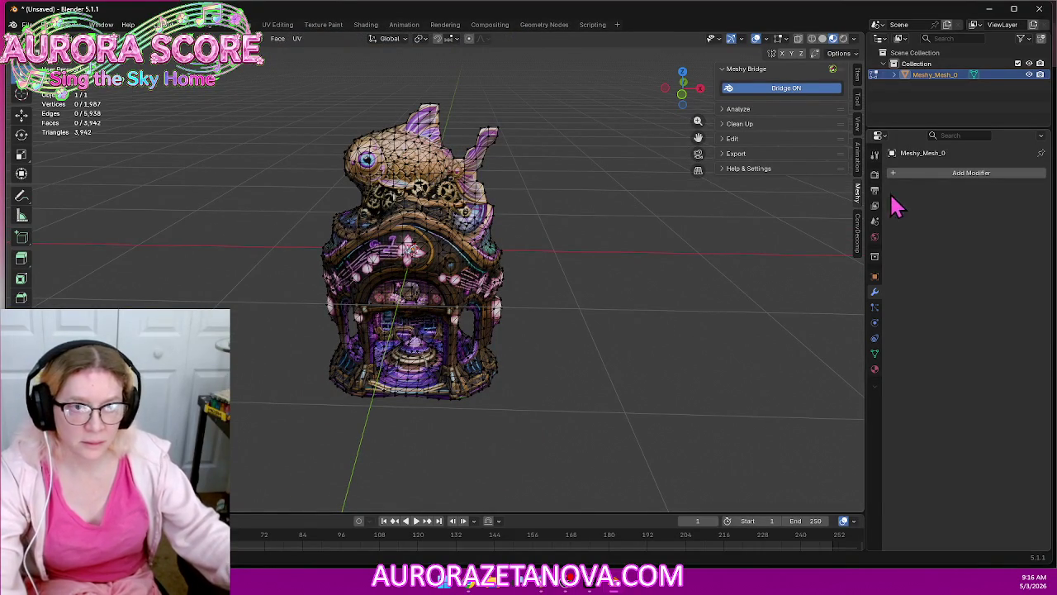
key("Tab")
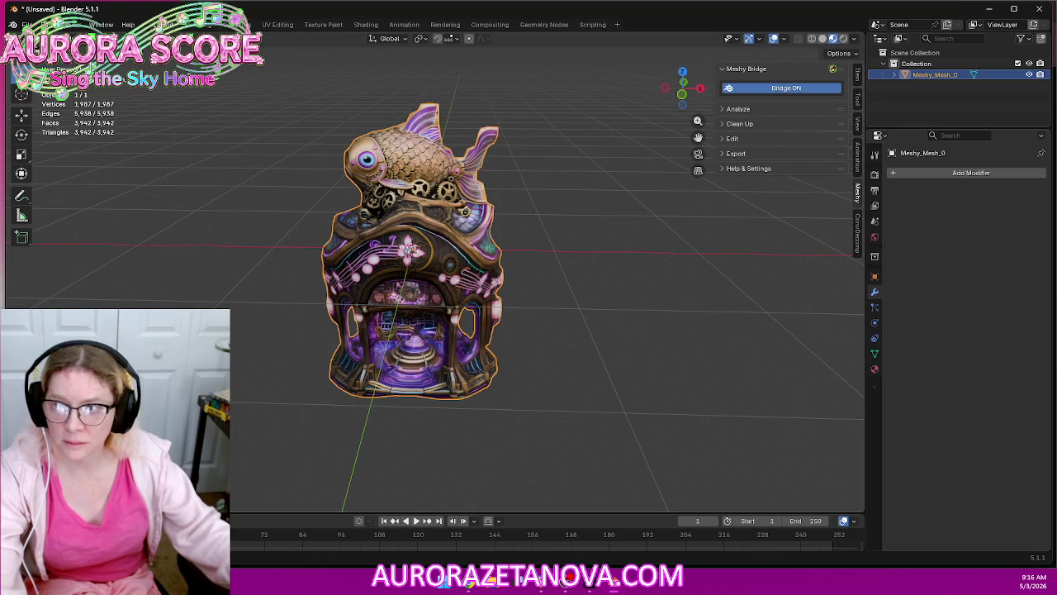
left_click(27, 24)
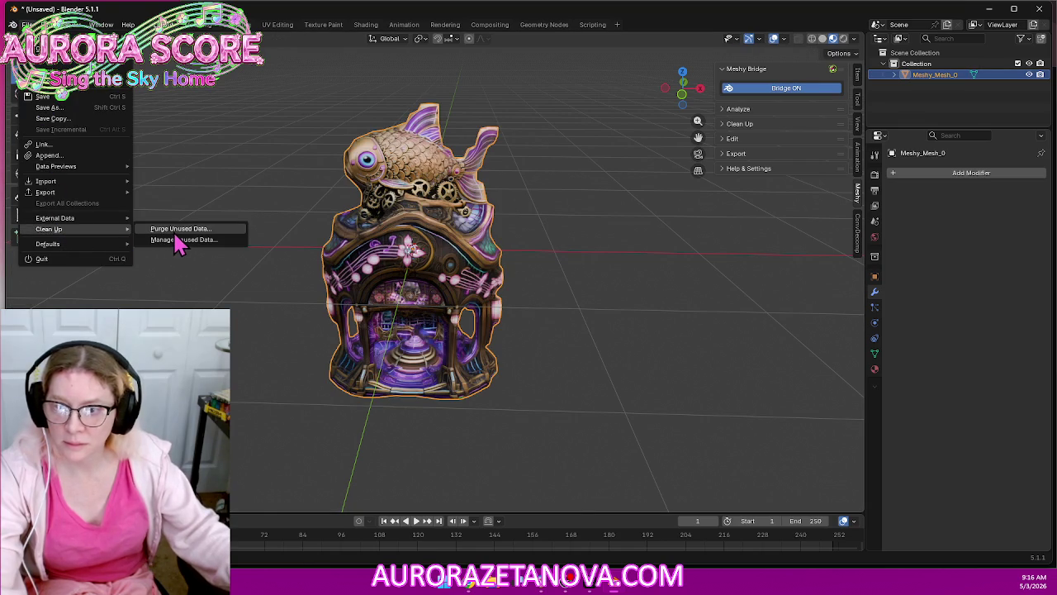
mouse_move(49, 229)
left_click(180, 239)
left_click(181, 299)
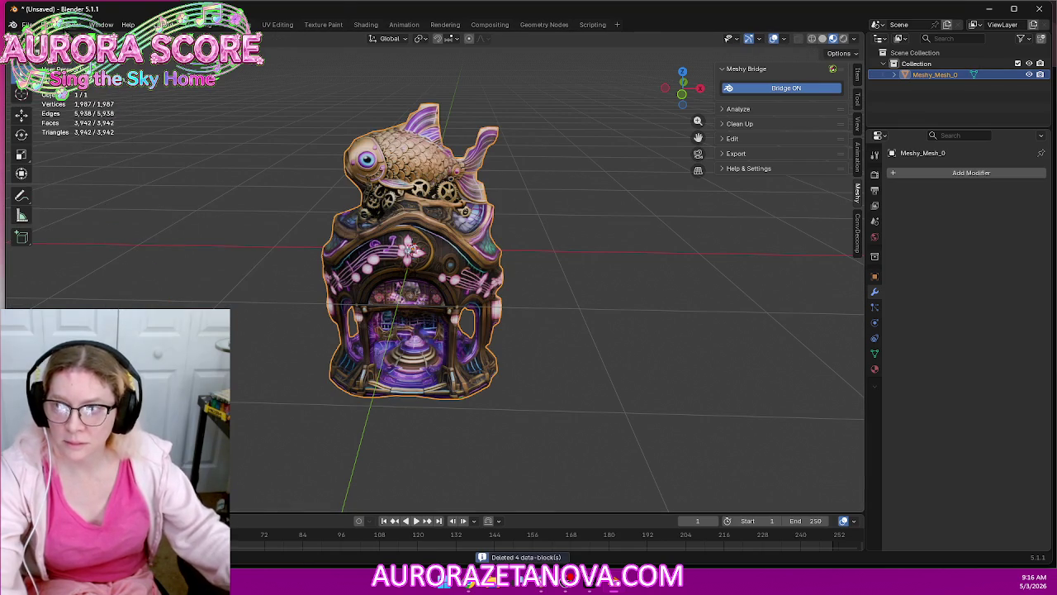